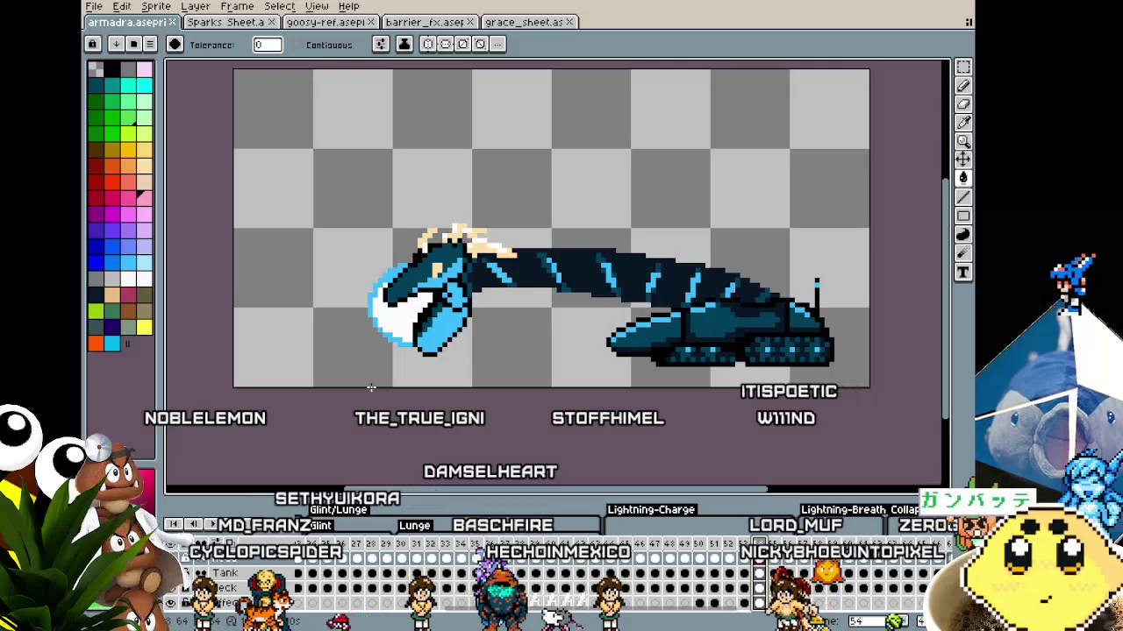
Pan and zoom around the dragon-tank sprite to frame it on the canvas
{"action": "scroll", "coordinate": [371, 387], "scroll_direction": "up", "scroll_amount": 1}
{"action": "scroll", "coordinate": [298, 404], "scroll_direction": "right", "scroll_amount": 1}
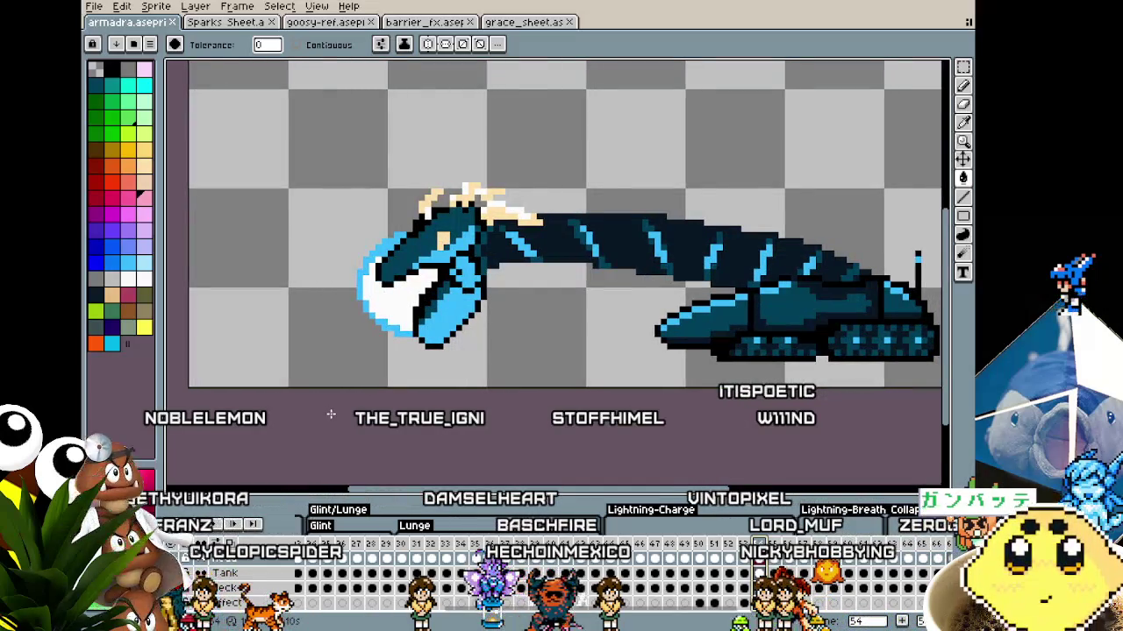
{"action": "scroll", "coordinate": [351, 383], "scroll_direction": "down", "scroll_amount": 1}
{"action": "left_click_drag", "start_coordinate": [406, 340], "coordinate": [346, 342]}
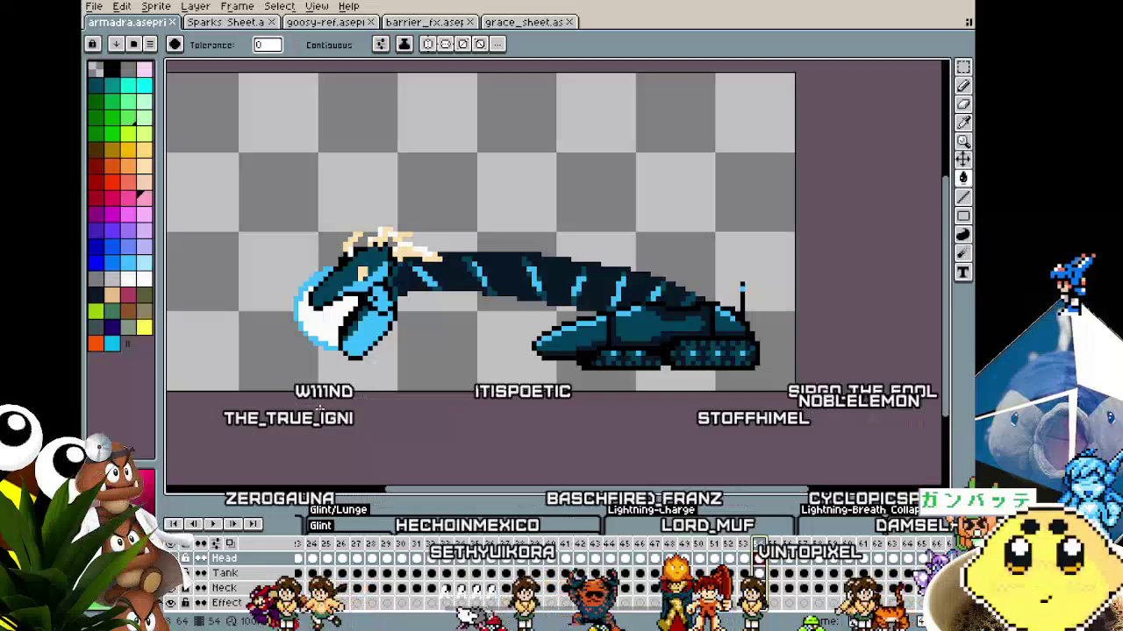
{"action": "left_click_drag", "start_coordinate": [320, 408], "coordinate": [441, 386]}
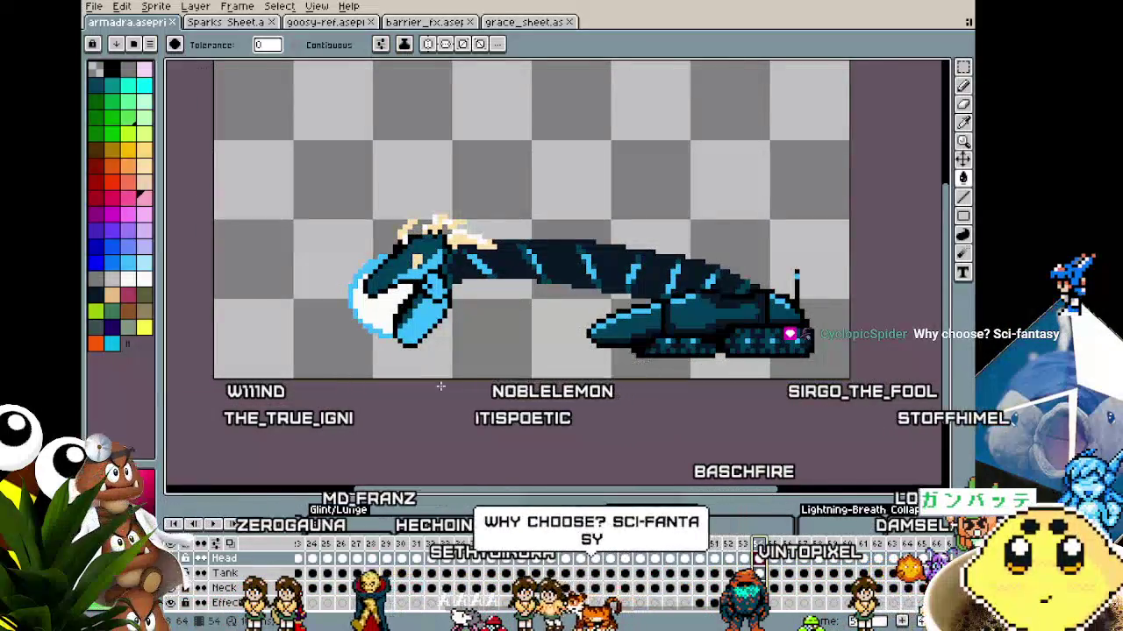
{"action": "scroll", "coordinate": [441, 386], "scroll_direction": "down", "scroll_amount": 1}
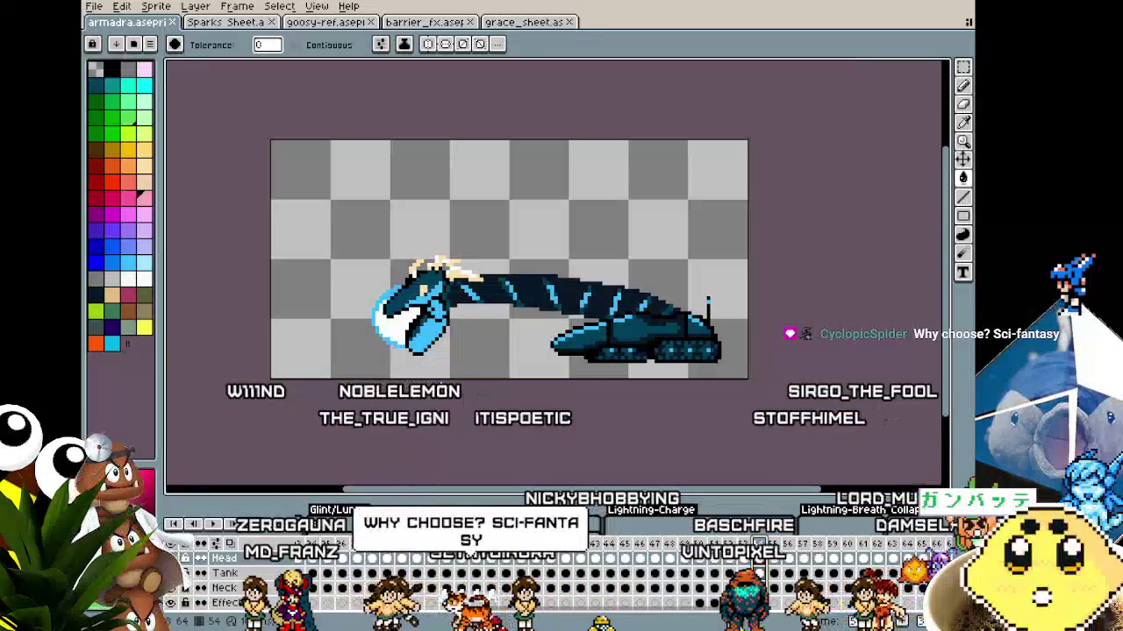
{"action": "mouse_move", "coordinate": [428, 386]}
{"action": "left_mouse_down"}
{"action": "mouse_move", "coordinate": [342, 402]}
{"action": "mouse_move", "coordinate": [421, 394]}
{"action": "left_mouse_up"}
{"action": "scroll", "coordinate": [337, 404], "scroll_direction": "up", "scroll_amount": 1}
{"action": "scroll", "coordinate": [448, 396], "scroll_direction": "down", "scroll_amount": 1}
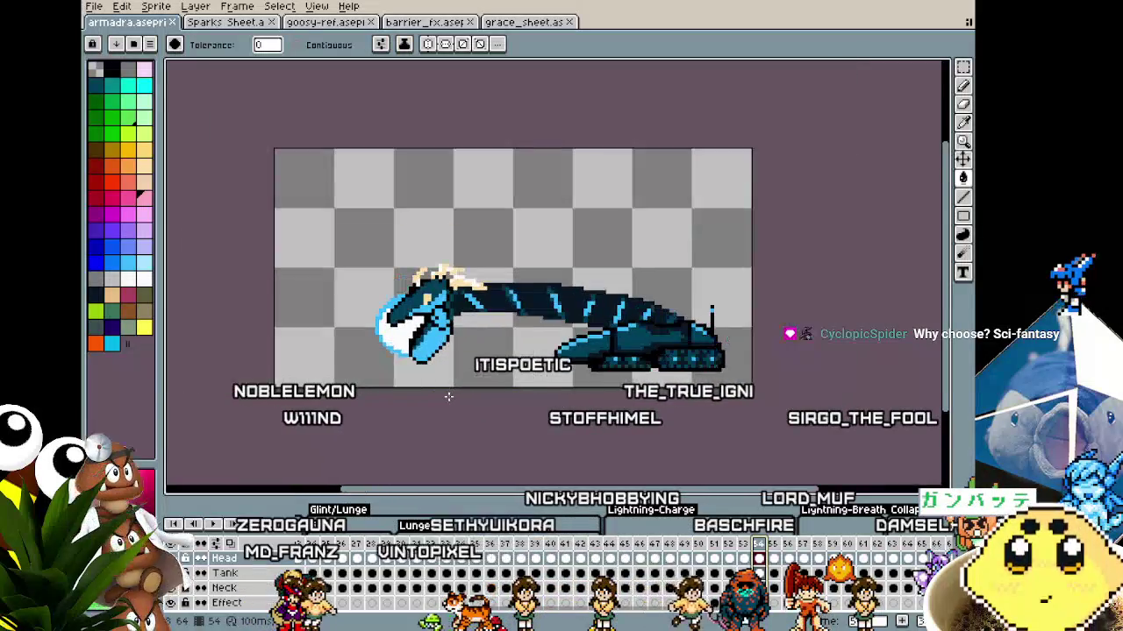
{"action": "scroll", "coordinate": [448, 397], "scroll_direction": "up", "scroll_amount": 1}
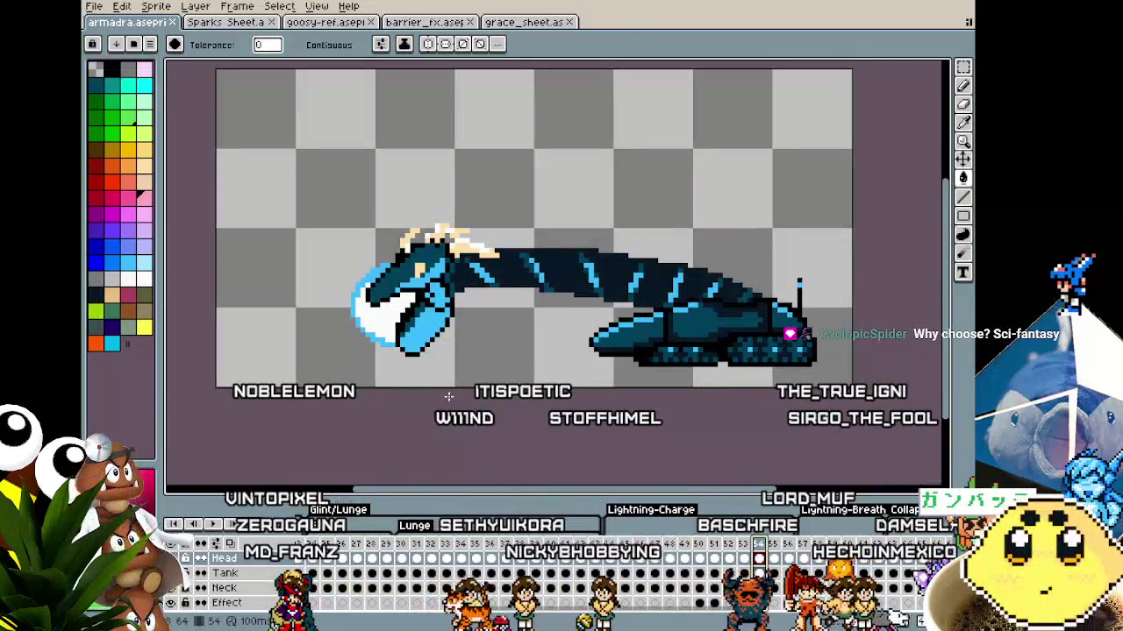
{"action": "scroll", "coordinate": [449, 396], "scroll_direction": "down", "scroll_amount": 1}
{"action": "scroll", "coordinate": [448, 397], "scroll_direction": "up", "scroll_amount": 1}
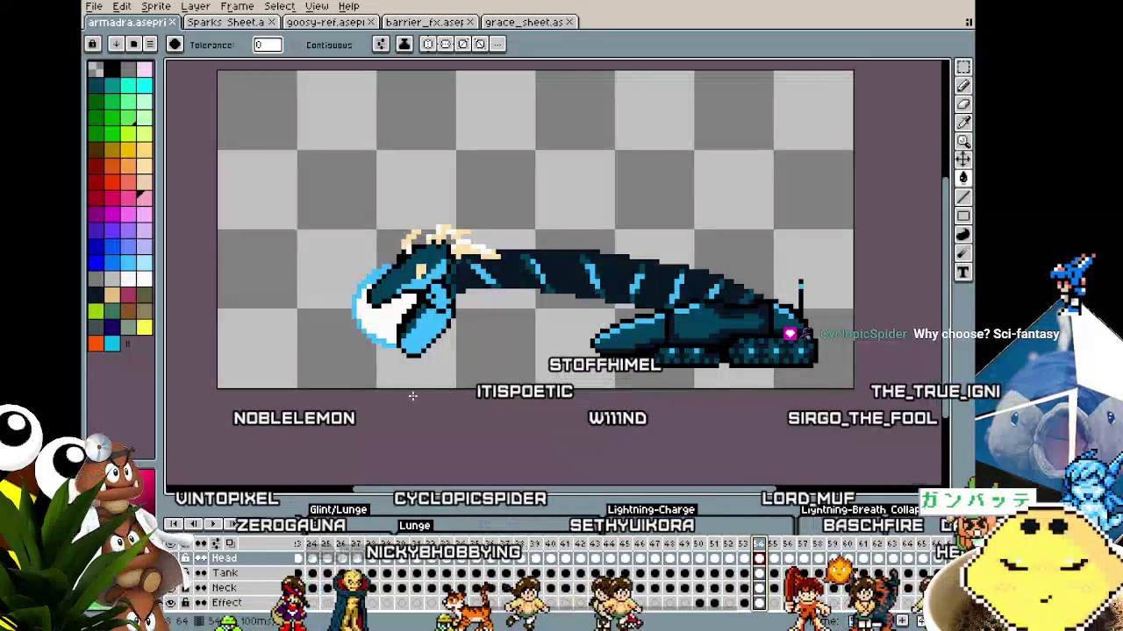
{"action": "left_click_drag", "start_coordinate": [412, 396], "coordinate": [351, 370]}
{"action": "scroll", "coordinate": [351, 369], "scroll_direction": "down", "scroll_amount": 1}
{"action": "scroll", "coordinate": [351, 369], "scroll_direction": "up", "scroll_amount": 1}
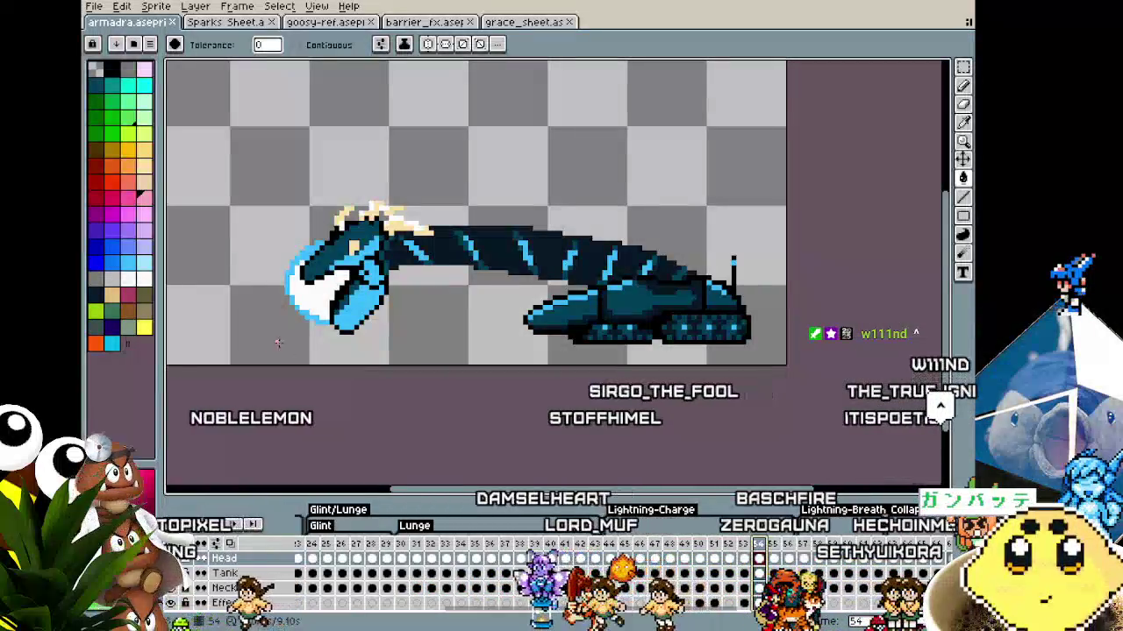
{"action": "left_click_drag", "start_coordinate": [342, 343], "coordinate": [403, 346]}
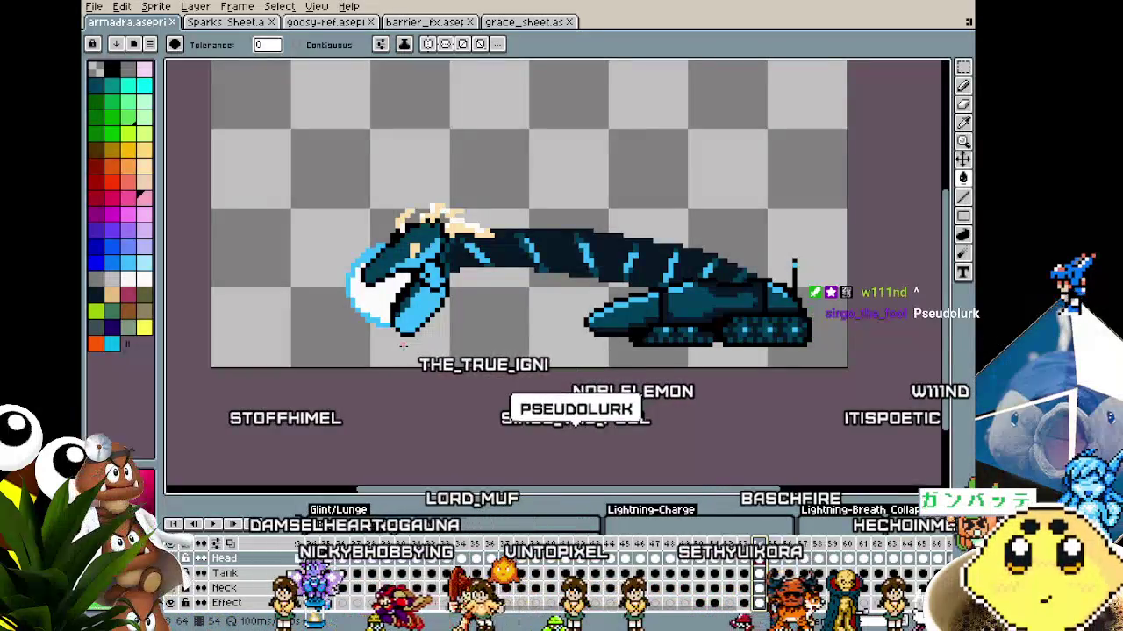
{"action": "scroll", "coordinate": [402, 346], "scroll_direction": "down", "scroll_amount": 1}
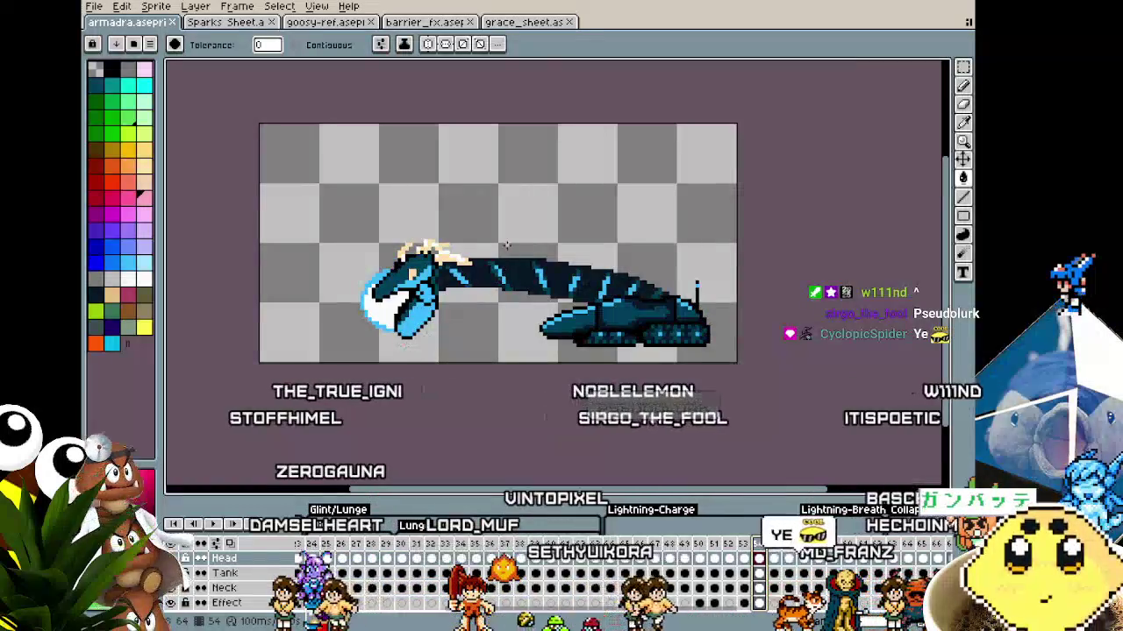
{"action": "scroll", "coordinate": [506, 250], "scroll_direction": "up", "scroll_amount": 1}
{"action": "scroll", "coordinate": [507, 263], "scroll_direction": "up", "scroll_amount": 1}
{"action": "scroll", "coordinate": [509, 274], "scroll_direction": "up", "scroll_amount": 1}
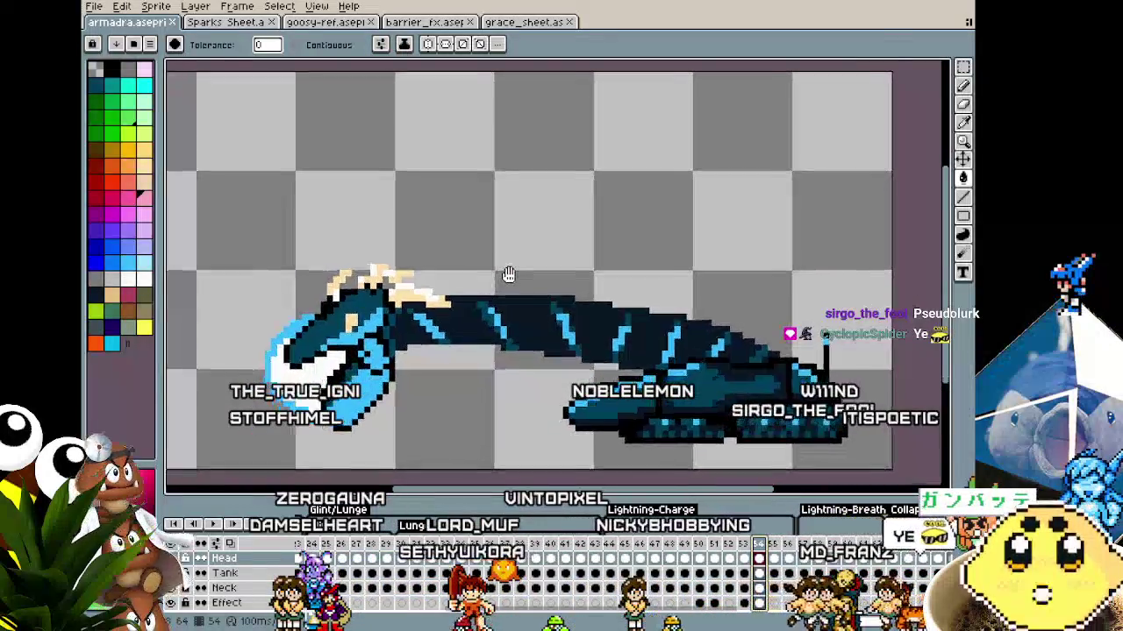
{"action": "left_click_drag", "start_coordinate": [509, 275], "coordinate": [538, 265]}
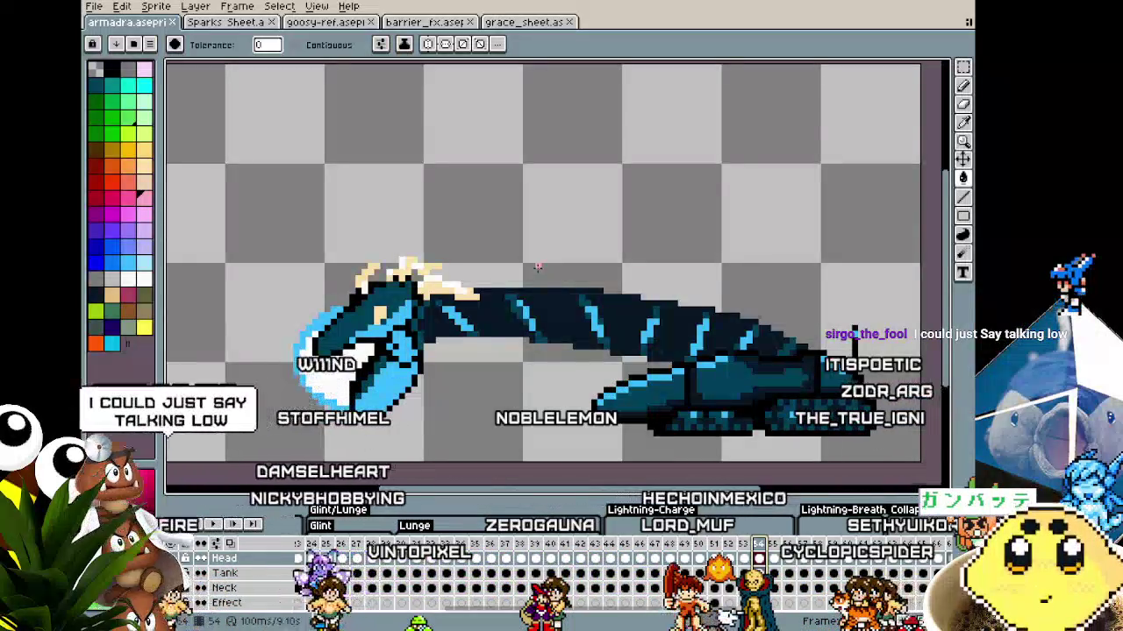
{"action": "scroll", "coordinate": [572, 214], "scroll_direction": "up", "scroll_amount": 1}
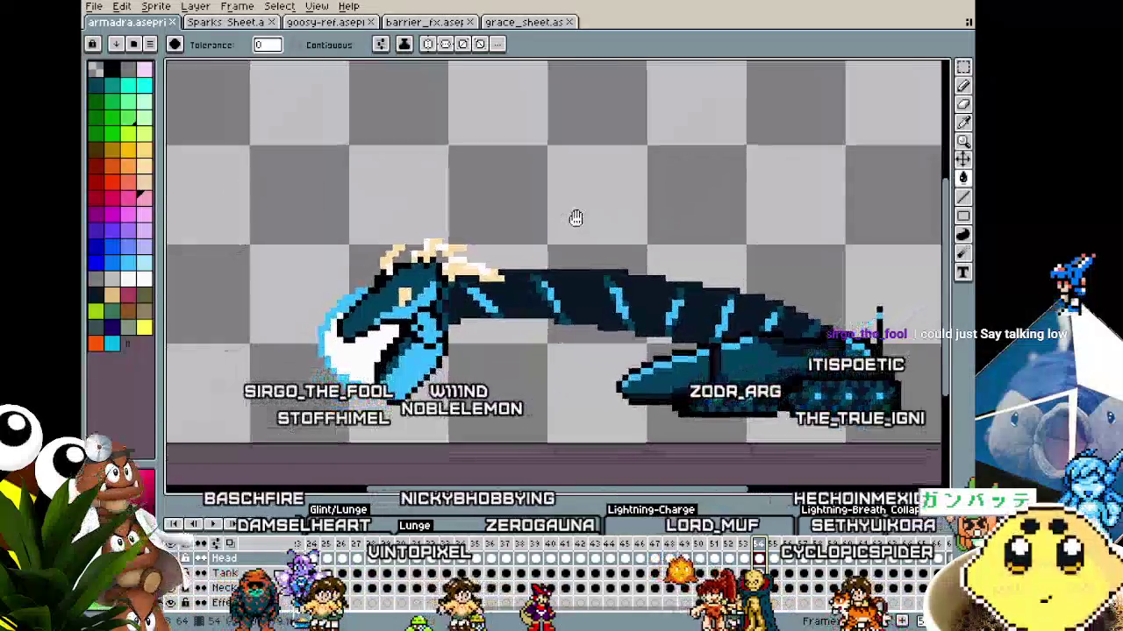
{"action": "left_click_drag", "start_coordinate": [578, 218], "coordinate": [543, 205]}
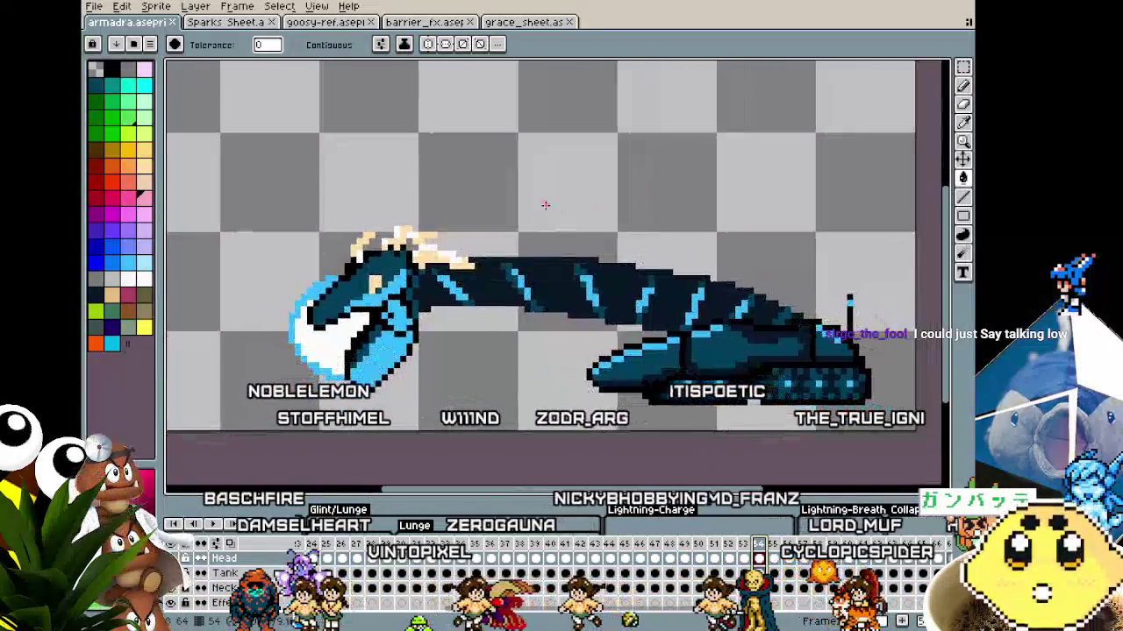
{"action": "scroll", "coordinate": [544, 206], "scroll_direction": "down", "scroll_amount": 2}
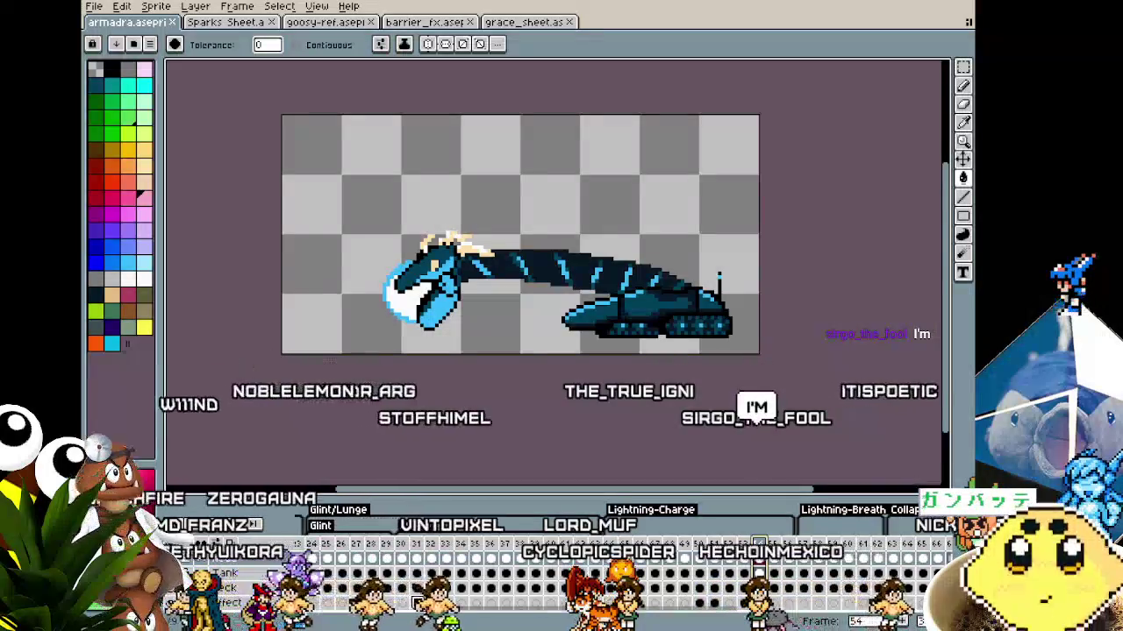
{"action": "scroll", "coordinate": [400, 422], "scroll_direction": "up", "scroll_amount": 1}
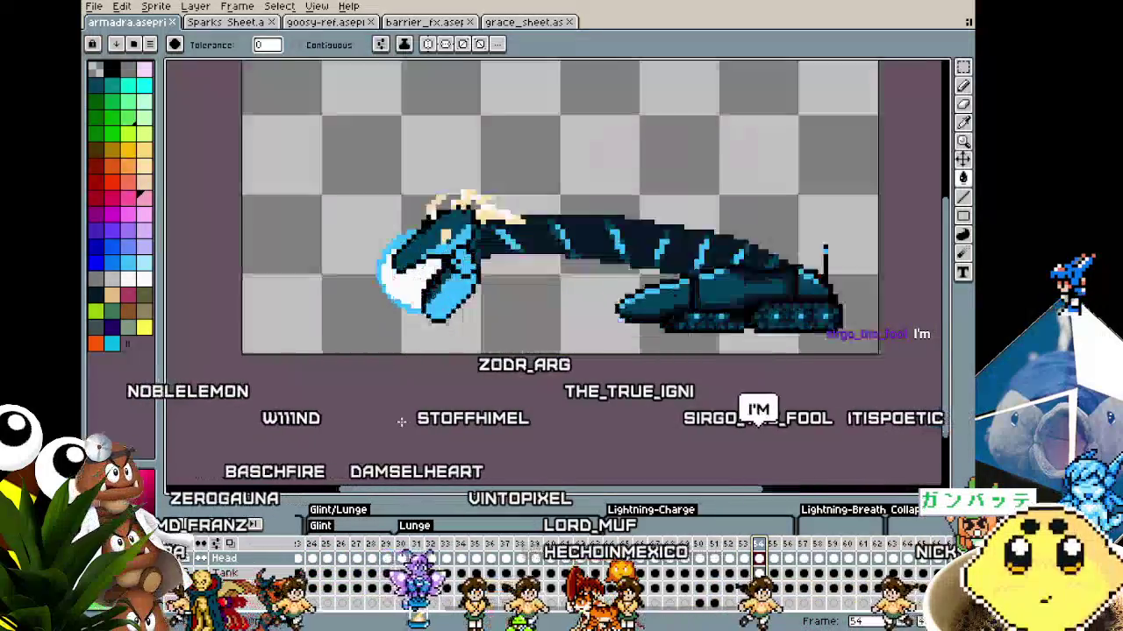
{"action": "scroll", "coordinate": [400, 422], "scroll_direction": "up", "scroll_amount": 1}
{"action": "scroll", "coordinate": [238, 478], "scroll_direction": "down", "scroll_amount": 1}
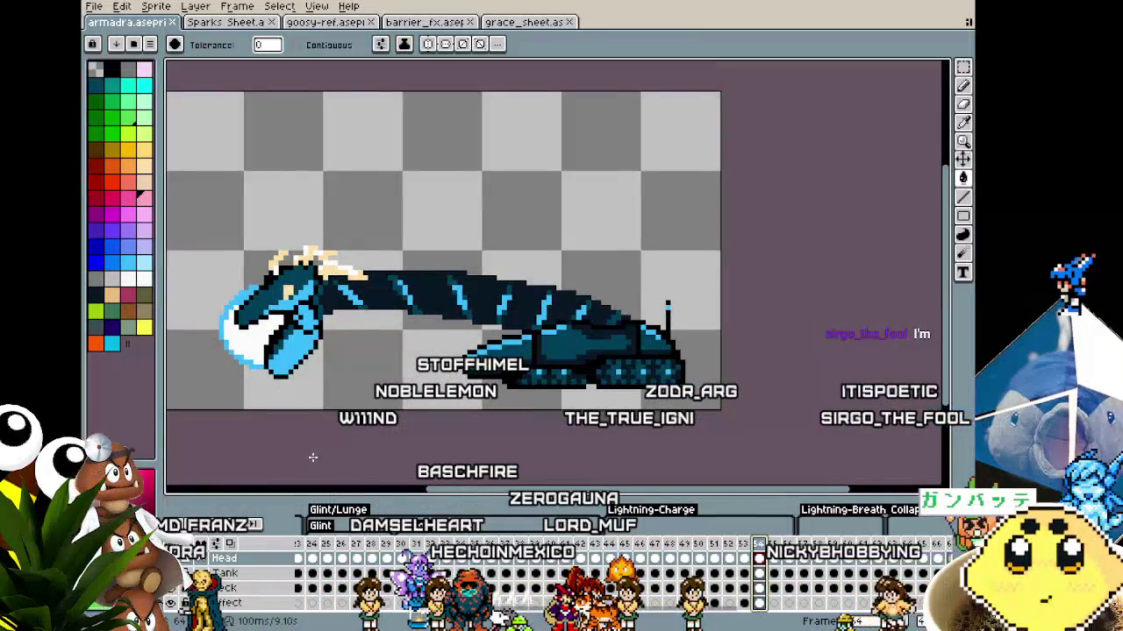
{"action": "left_click_drag", "start_coordinate": [312, 457], "coordinate": [448, 451]}
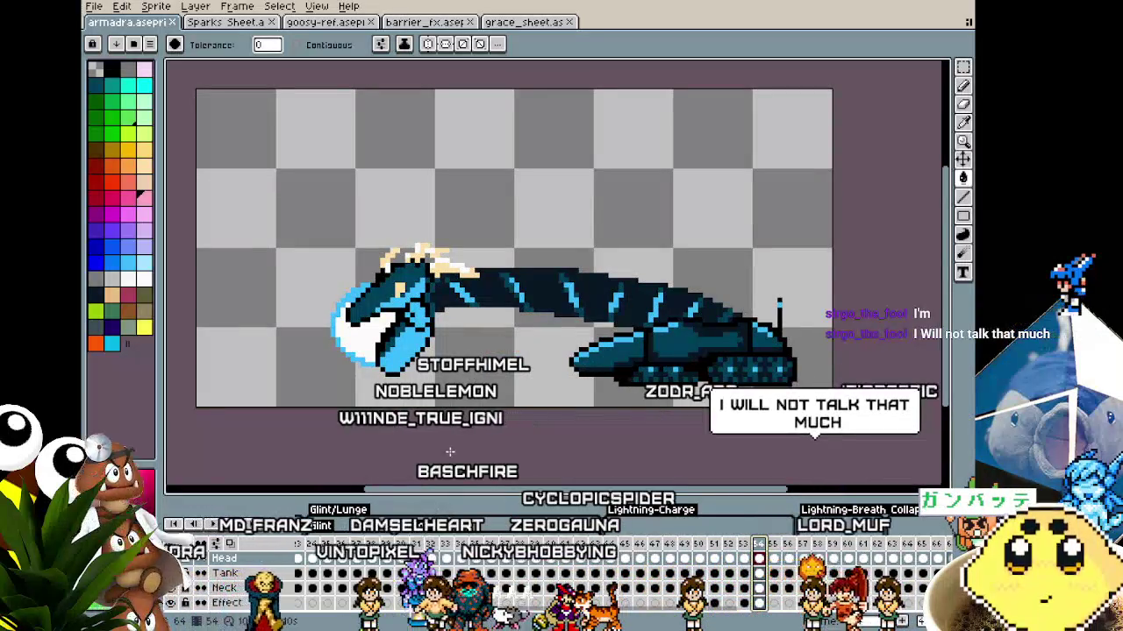
{"action": "scroll", "coordinate": [363, 465], "scroll_direction": "up", "scroll_amount": 1}
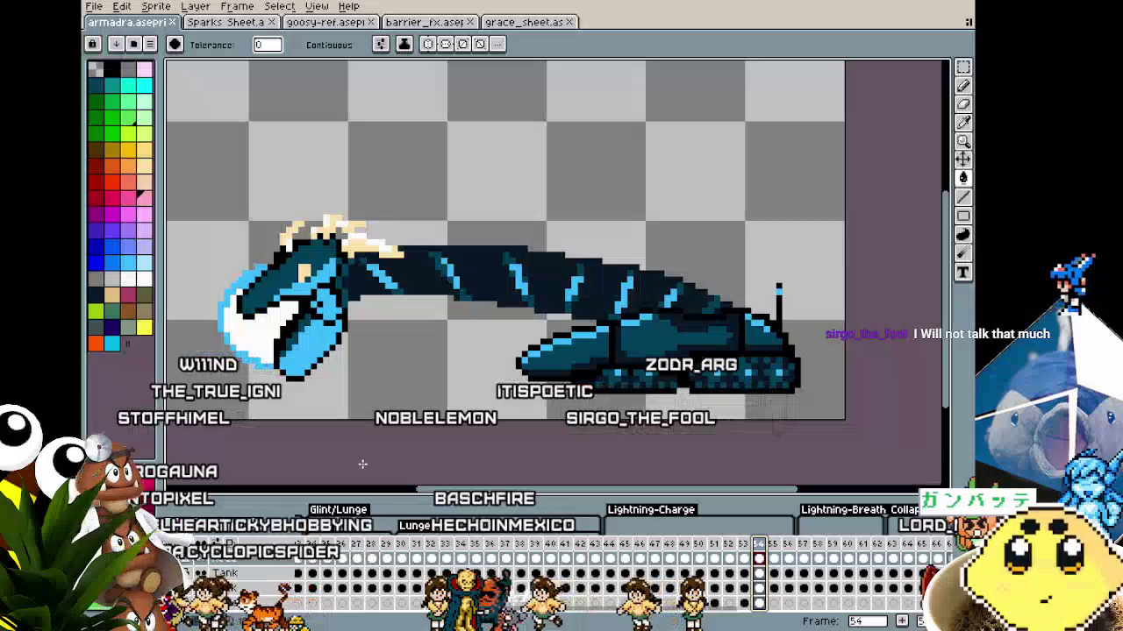
{"action": "scroll", "coordinate": [362, 465], "scroll_direction": "up", "scroll_amount": 2}
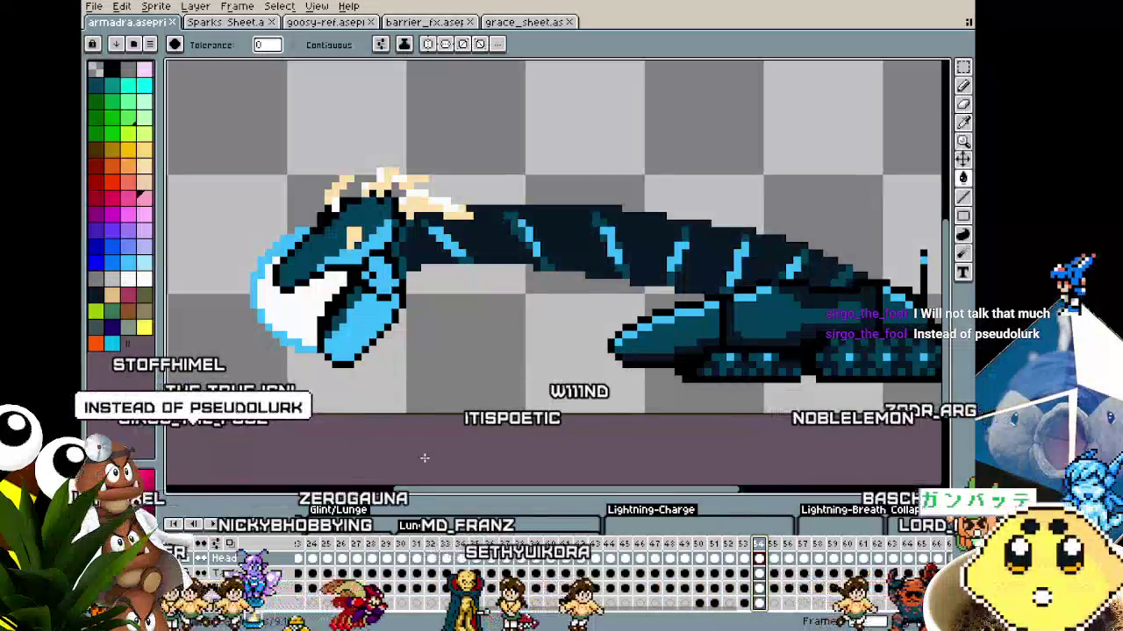
{"action": "scroll", "coordinate": [317, 472], "scroll_direction": "right", "scroll_amount": 2}
{"action": "scroll", "coordinate": [317, 472], "scroll_direction": "down", "scroll_amount": 1}
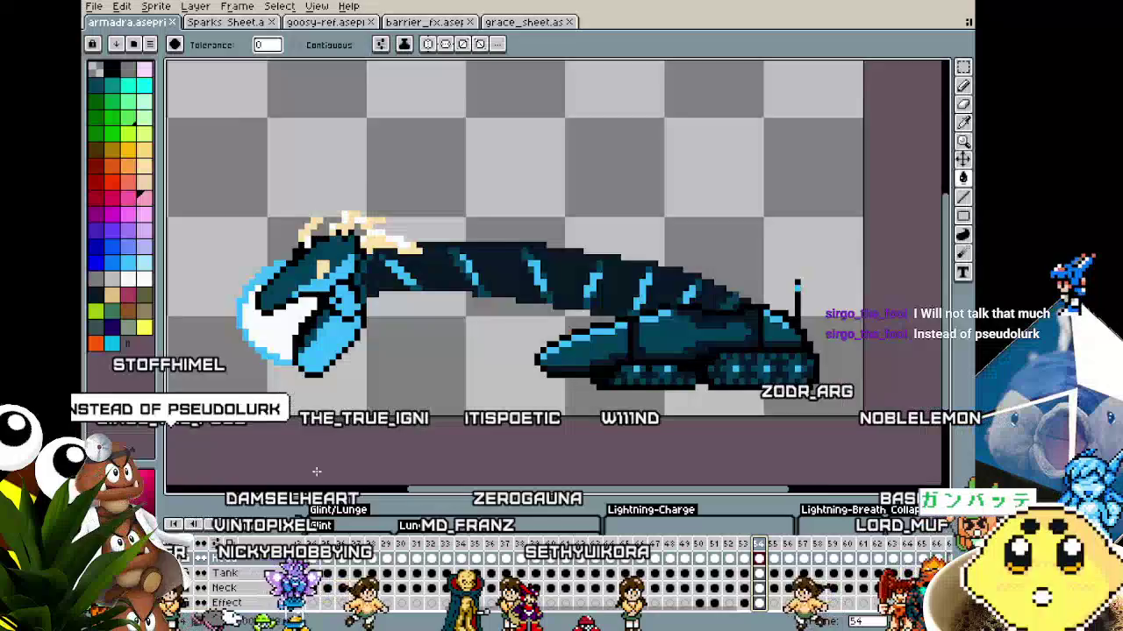
{"action": "scroll", "coordinate": [317, 472], "scroll_direction": "down", "scroll_amount": 1}
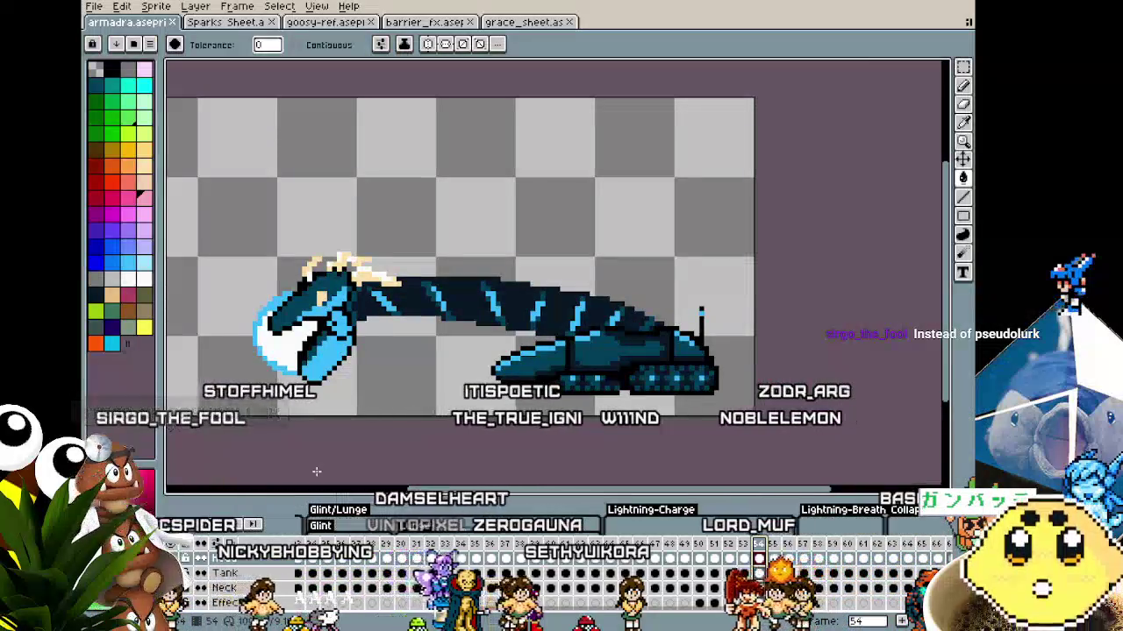
{"action": "left_click_drag", "start_coordinate": [317, 472], "coordinate": [357, 462]}
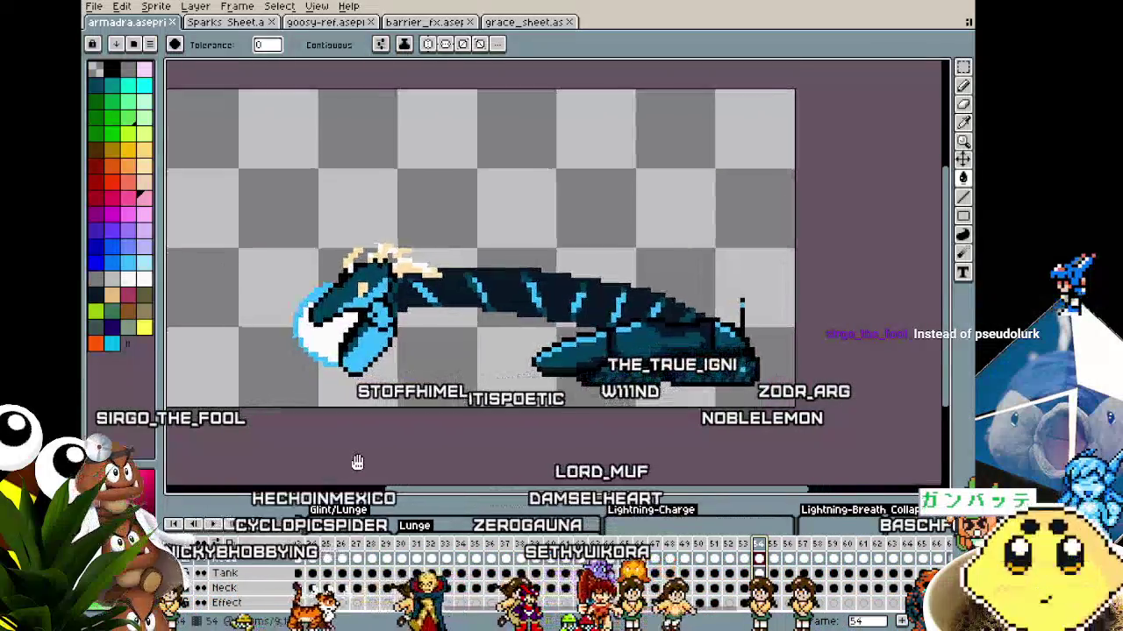
{"action": "scroll", "coordinate": [404, 421], "scroll_direction": "up", "scroll_amount": 1}
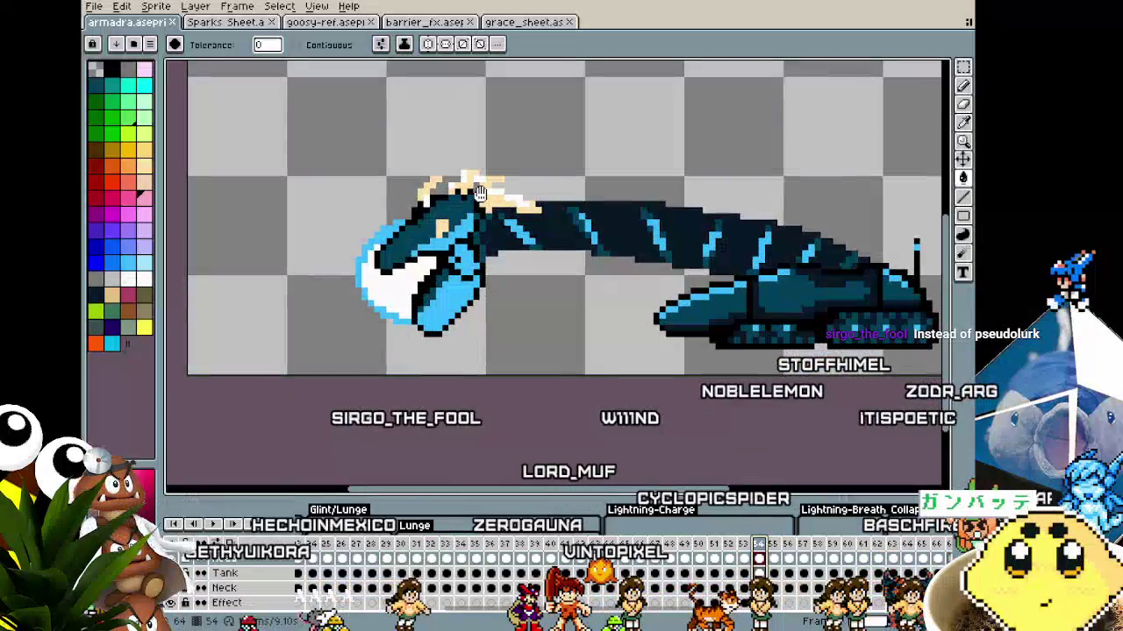
{"action": "left_click_drag", "start_coordinate": [511, 149], "coordinate": [539, 143]}
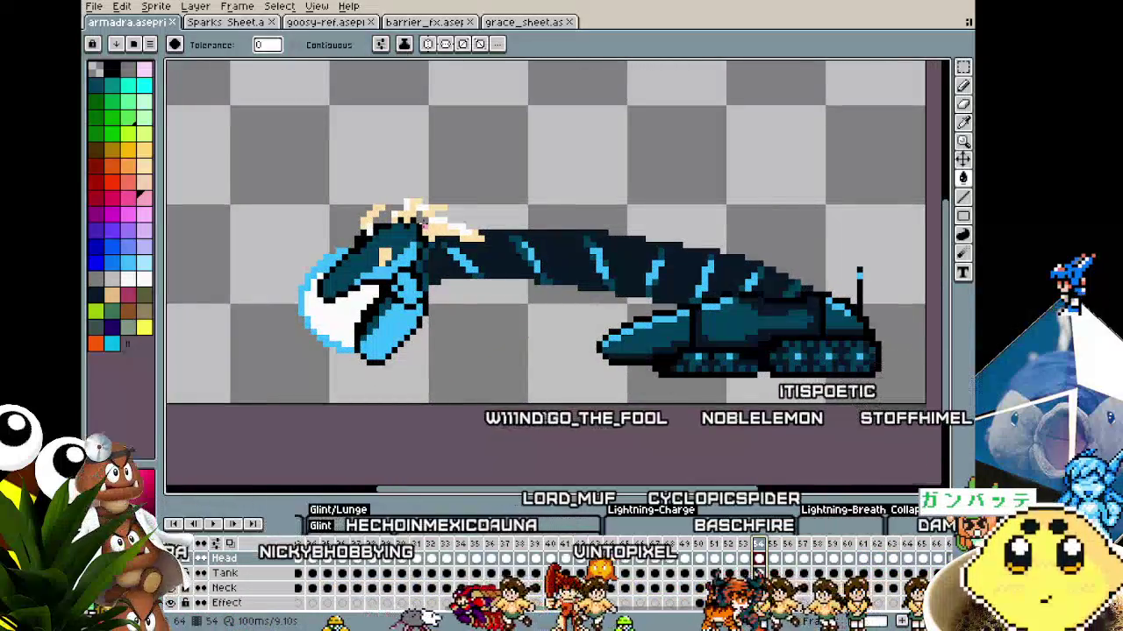
{"action": "scroll", "coordinate": [444, 381], "scroll_direction": "down", "scroll_amount": 2}
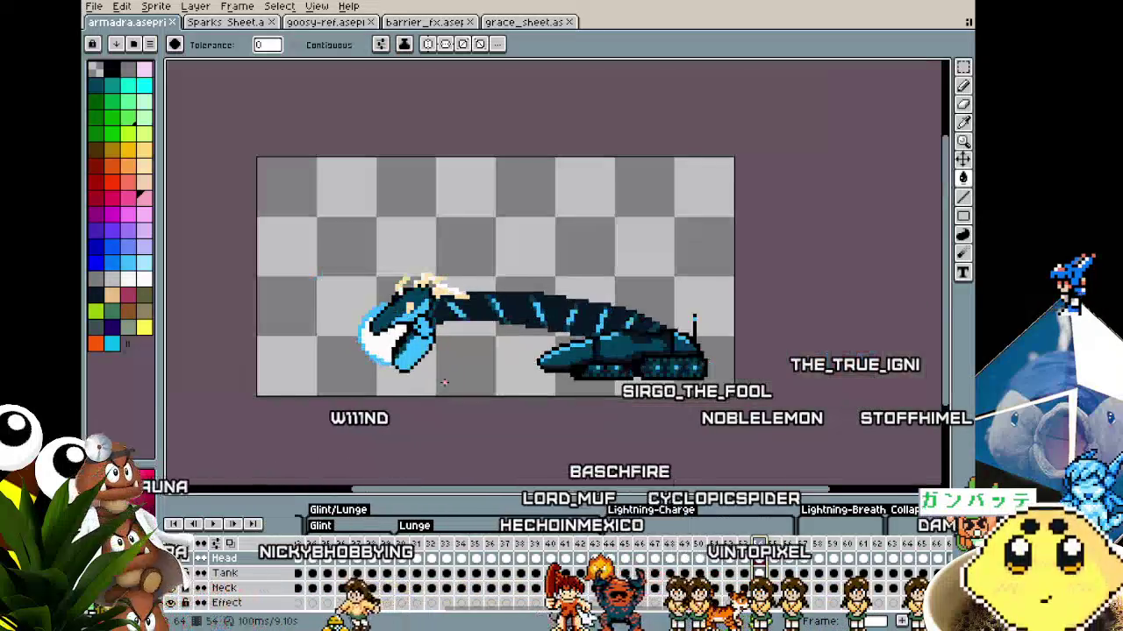
{"action": "scroll", "coordinate": [443, 381], "scroll_direction": "up", "scroll_amount": 1}
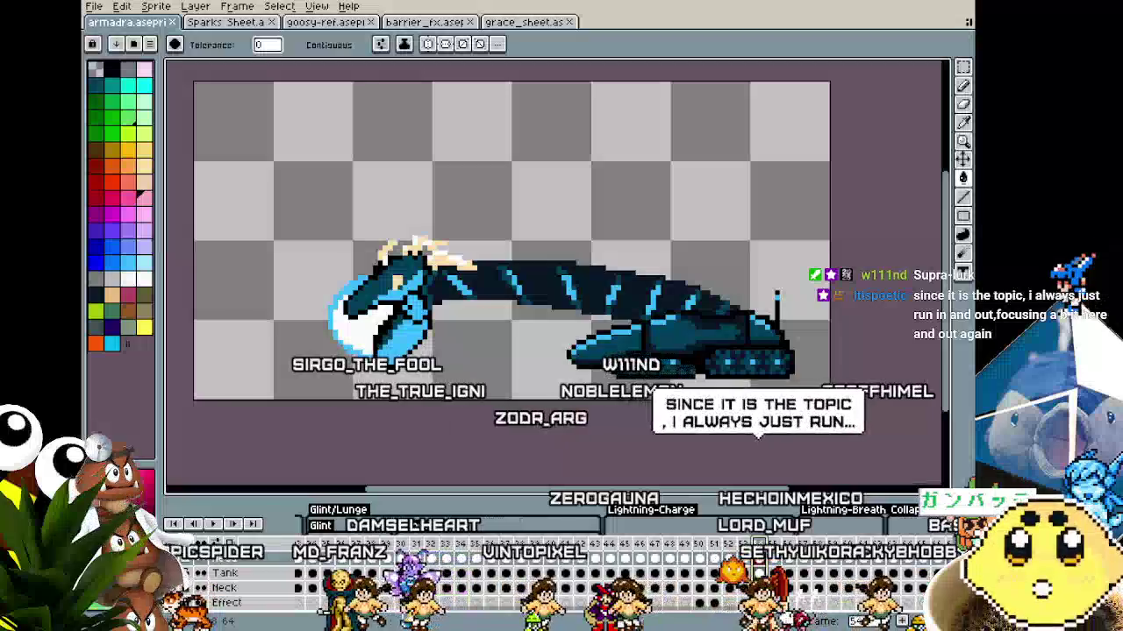
Pick red, undo an accidental crimson fill, and sketch a red guide line above the dragon's head
{"action": "left_click", "coordinate": [111, 196]}
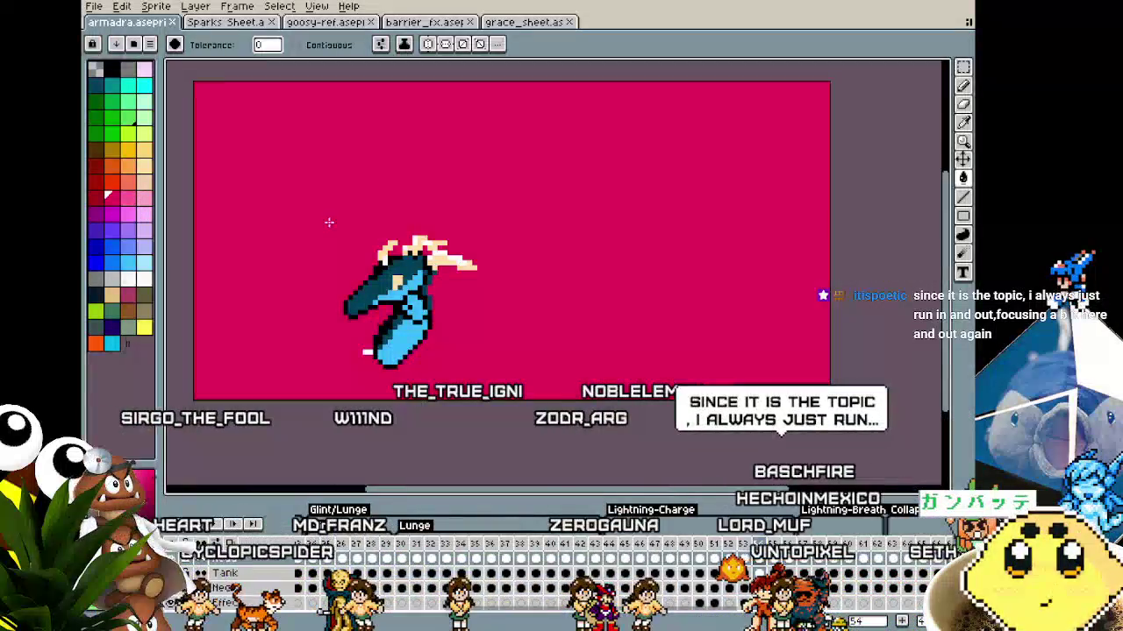
{"action": "left_click", "coordinate": [342, 226]}
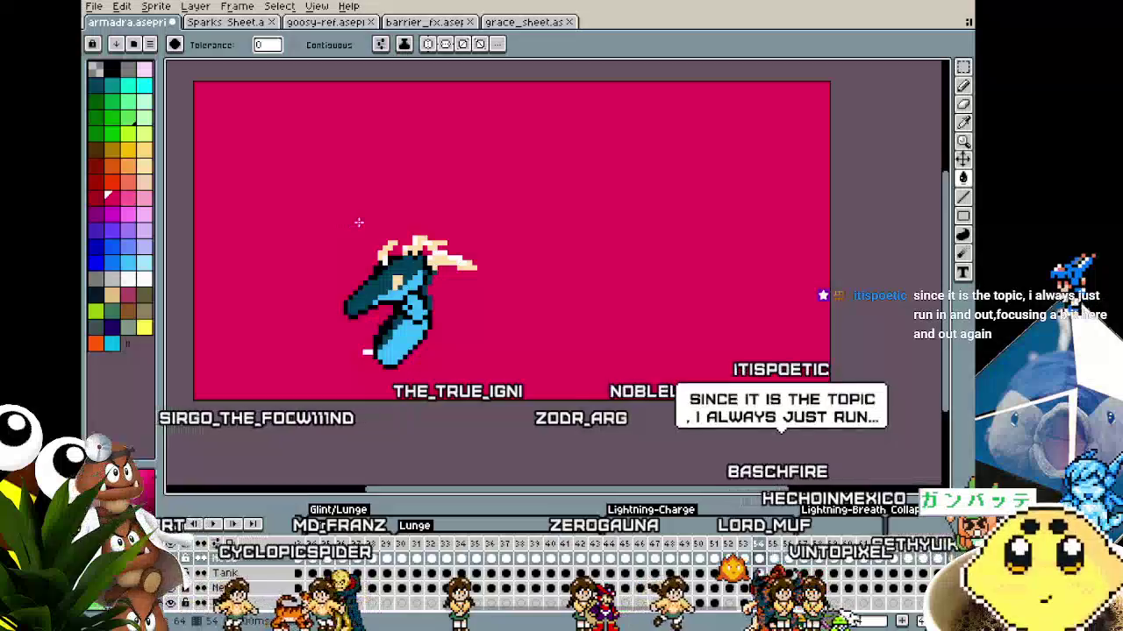
{"action": "key", "text": "ctrl+z"}
{"action": "key", "text": "b"}
{"action": "scroll", "coordinate": [359, 220], "scroll_direction": "up", "scroll_amount": 1}
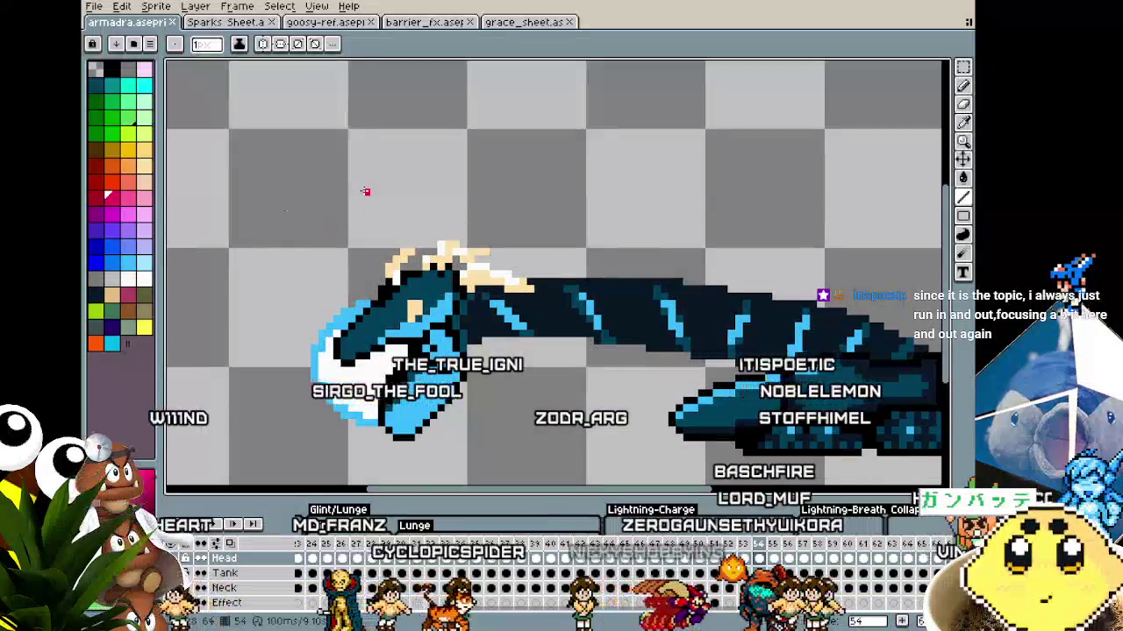
{"action": "mouse_move", "coordinate": [318, 214]}
{"action": "left_mouse_down"}
{"action": "mouse_move", "coordinate": [399, 214]}
{"action": "mouse_move", "coordinate": [359, 245]}
{"action": "left_mouse_up"}
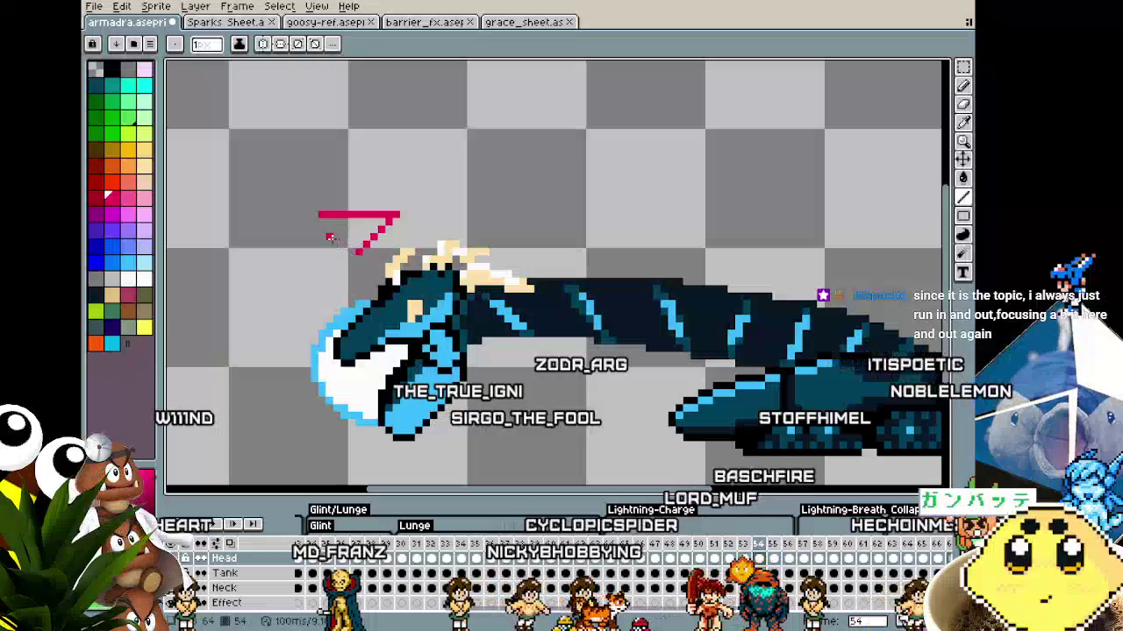
Undo a second crimson background fill and start a text box above the arrow
{"action": "key", "text": "g"}
{"action": "left_click", "coordinate": [359, 250]}
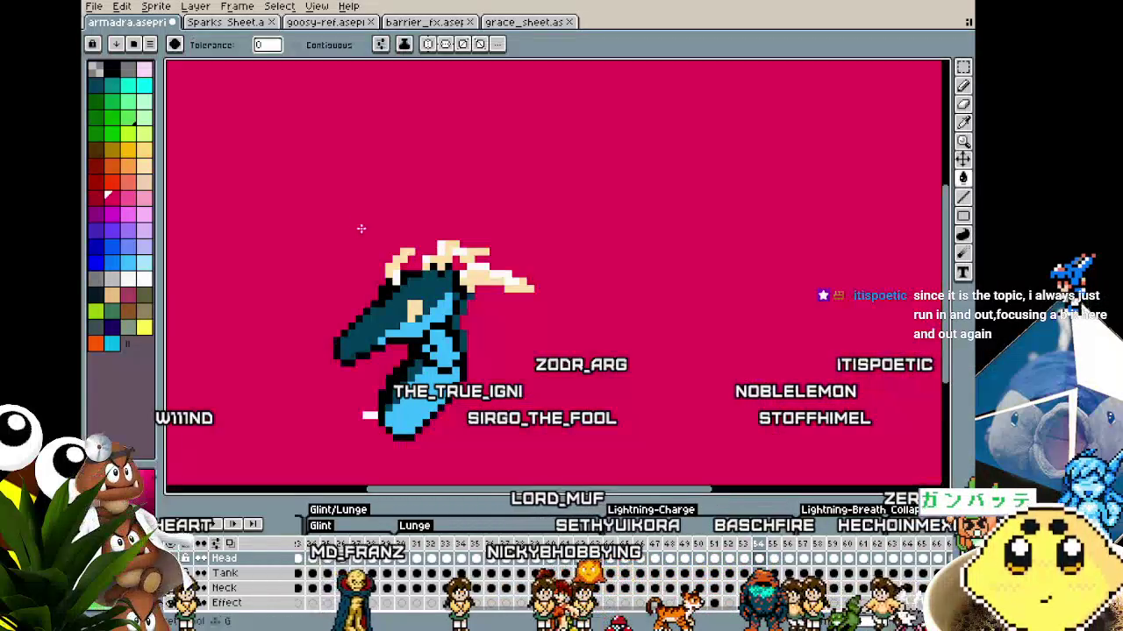
{"action": "key", "text": "ctrl+z"}
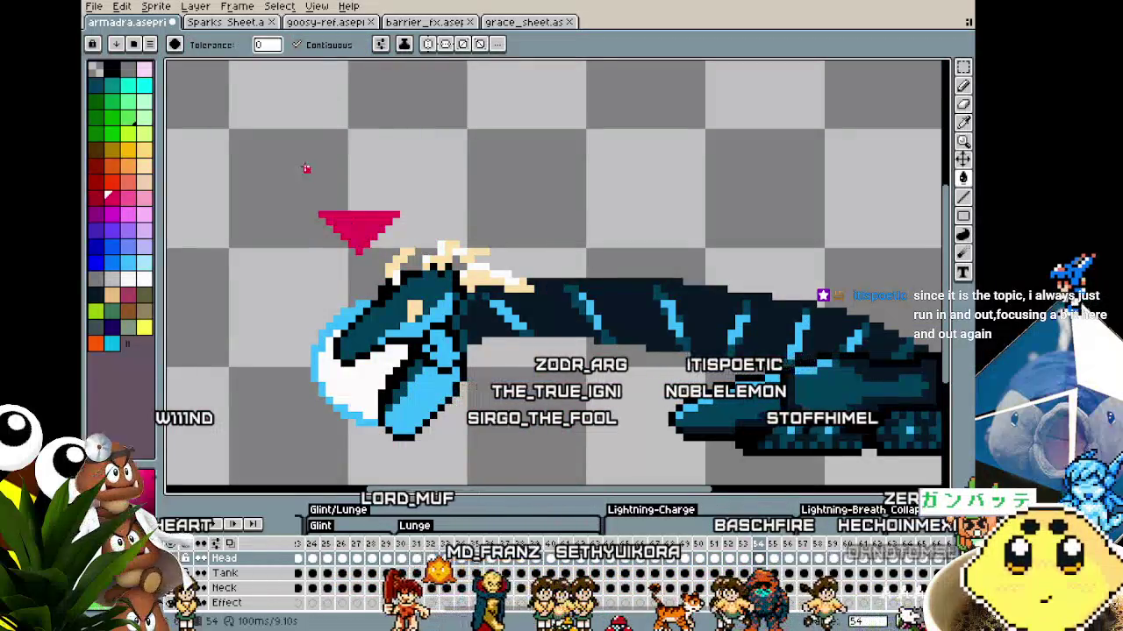
{"action": "scroll", "coordinate": [306, 168], "scroll_direction": "down", "scroll_amount": 1}
{"action": "key", "text": "t"}
{"action": "left_click", "coordinate": [304, 192]}
{"action": "type", "text": "HIT ME NOW"}
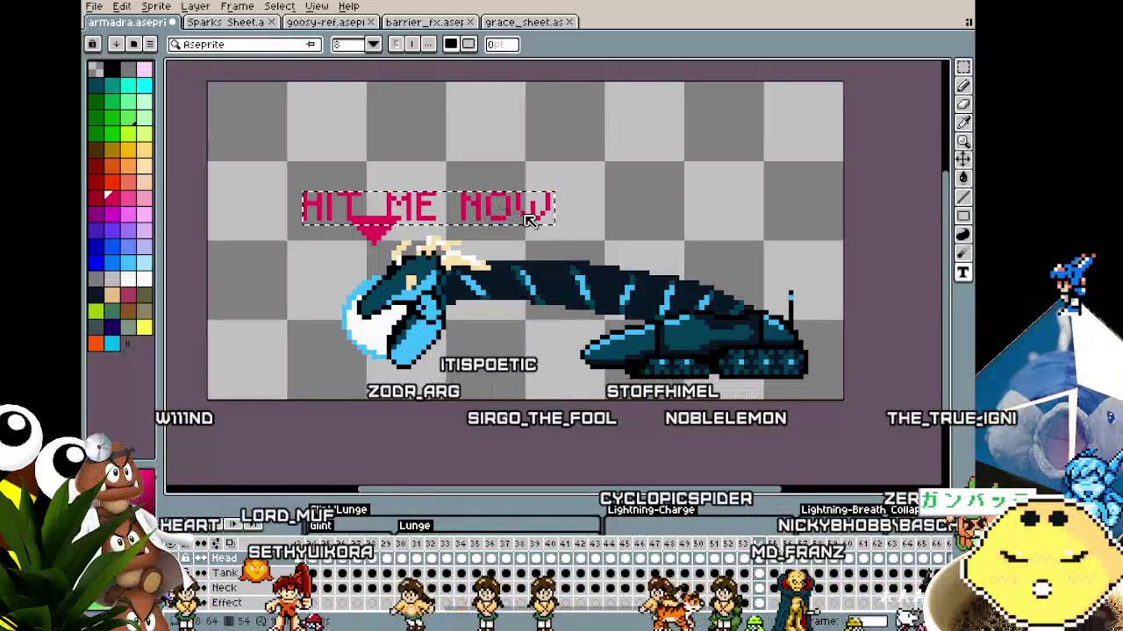
Move the HIT ME NOW text up-left above the arrow, then pan around to check it
{"action": "left_click_drag", "start_coordinate": [562, 231], "coordinate": [519, 213]}
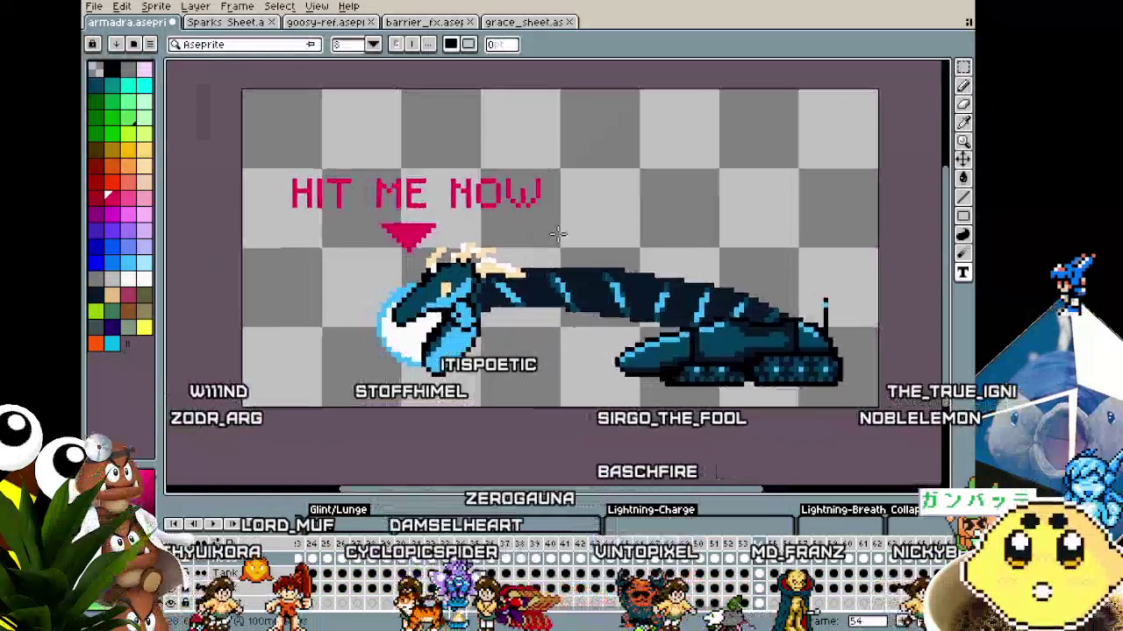
{"action": "left_click_drag", "start_coordinate": [582, 221], "coordinate": [506, 219]}
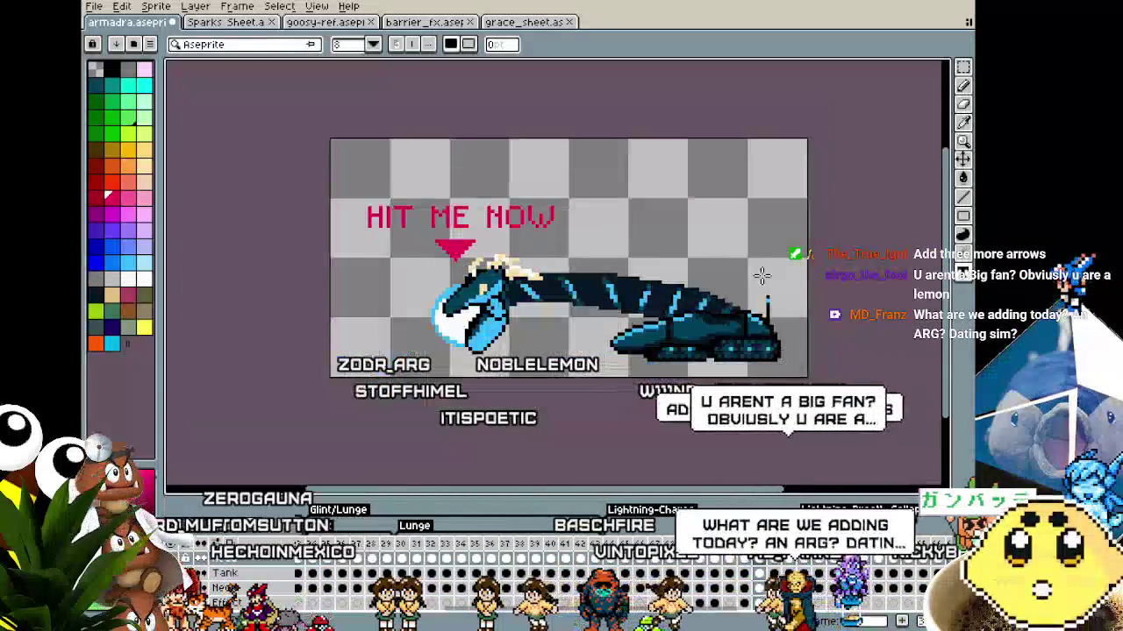
{"action": "left_click_drag", "start_coordinate": [762, 276], "coordinate": [769, 296]}
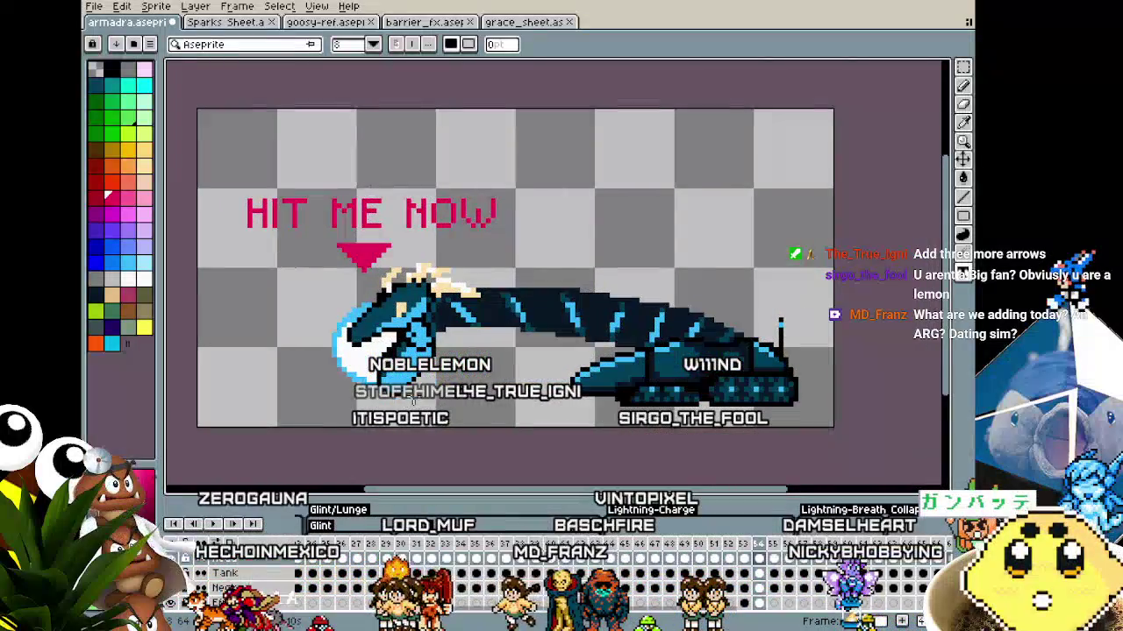
{"action": "left_click_drag", "start_coordinate": [414, 400], "coordinate": [429, 401]}
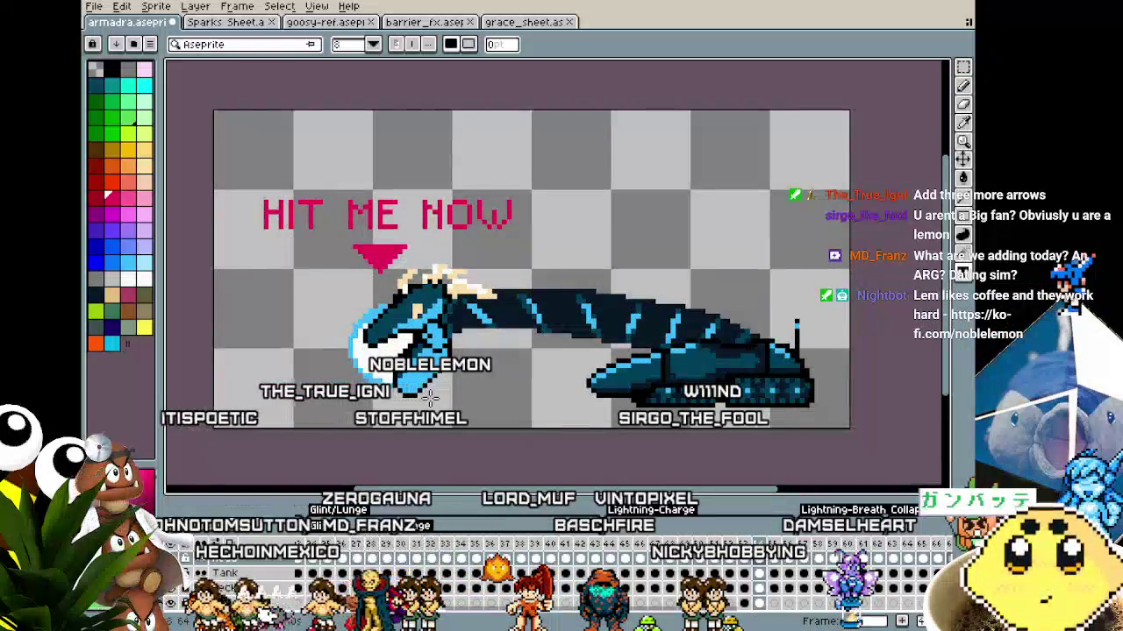
{"action": "scroll", "coordinate": [429, 397], "scroll_direction": "up", "scroll_amount": 1}
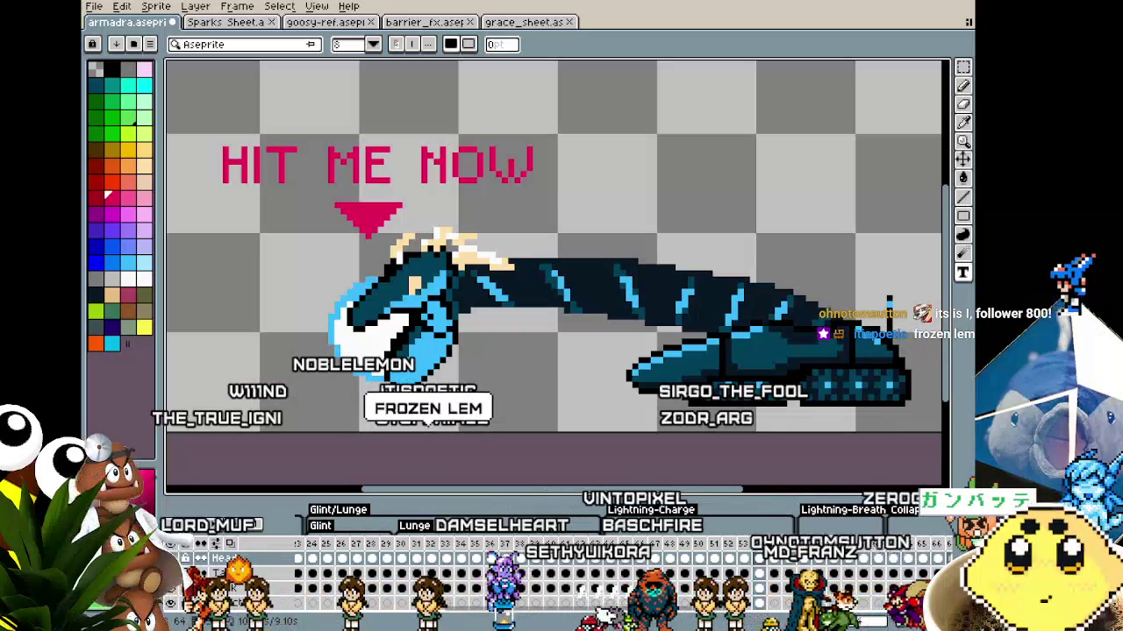
{"action": "left_click_drag", "start_coordinate": [425, 392], "coordinate": [459, 430]}
{"action": "scroll", "coordinate": [512, 182], "scroll_direction": "up", "scroll_amount": 1}
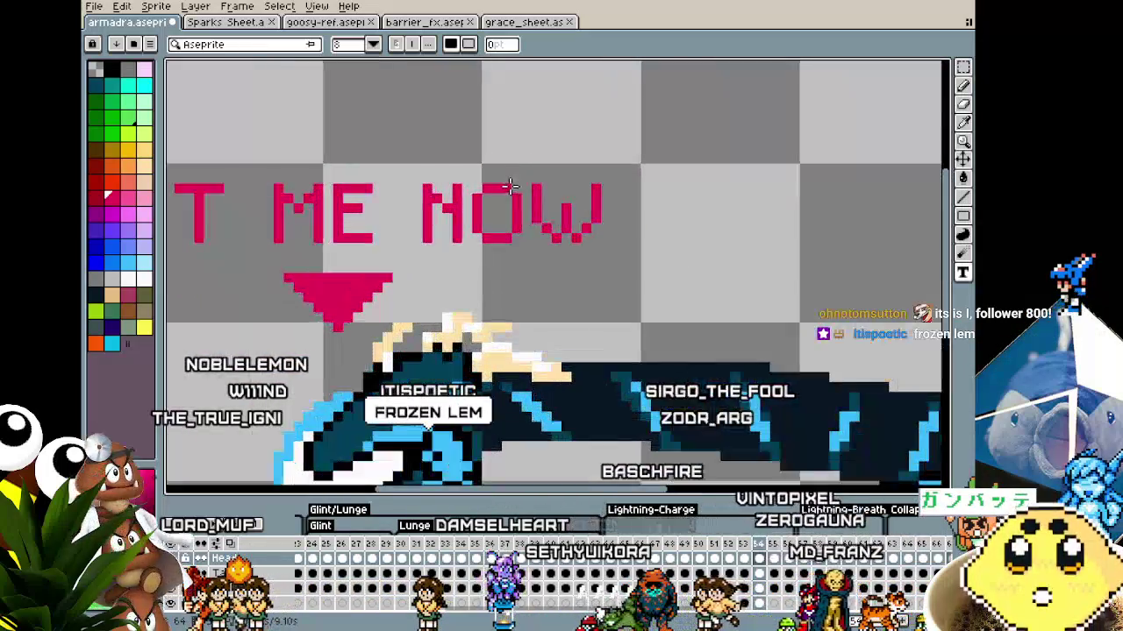
{"action": "scroll", "coordinate": [512, 182], "scroll_direction": "down", "scroll_amount": 2}
{"action": "left_click_drag", "start_coordinate": [527, 289], "coordinate": [550, 299]}
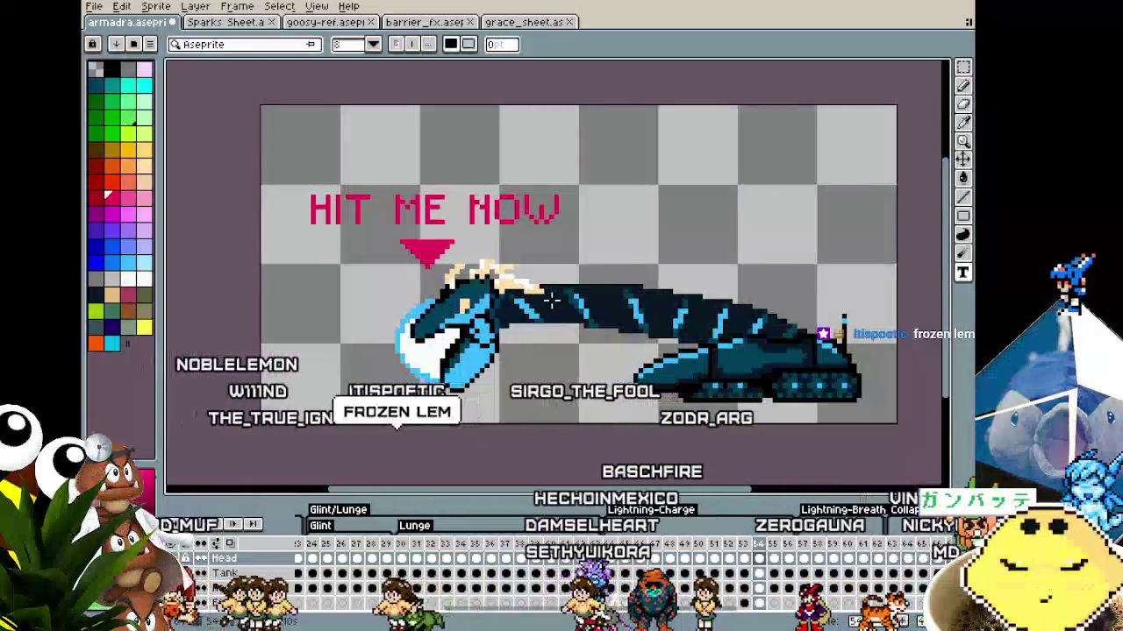
{"action": "scroll", "coordinate": [551, 300], "scroll_direction": "up", "scroll_amount": 1}
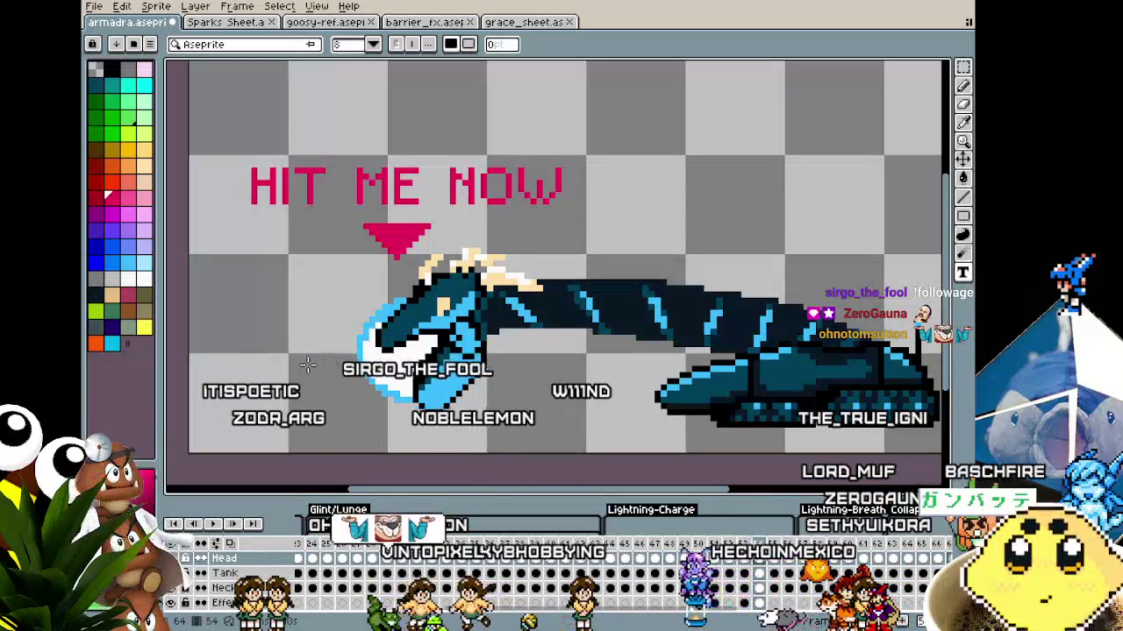
{"action": "scroll", "coordinate": [307, 364], "scroll_direction": "down", "scroll_amount": 1}
{"action": "scroll", "coordinate": [307, 364], "scroll_direction": "down", "scroll_amount": 1}
{"action": "scroll", "coordinate": [307, 364], "scroll_direction": "up", "scroll_amount": 2}
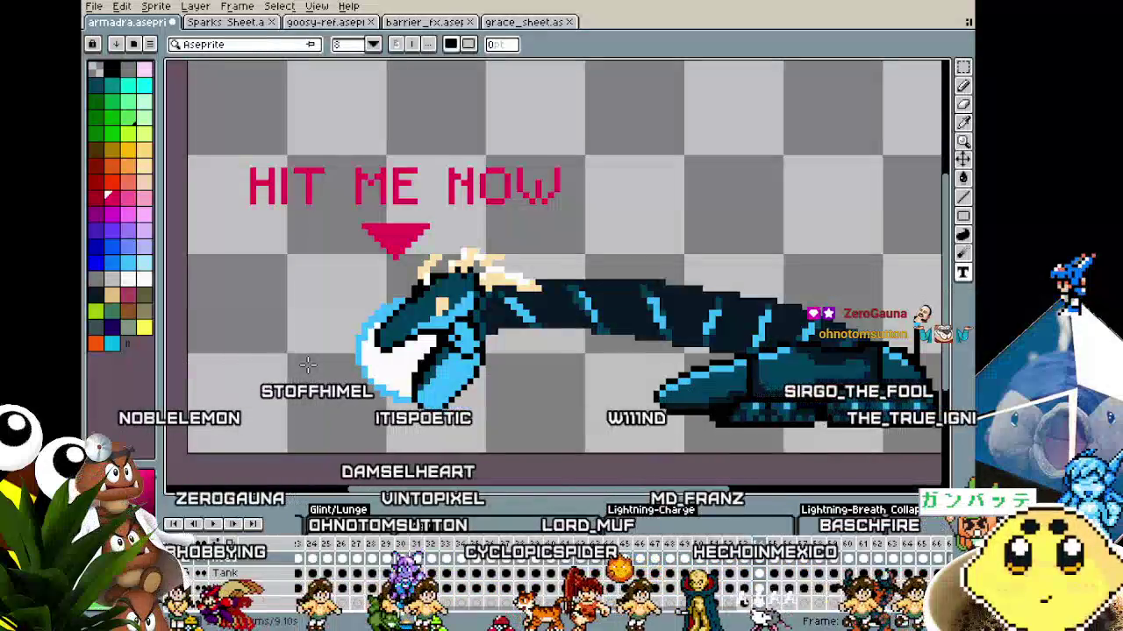
{"action": "scroll", "coordinate": [307, 364], "scroll_direction": "down", "scroll_amount": 2}
{"action": "scroll", "coordinate": [307, 364], "scroll_direction": "up", "scroll_amount": 1}
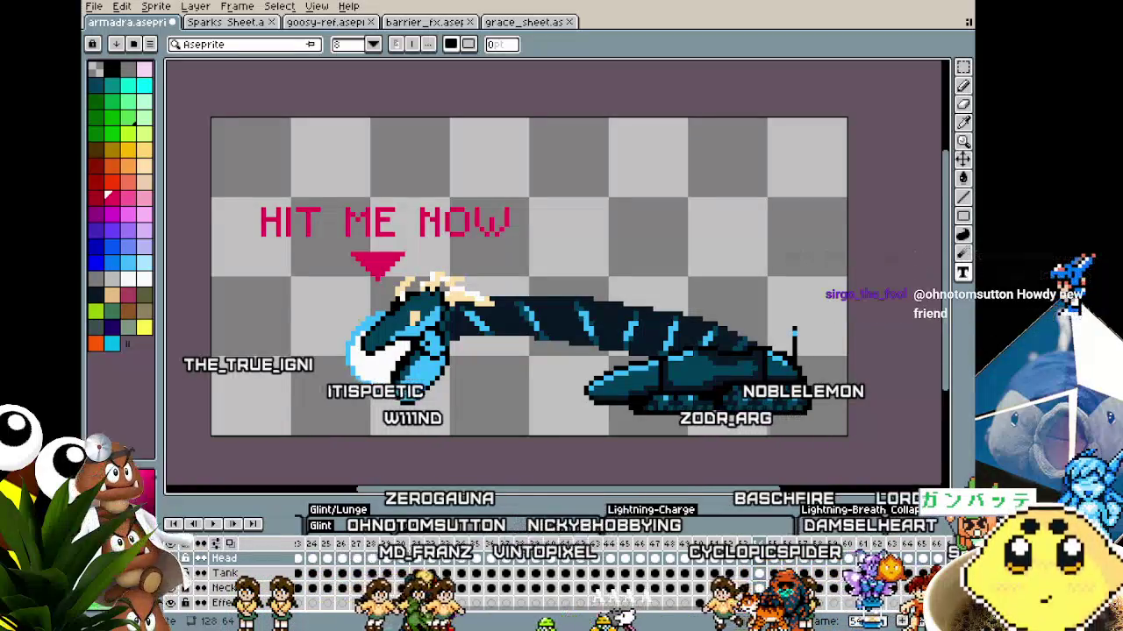
{"action": "left_click_drag", "start_coordinate": [397, 421], "coordinate": [401, 384]}
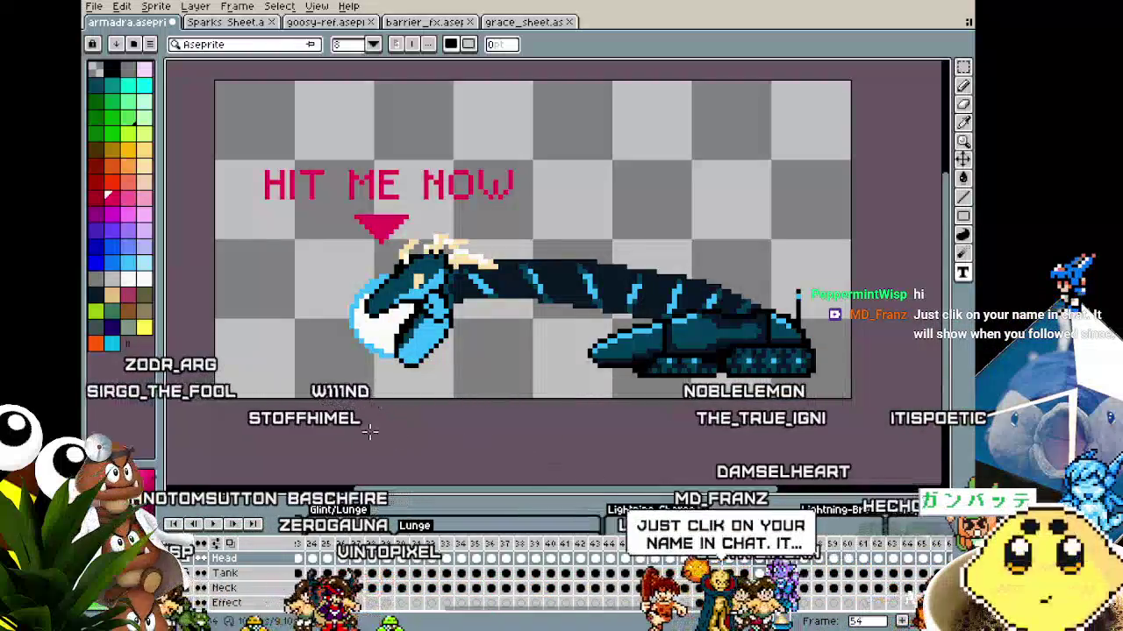
{"action": "left_click_drag", "start_coordinate": [342, 429], "coordinate": [368, 441]}
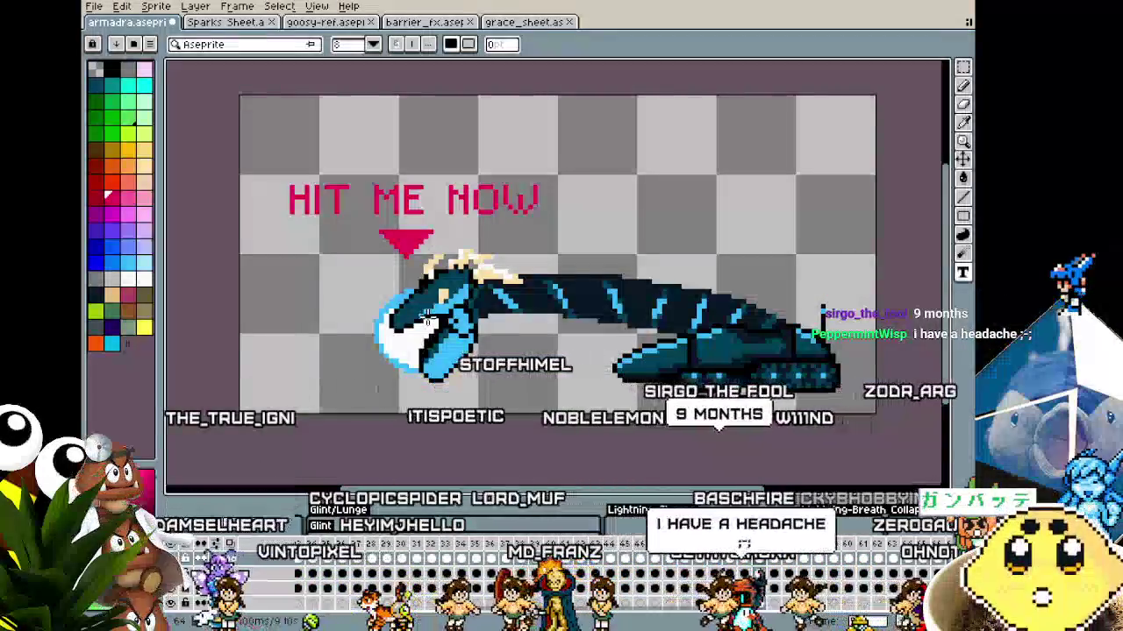
Pan toward the dragon's head and step forward two frames to the open-mouth lunge frame
{"action": "scroll", "coordinate": [394, 283], "scroll_direction": "up", "scroll_amount": 1}
{"action": "scroll", "coordinate": [394, 283], "scroll_direction": "up", "scroll_amount": 1}
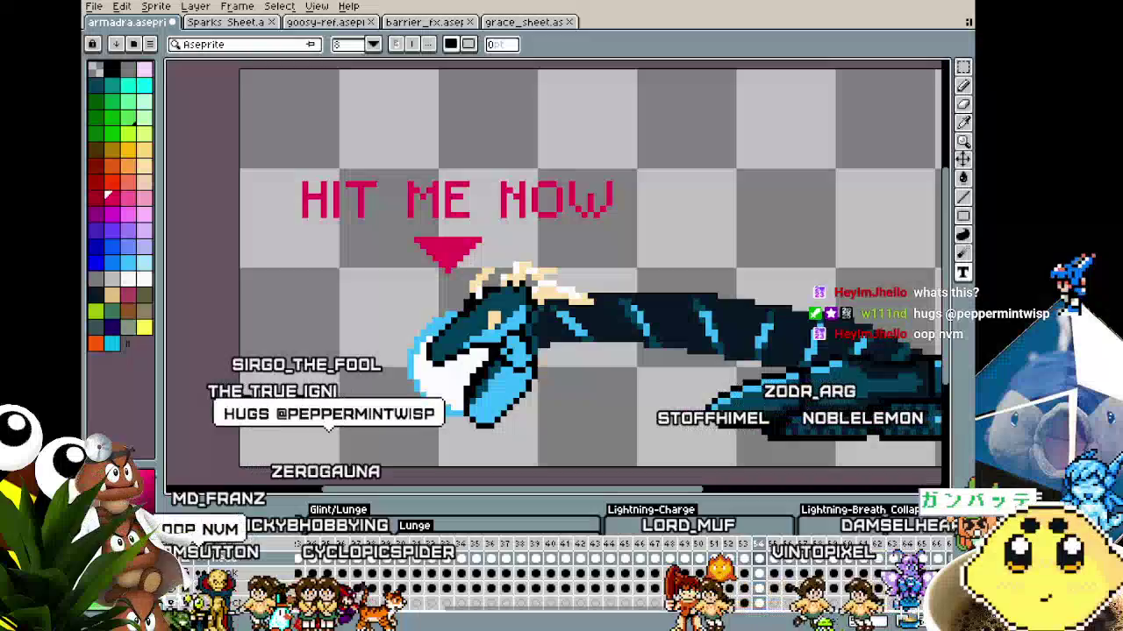
{"action": "left_click_drag", "start_coordinate": [399, 206], "coordinate": [358, 209]}
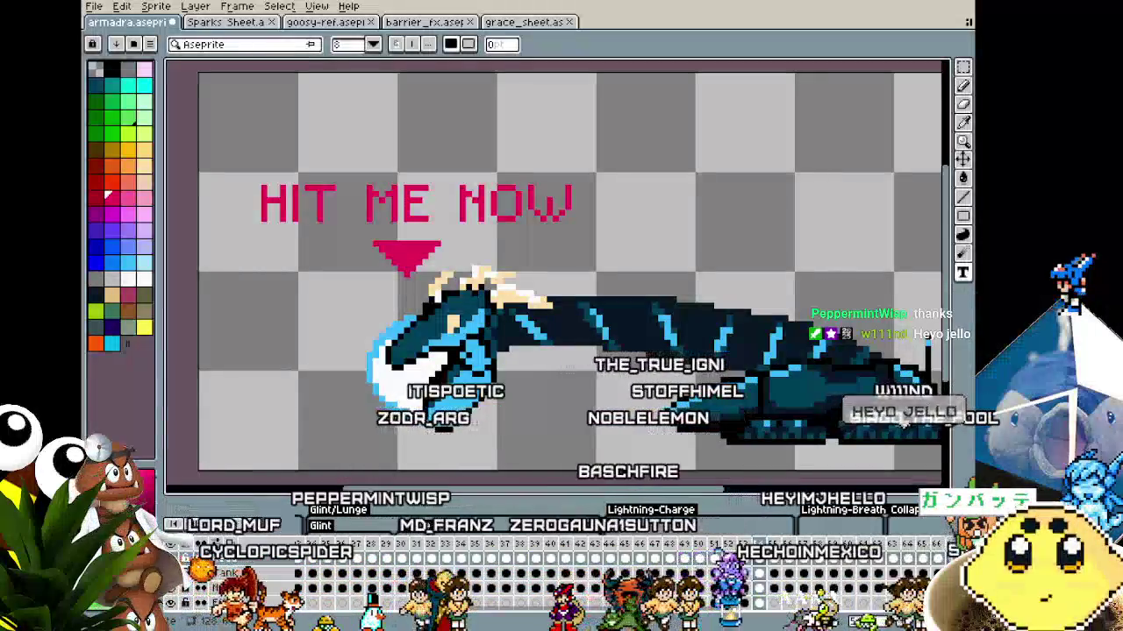
{"action": "scroll", "coordinate": [561, 272], "scroll_direction": "right", "scroll_amount": 2}
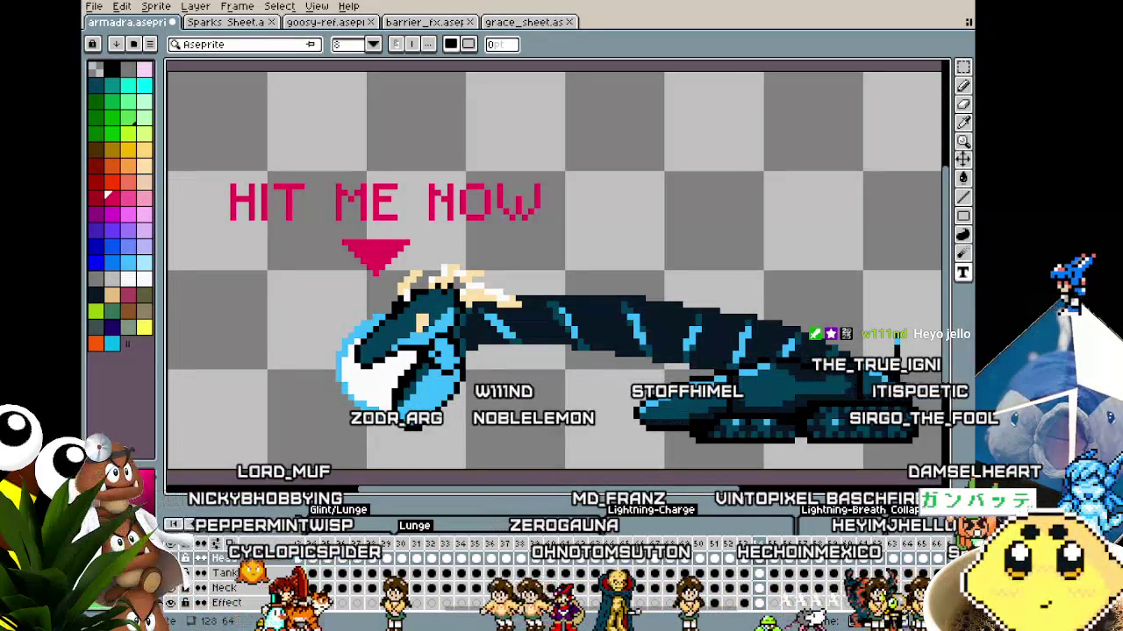
{"action": "key", "text": "Right"}
{"action": "key", "text": "Right"}
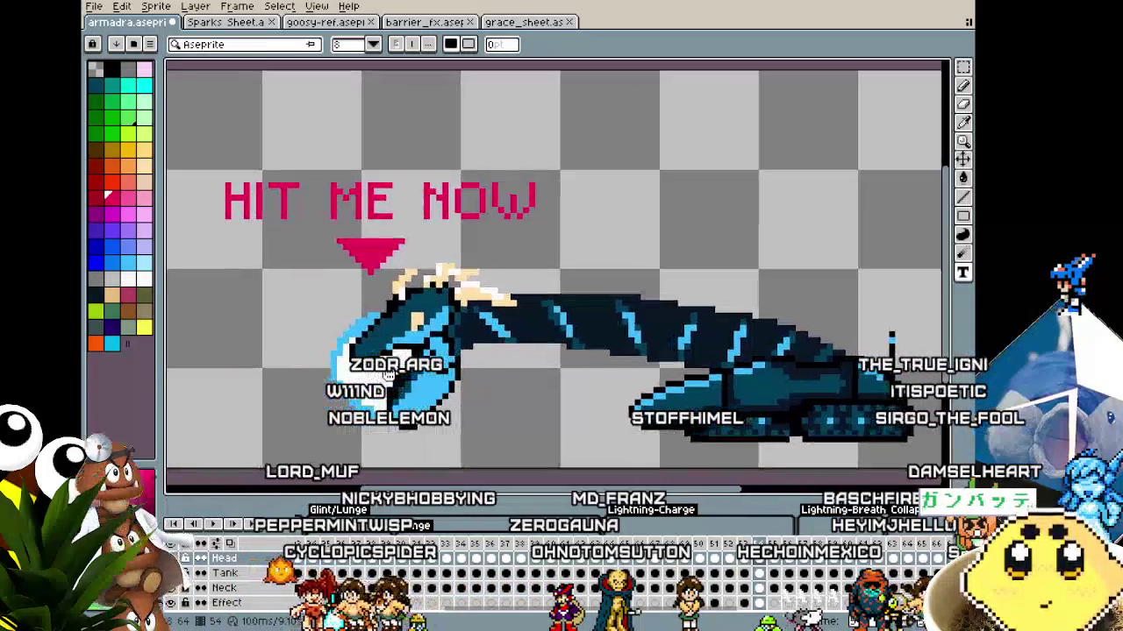
{"action": "key", "text": "Right"}
{"action": "key", "text": "Right"}
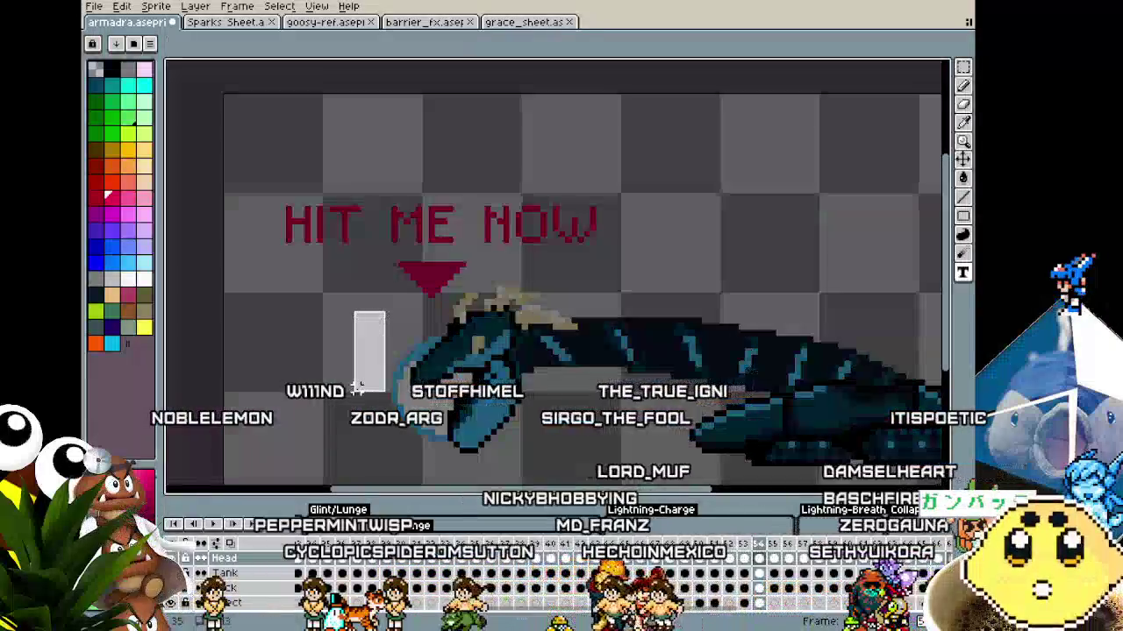
Draw a red curve left of the dragon's head, then undo it and the HIT ME NOW text
{"action": "left_click", "coordinate": [358, 387]}
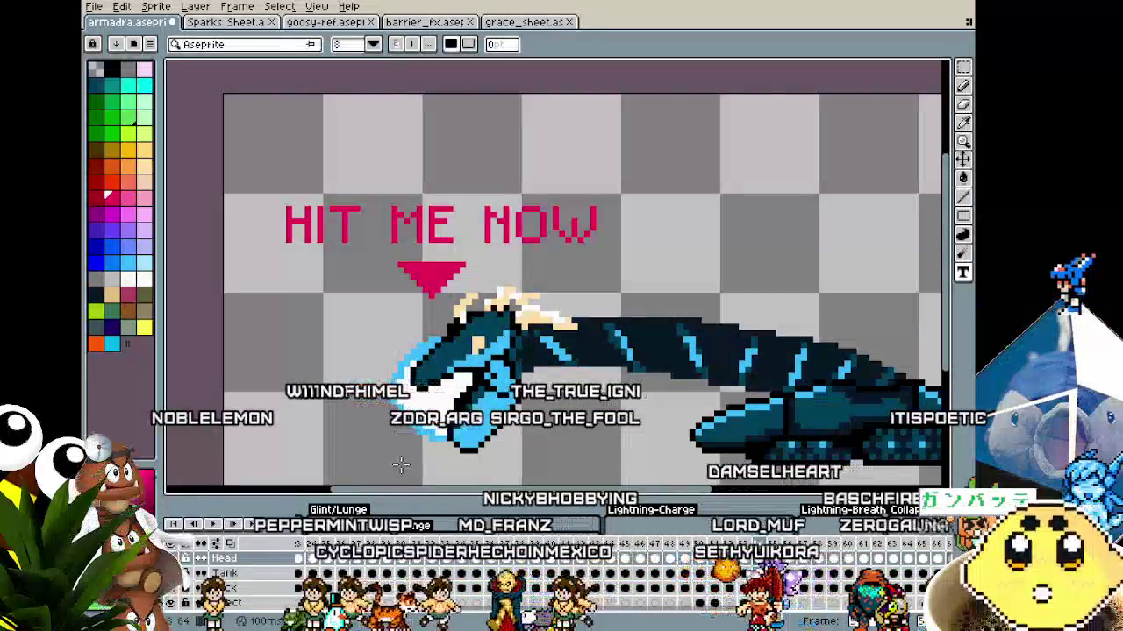
{"action": "left_click_drag", "start_coordinate": [375, 394], "coordinate": [373, 427]}
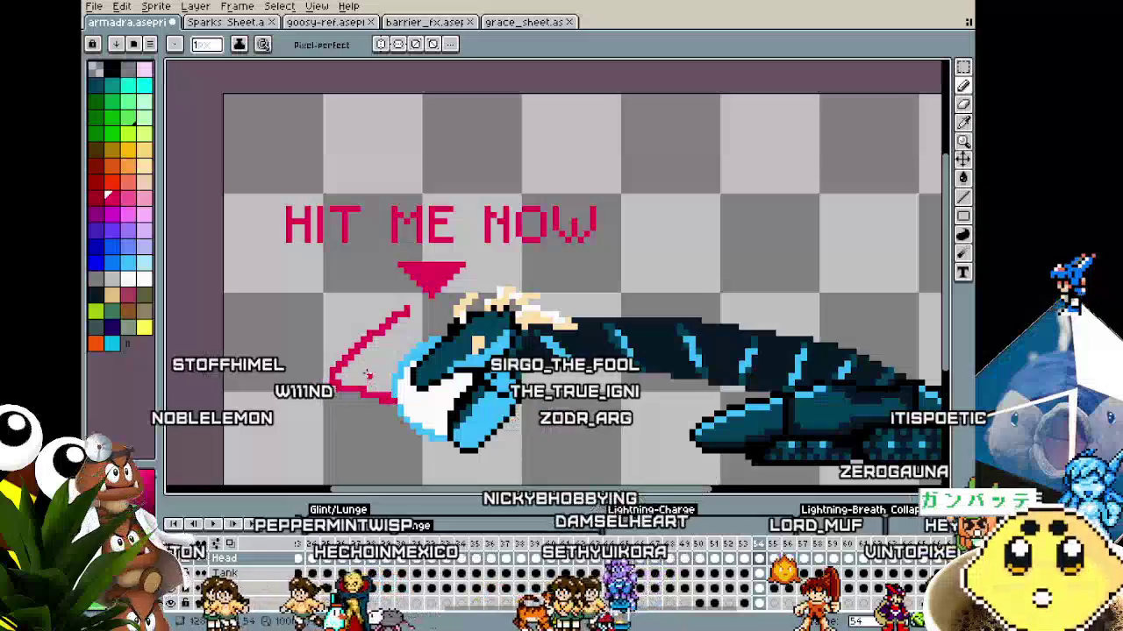
{"action": "scroll", "coordinate": [373, 427], "scroll_direction": "down", "scroll_amount": 1}
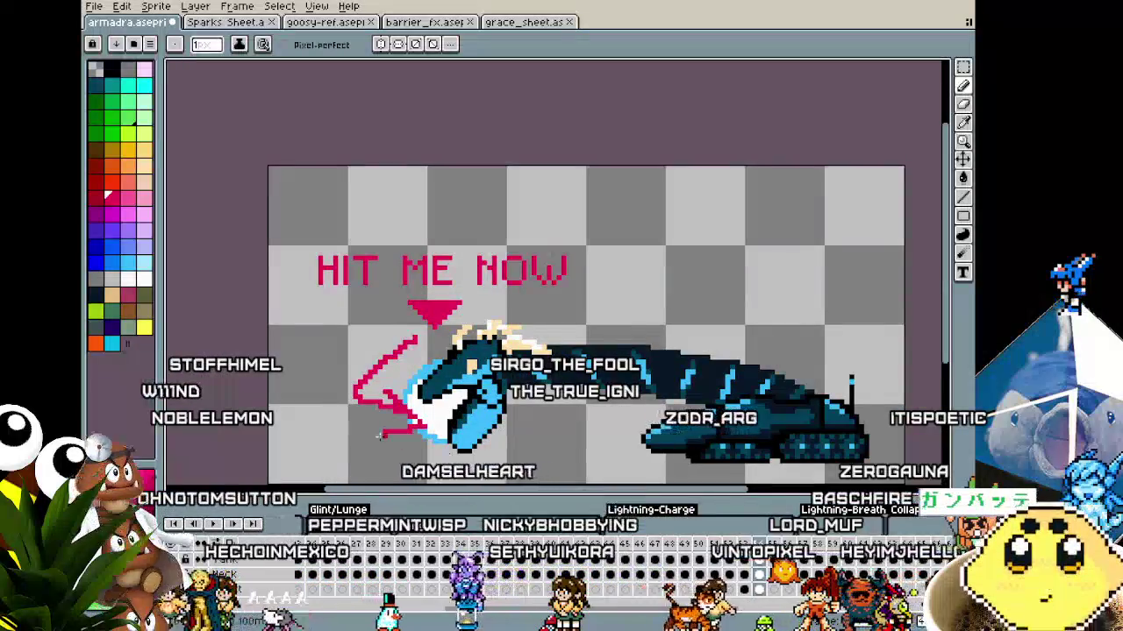
{"action": "key", "text": "ctrl"}
{"action": "key", "text": "ctrl+z"}
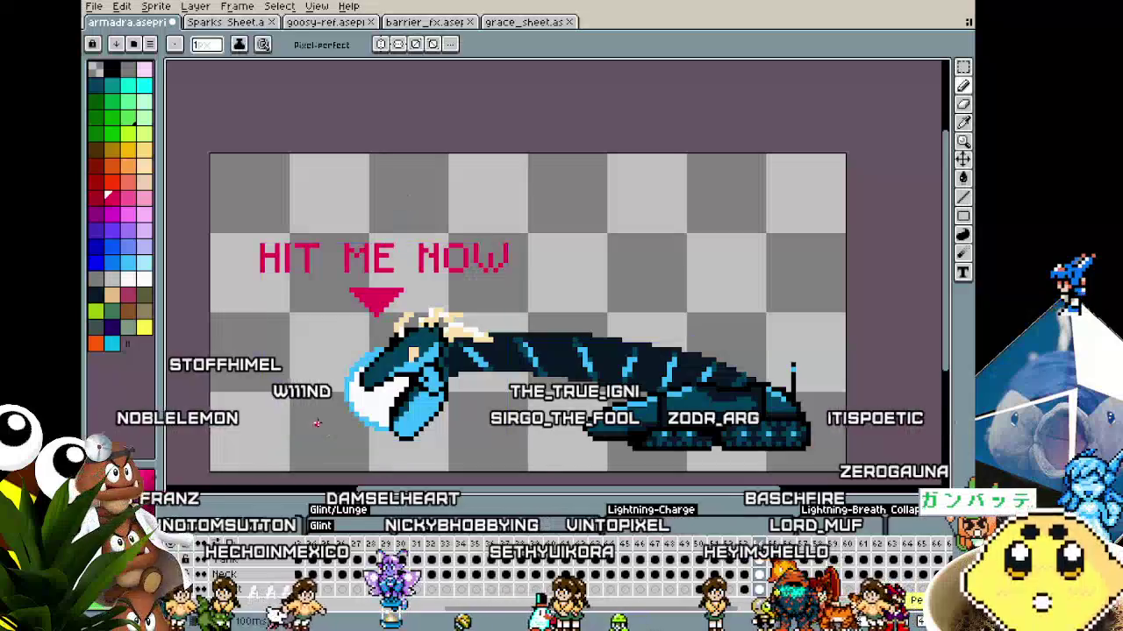
{"action": "key", "text": "ctrl+z"}
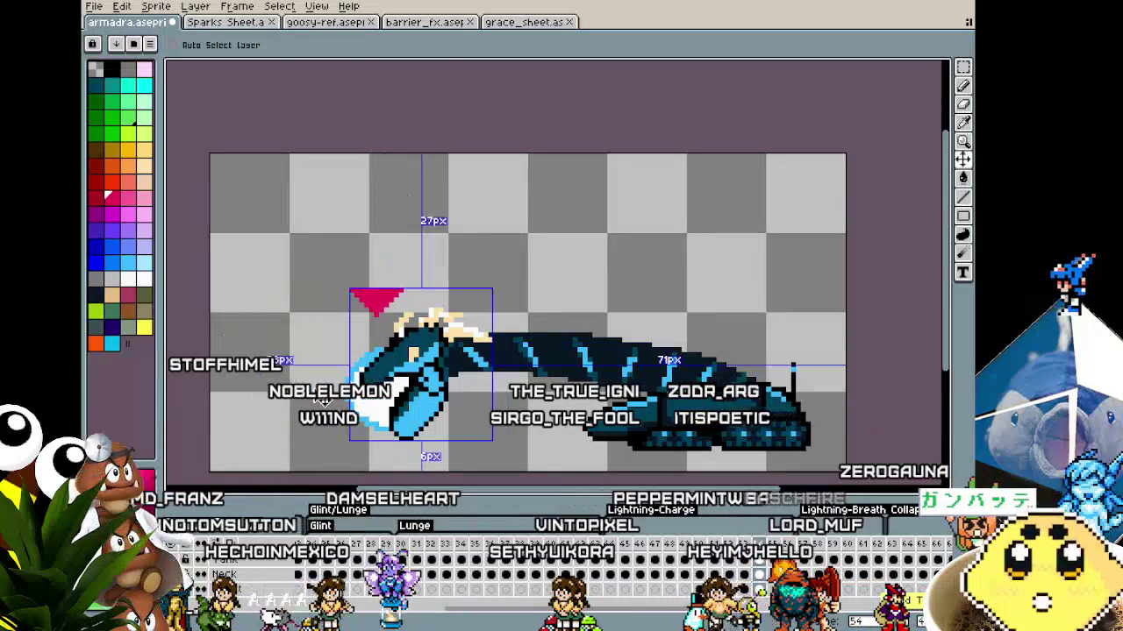
Sketch a red exclamation mark and add a DANGER caption above the dragon's head
{"action": "left_click_drag", "start_coordinate": [312, 388], "coordinate": [409, 333]}
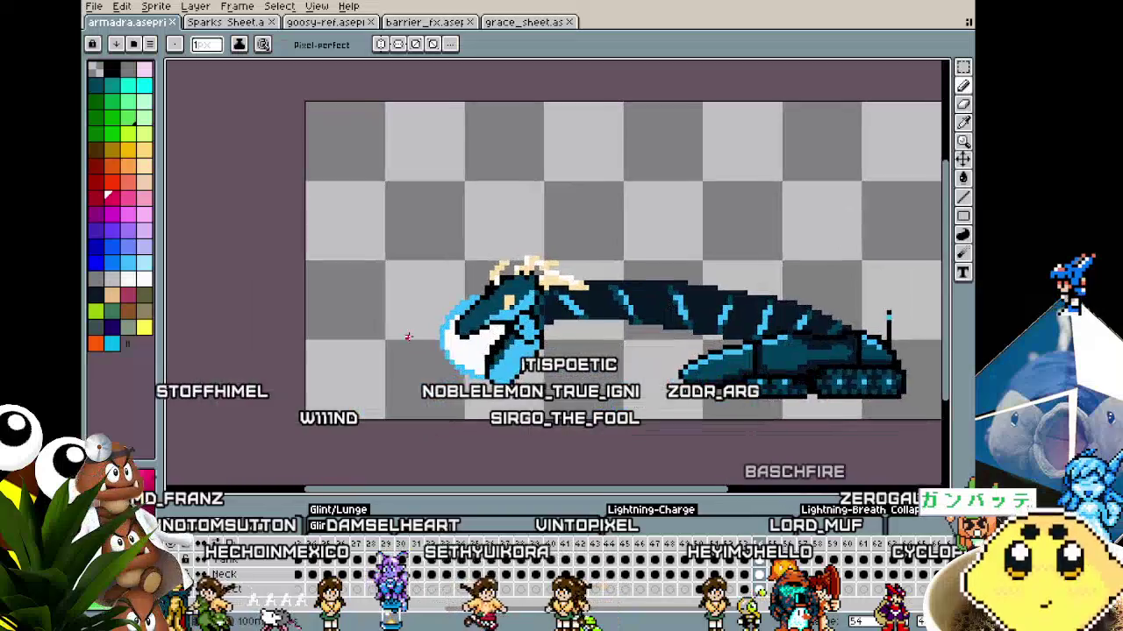
{"action": "scroll", "coordinate": [407, 336], "scroll_direction": "up", "scroll_amount": 1}
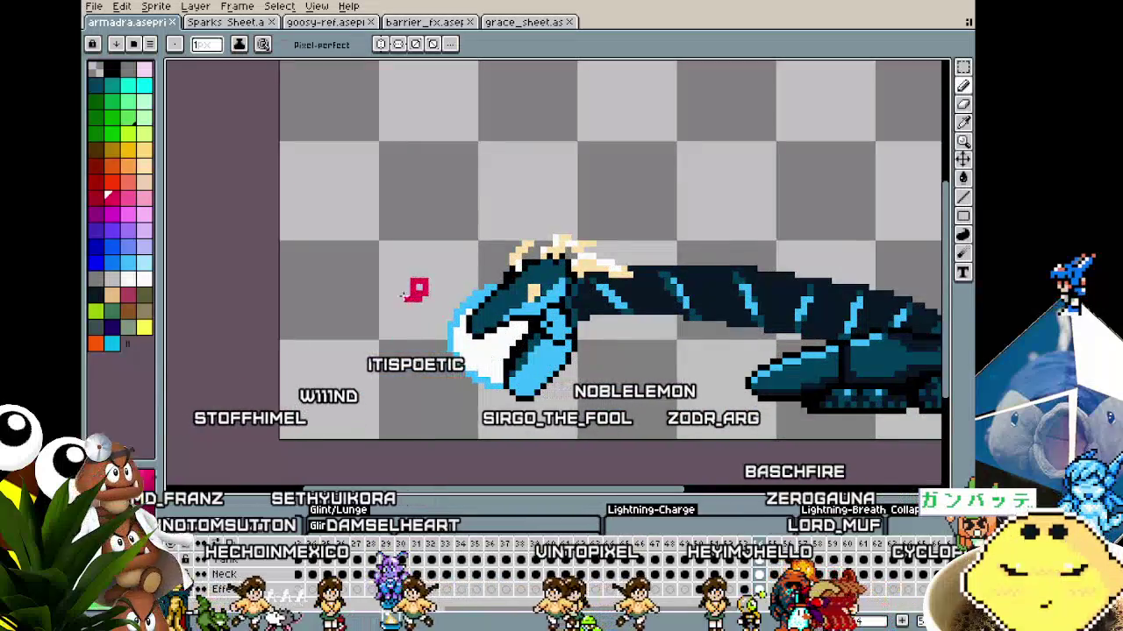
{"action": "mouse_move", "coordinate": [402, 256]}
{"action": "left_mouse_down"}
{"action": "mouse_move", "coordinate": [389, 189]}
{"action": "mouse_move", "coordinate": [405, 252]}
{"action": "left_mouse_up"}
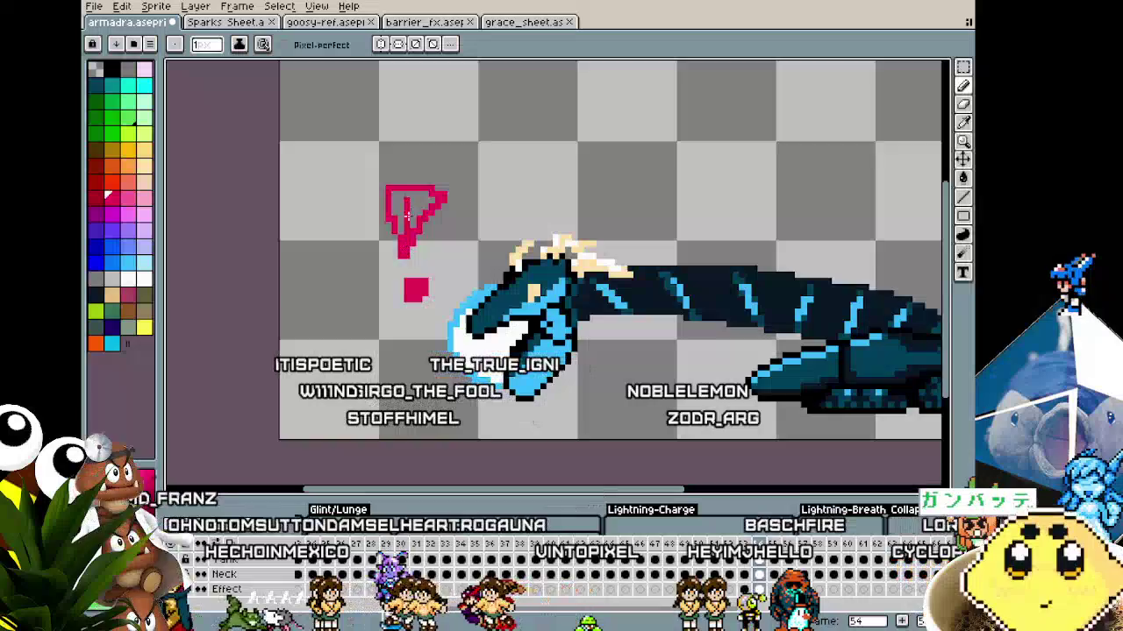
{"action": "key", "text": "m"}
{"action": "left_click_drag", "start_coordinate": [491, 179], "coordinate": [664, 221]}
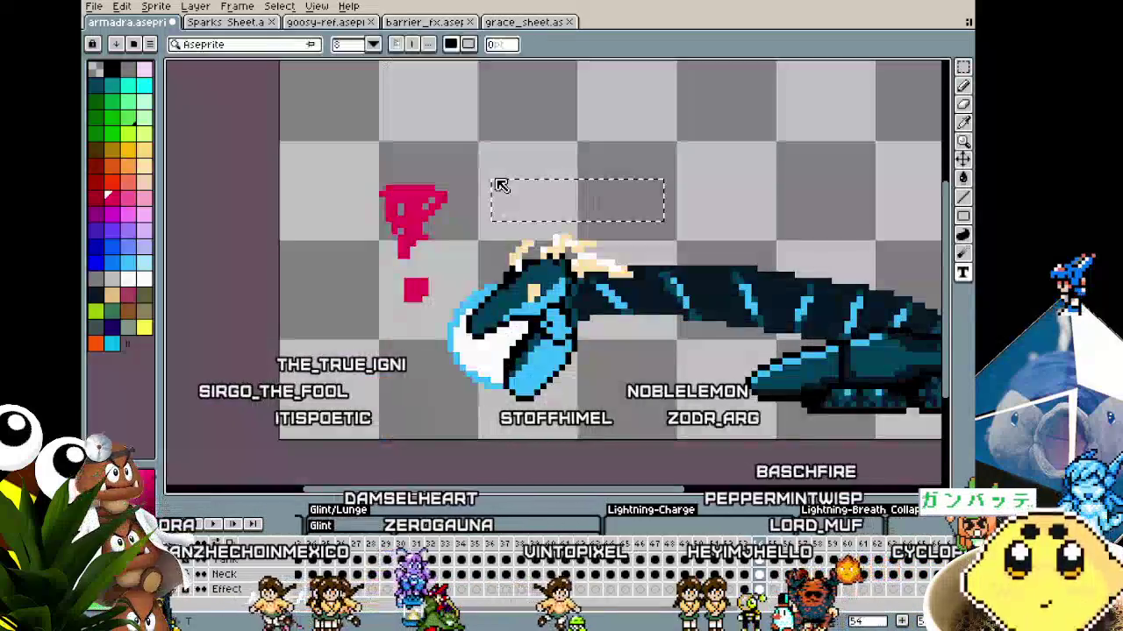
{"action": "type", "text": "OANGERF"}
{"action": "key", "text": "Return"}
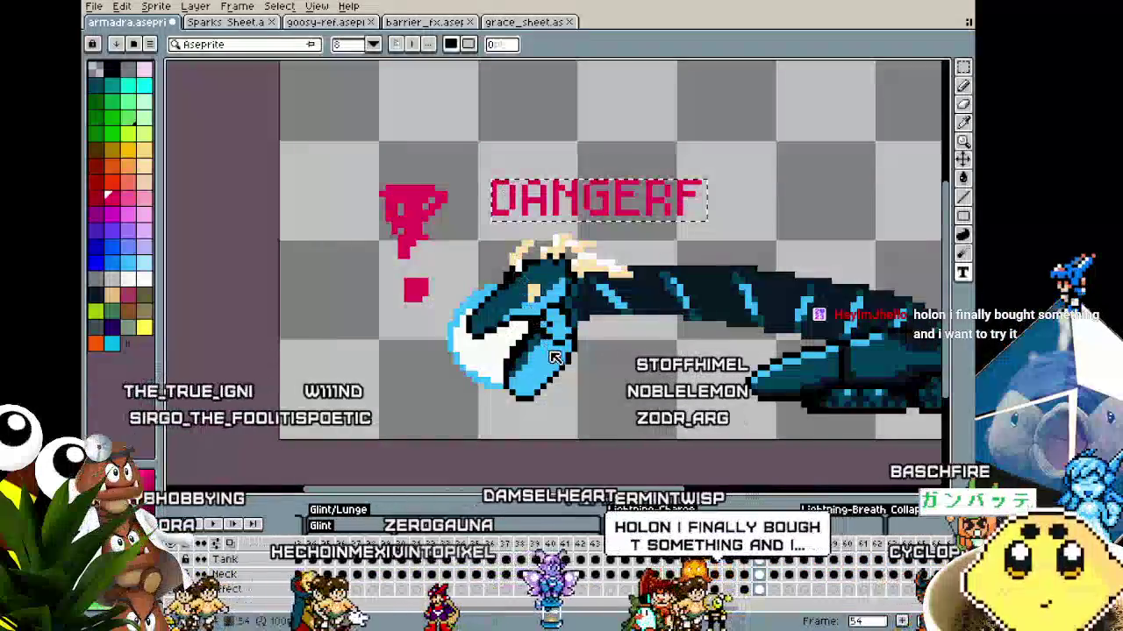
{"action": "key", "text": "BackSpace"}
Fill in the exclamation mark's lower stem with the Pencil and recentre the dragon
{"action": "scroll", "coordinate": [354, 326], "scroll_direction": "down", "scroll_amount": 1}
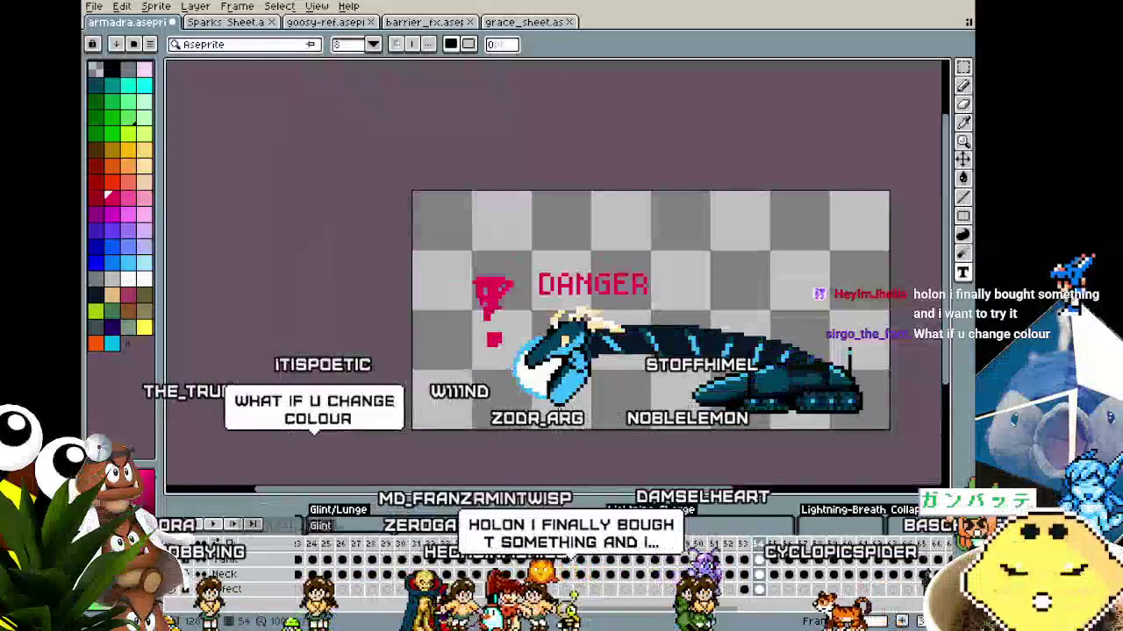
{"action": "scroll", "coordinate": [354, 327], "scroll_direction": "down", "scroll_amount": 1}
{"action": "scroll", "coordinate": [354, 326], "scroll_direction": "up", "scroll_amount": 1}
{"action": "key", "text": "b"}
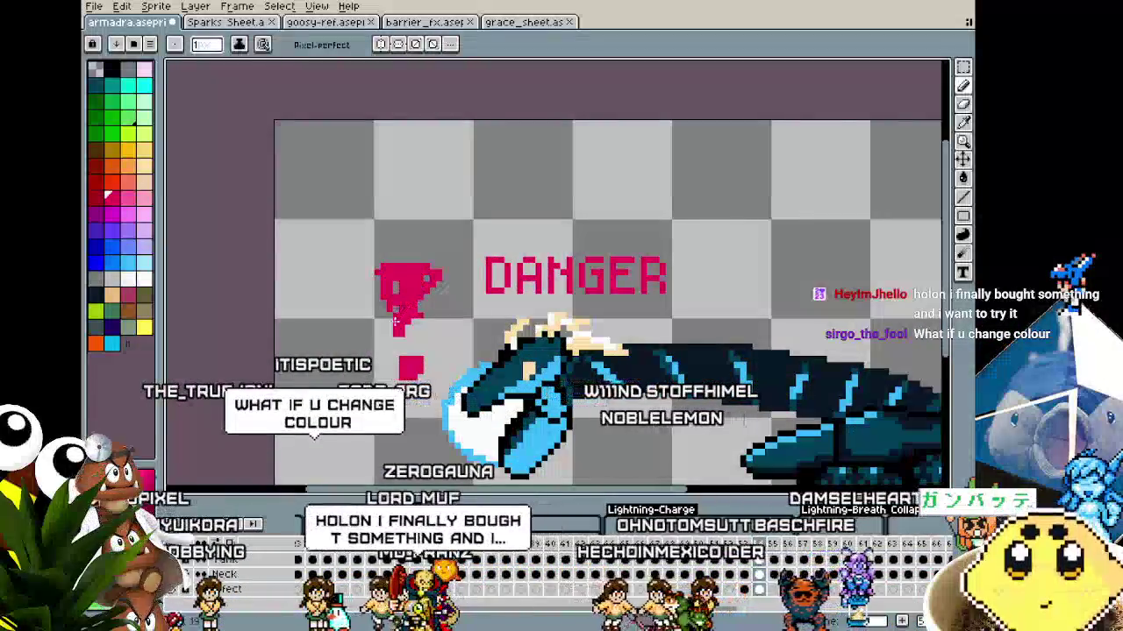
{"action": "mouse_move", "coordinate": [397, 323]}
{"action": "left_mouse_down"}
{"action": "mouse_move", "coordinate": [396, 286]}
{"action": "mouse_move", "coordinate": [421, 296]}
{"action": "left_mouse_up"}
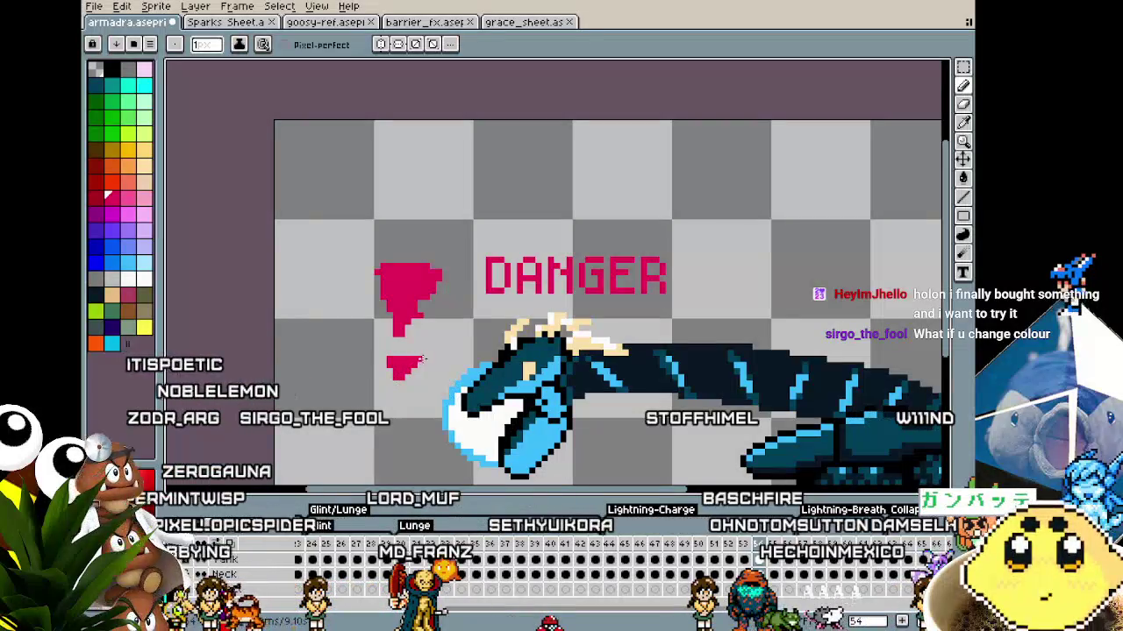
{"action": "scroll", "coordinate": [408, 395], "scroll_direction": "down", "scroll_amount": 1}
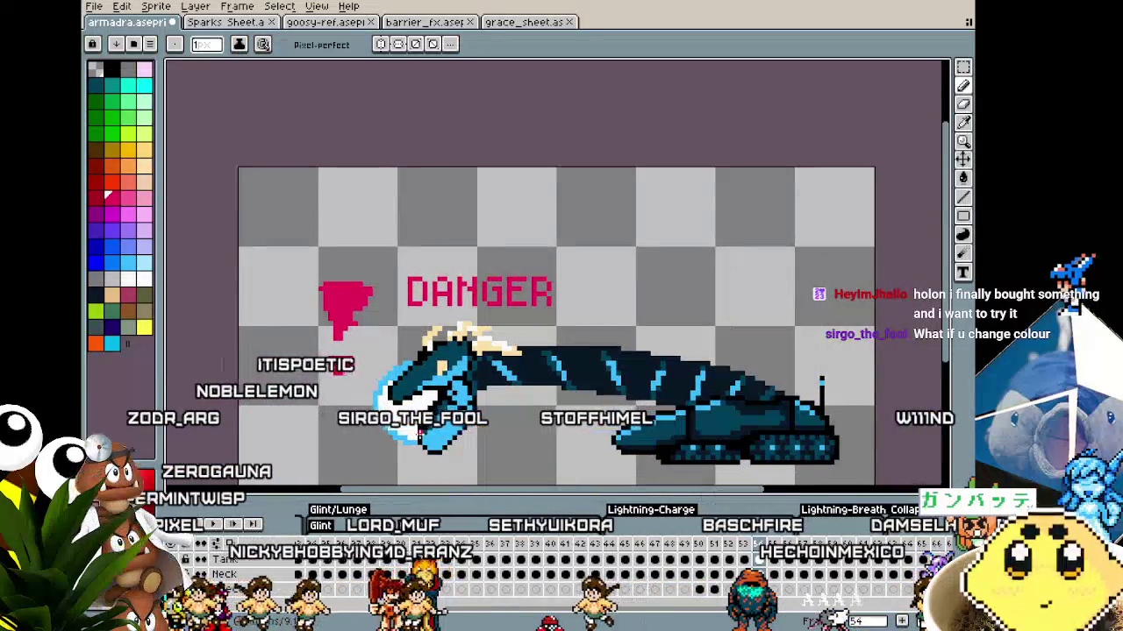
{"action": "left_click_drag", "start_coordinate": [420, 435], "coordinate": [437, 412]}
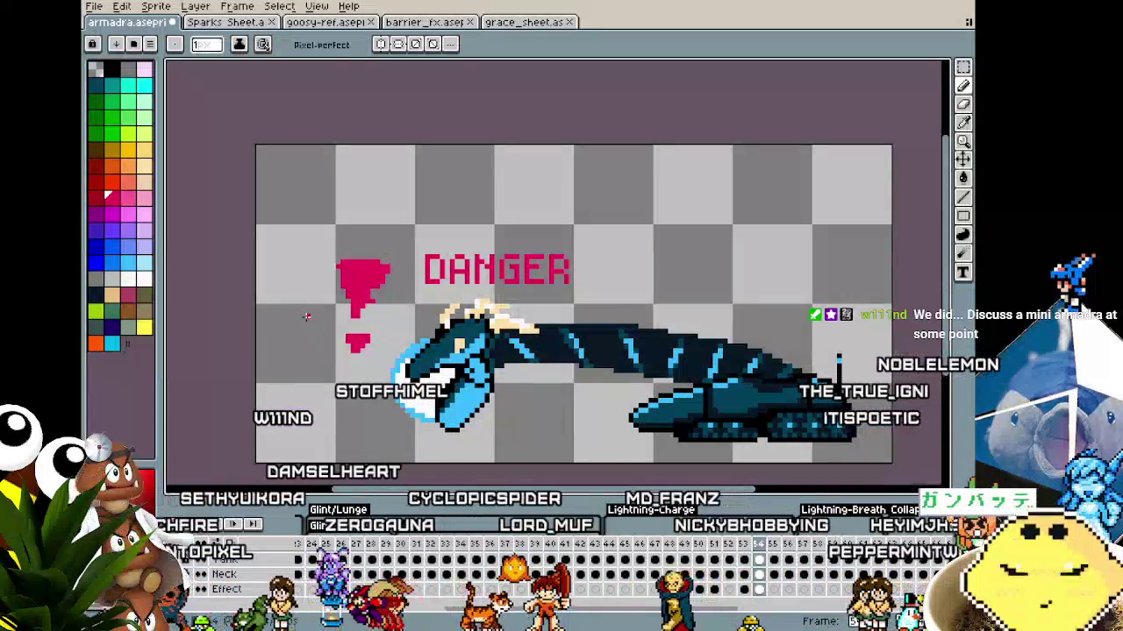
Erase the DANGER text and exclamation mark, then switch to the goosy-ref.aseprite tab
{"action": "key", "text": "b"}
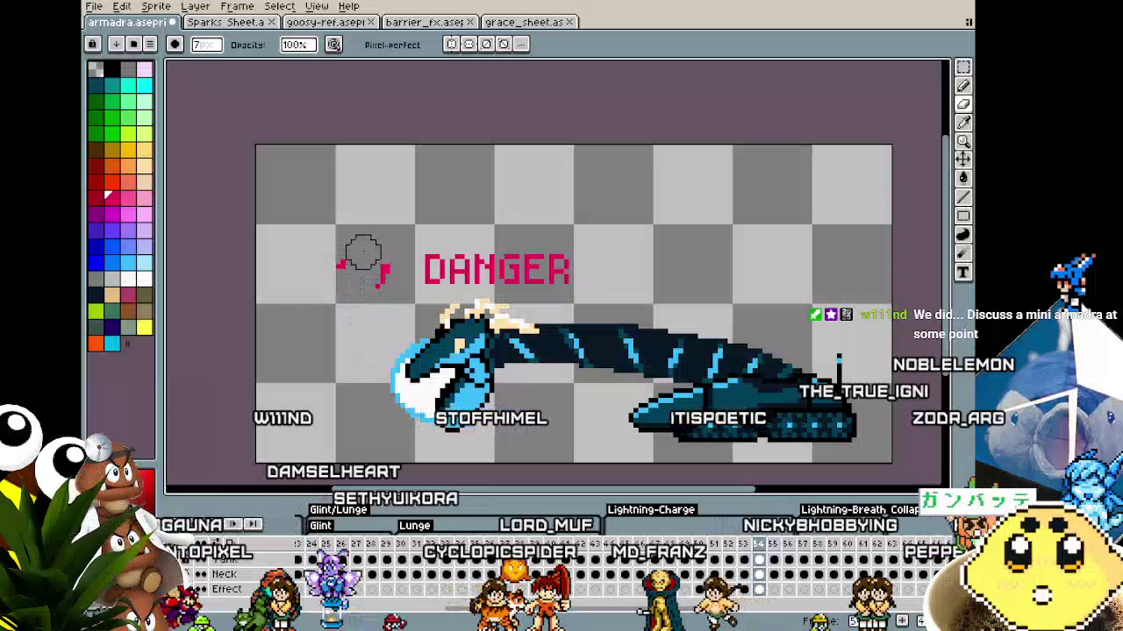
{"action": "left_click_drag", "start_coordinate": [416, 261], "coordinate": [596, 261]}
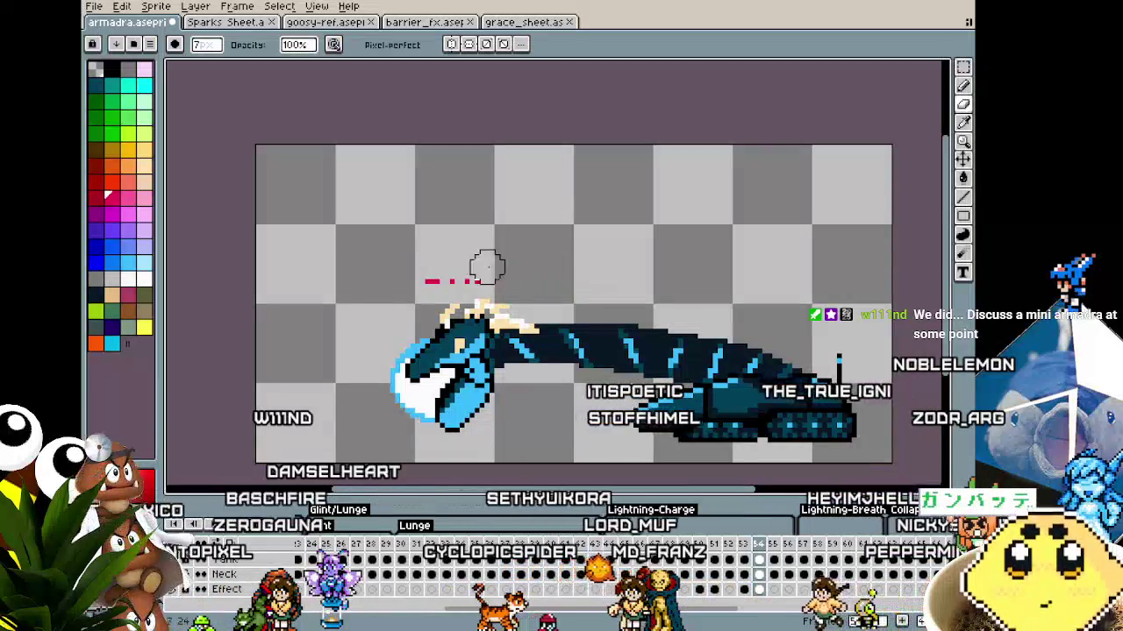
{"action": "scroll", "coordinate": [362, 386], "scroll_direction": "up", "scroll_amount": 1}
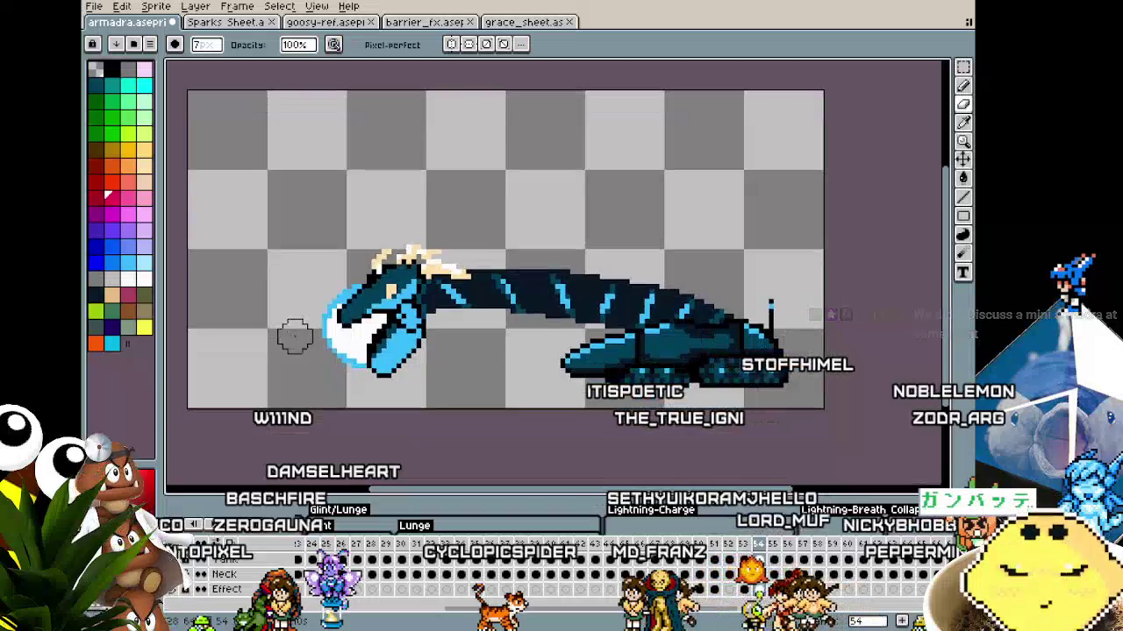
{"action": "scroll", "coordinate": [293, 335], "scroll_direction": "up", "scroll_amount": 1}
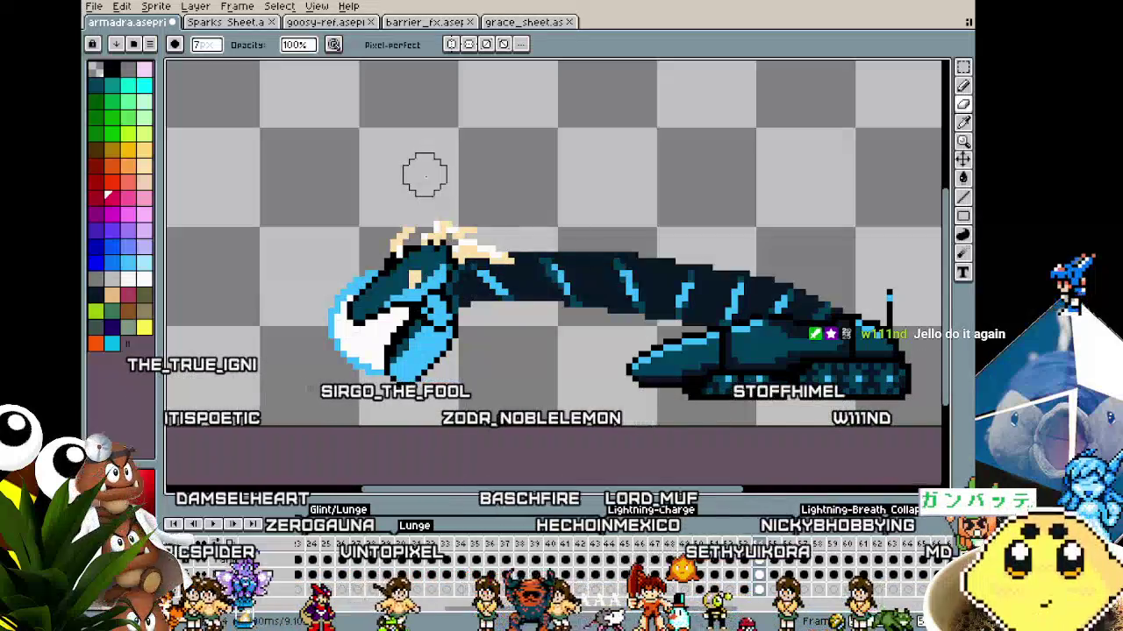
{"action": "left_click", "coordinate": [340, 24]}
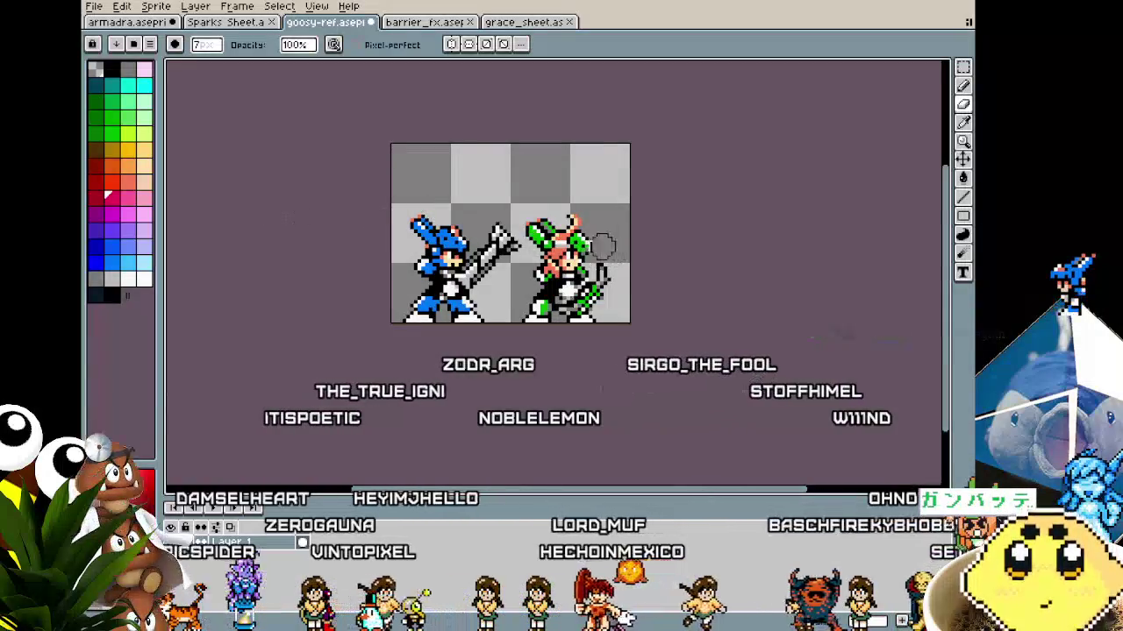
Copy the right-hand goosy-ref character, paste it beside the dragon in armadra, then discard it
{"action": "key", "text": "m"}
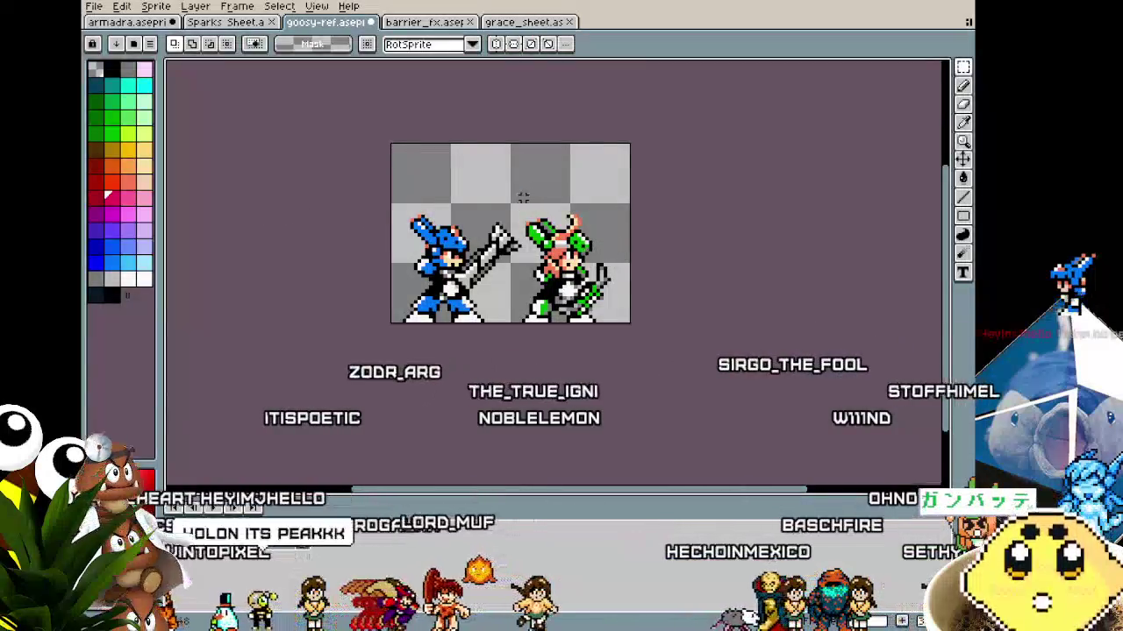
{"action": "left_click_drag", "start_coordinate": [522, 197], "coordinate": [622, 399]}
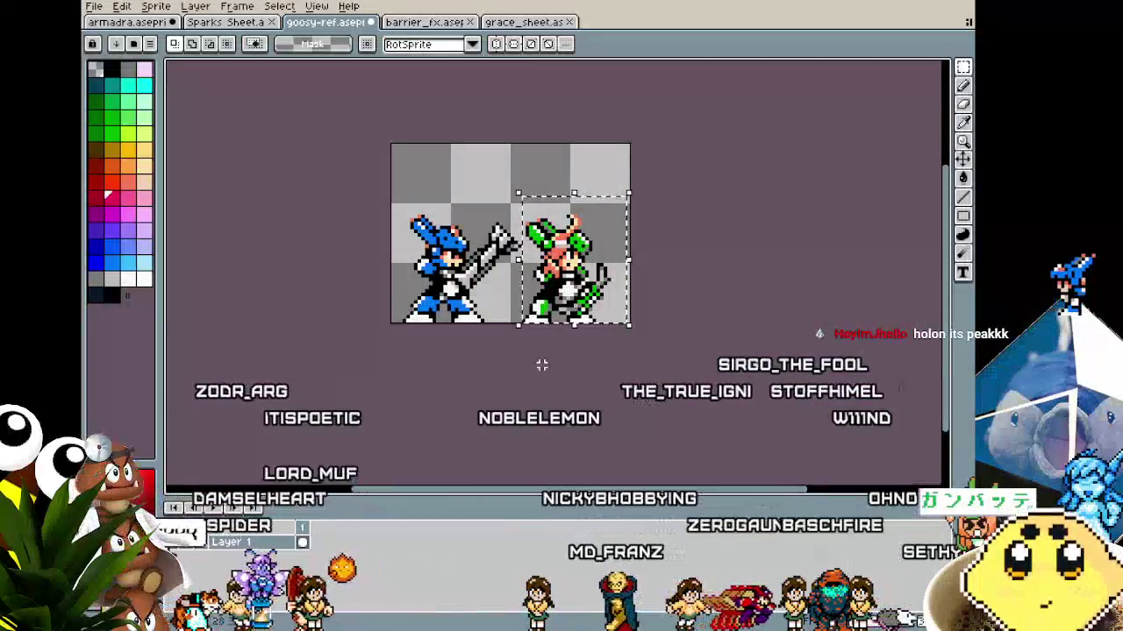
{"action": "key", "text": "ctrl+c"}
{"action": "key", "text": "ctrl+shift+Tab"}
{"action": "key", "text": "ctrl+shift+Tab"}
{"action": "scroll", "coordinate": [527, 263], "scroll_direction": "up", "scroll_amount": 2}
{"action": "key", "text": "ctrl+v"}
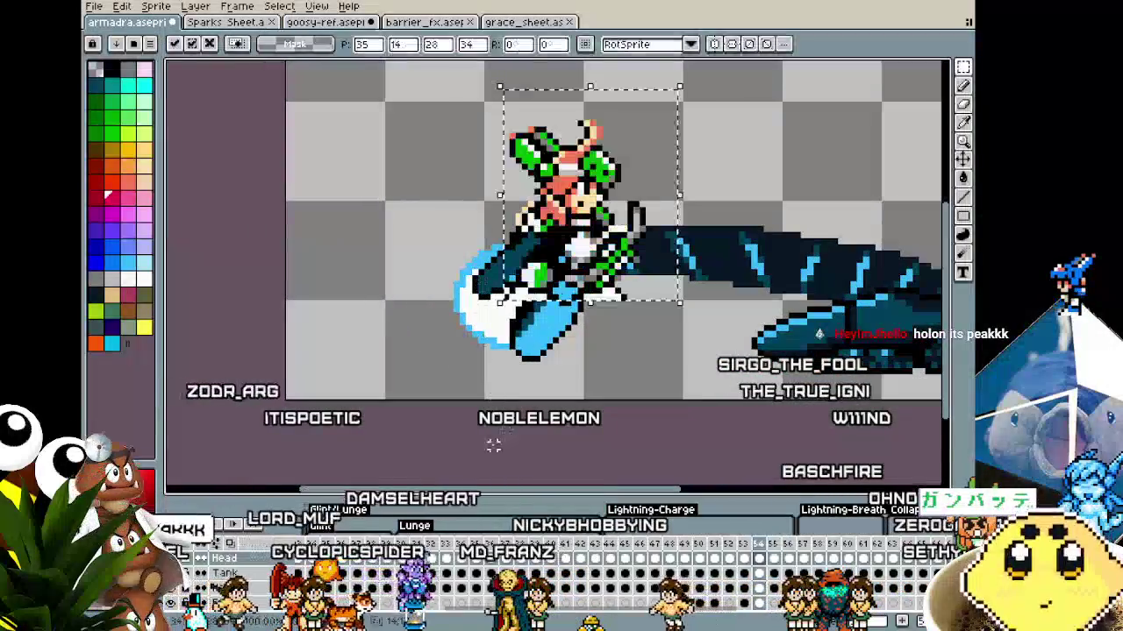
{"action": "mouse_move", "coordinate": [586, 254]}
{"action": "left_mouse_down"}
{"action": "mouse_move", "coordinate": [377, 451]}
{"action": "mouse_move", "coordinate": [389, 416]}
{"action": "mouse_move", "coordinate": [378, 351]}
{"action": "mouse_move", "coordinate": [399, 369]}
{"action": "mouse_move", "coordinate": [377, 349]}
{"action": "mouse_move", "coordinate": [379, 375]}
{"action": "left_mouse_up"}
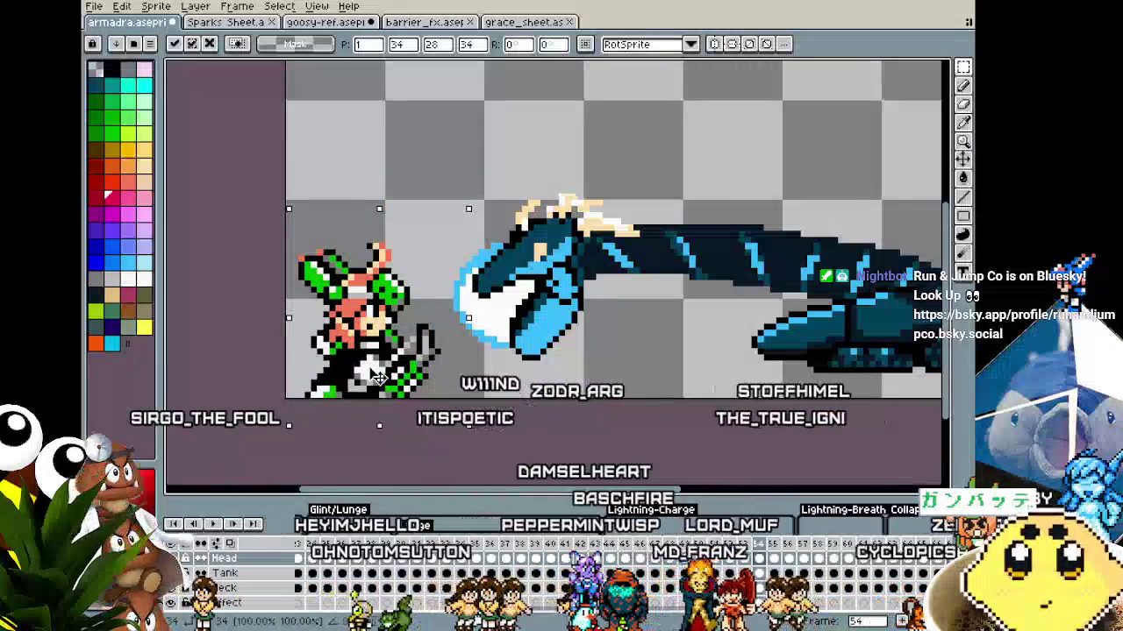
{"action": "left_click_drag", "start_coordinate": [384, 335], "coordinate": [377, 349]}
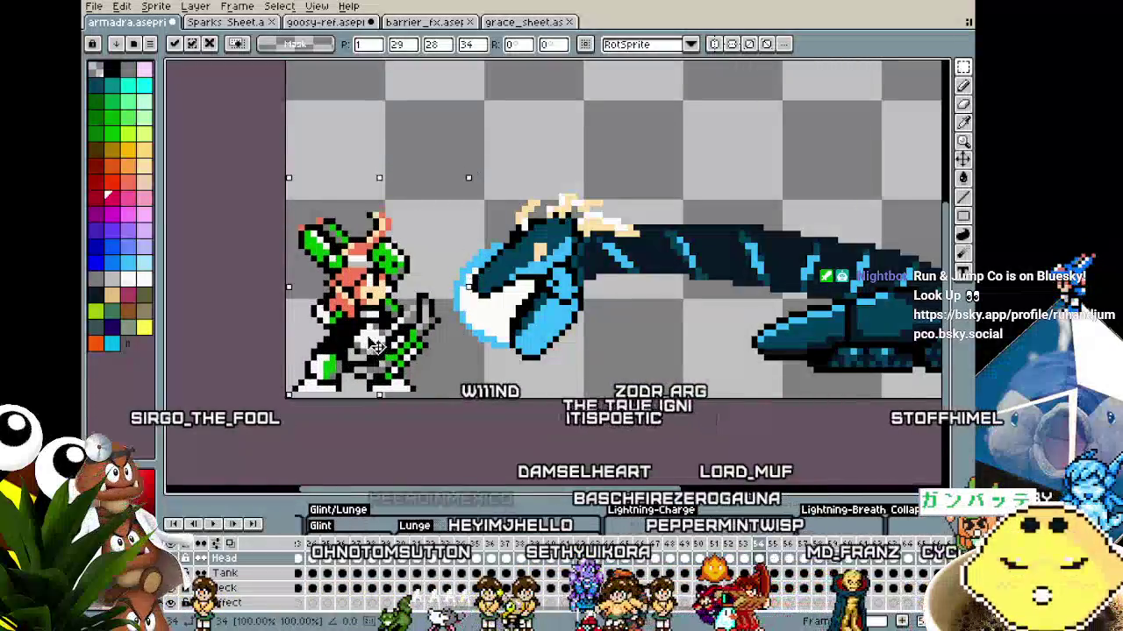
{"action": "key", "text": "Escape"}
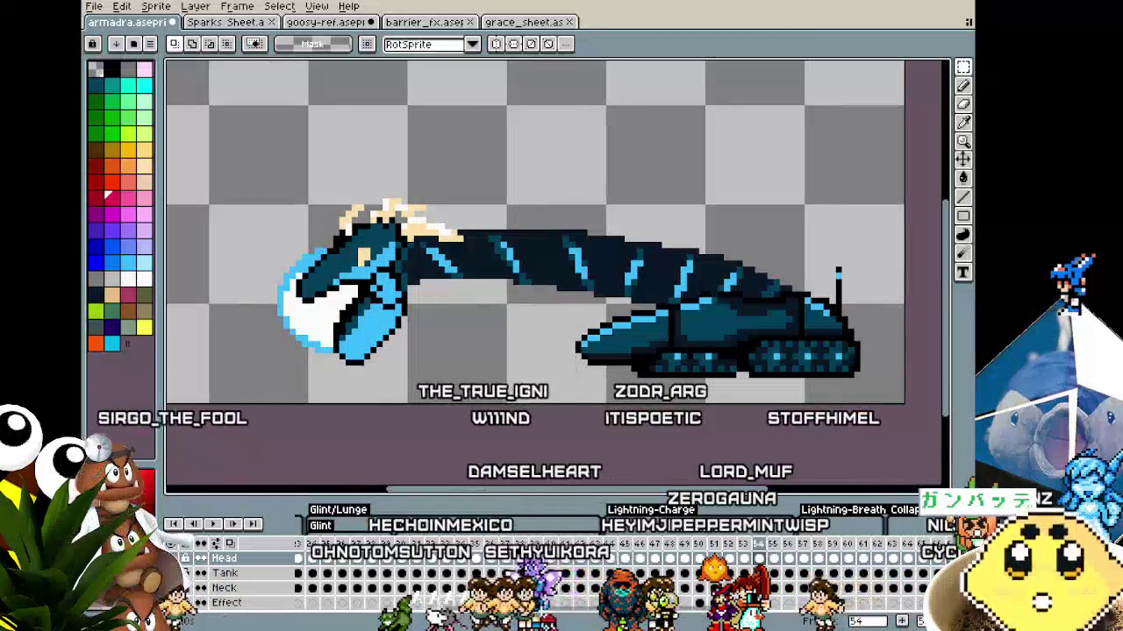
On lying-down frame 71, paste the character at the left, discard it, and pan to the dragon
{"action": "scroll", "coordinate": [775, 612], "scroll_direction": "right", "scroll_amount": 5}
{"action": "left_click", "coordinate": [783, 545]}
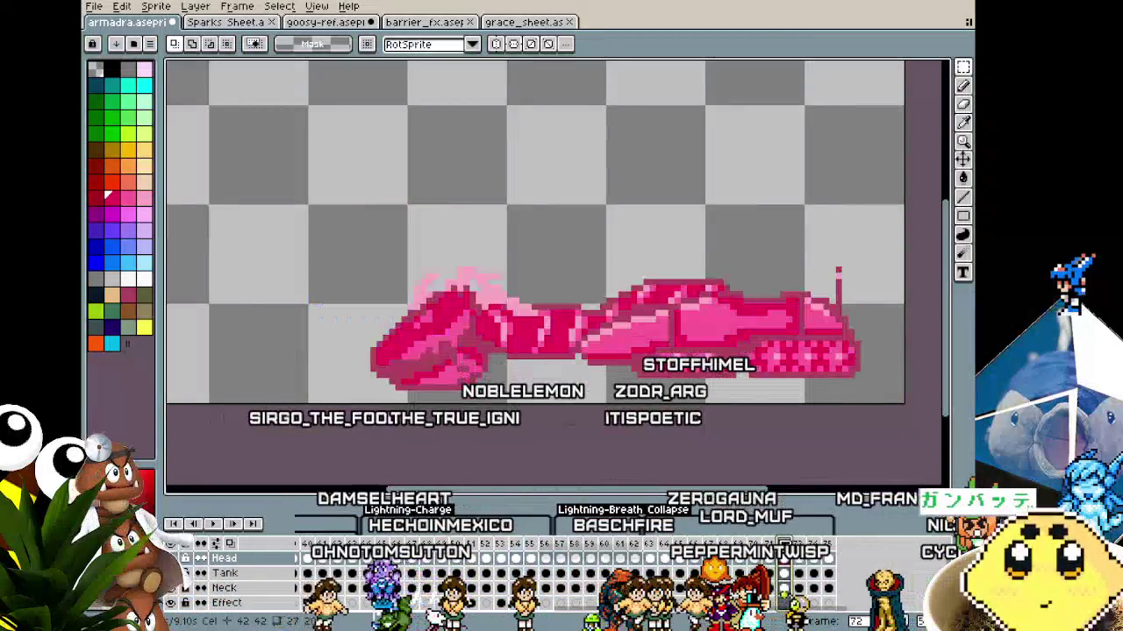
{"action": "key", "text": "Left"}
{"action": "key", "text": "ctrl+v"}
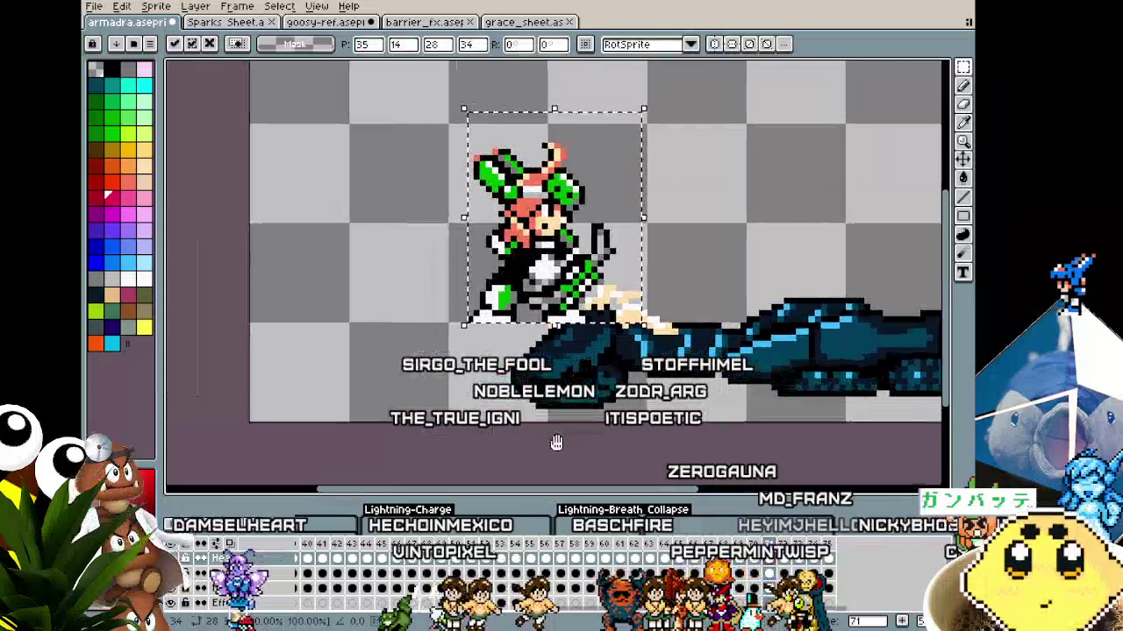
{"action": "mouse_move", "coordinate": [537, 342]}
{"action": "left_mouse_down"}
{"action": "mouse_move", "coordinate": [360, 343]}
{"action": "mouse_move", "coordinate": [345, 375]}
{"action": "mouse_move", "coordinate": [371, 372]}
{"action": "left_mouse_up"}
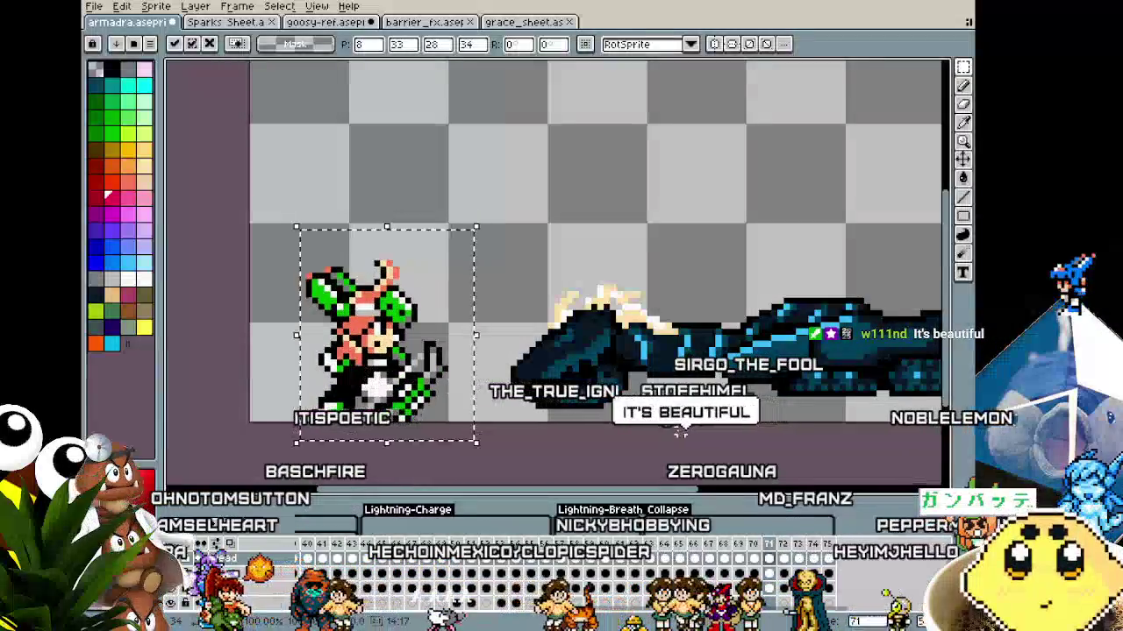
{"action": "key", "text": "Escape"}
{"action": "left_click_drag", "start_coordinate": [661, 436], "coordinate": [538, 469]}
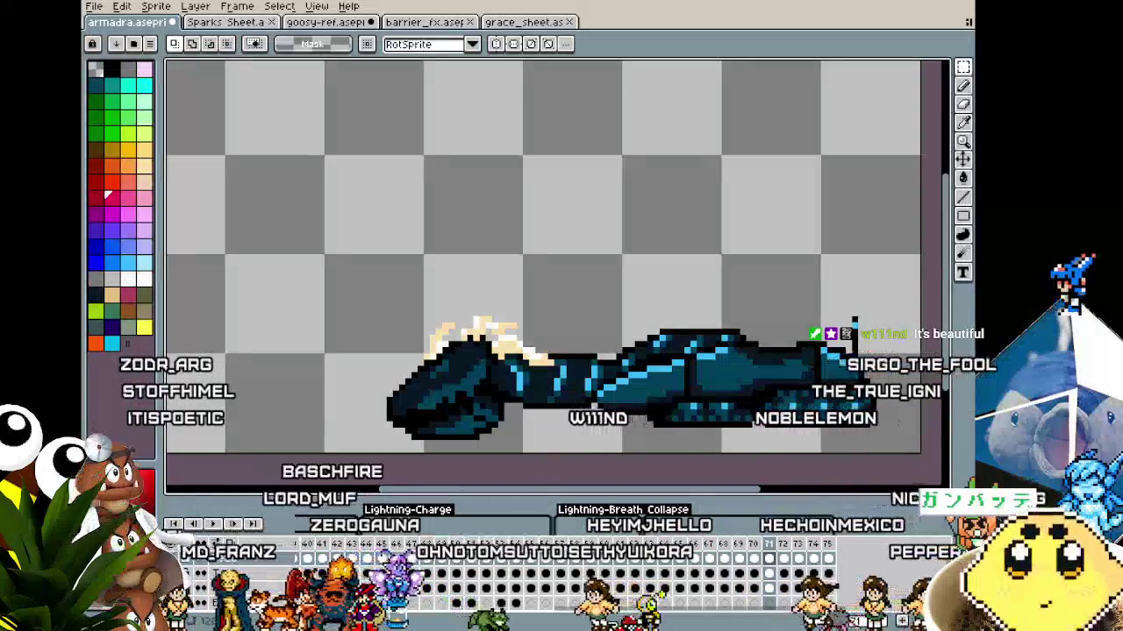
Zoom out, go to rearing frame 20, and undo a trial move of the dragon's head
{"action": "scroll", "coordinate": [322, 583], "scroll_direction": "up", "scroll_amount": 10}
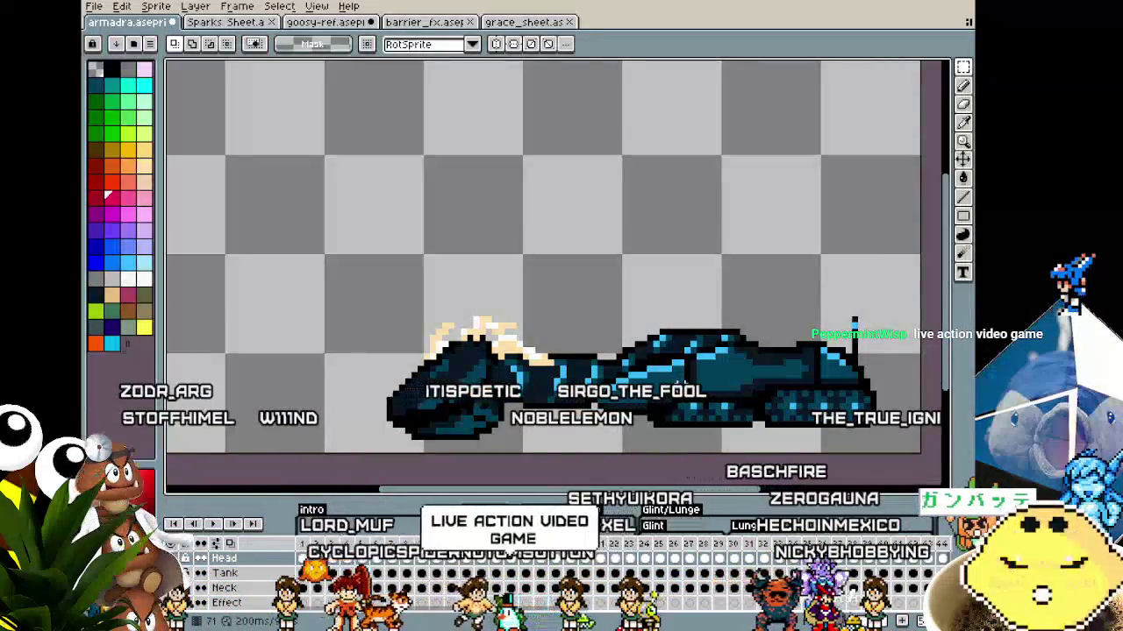
{"action": "key", "text": "minus"}
{"action": "key", "text": "minus"}
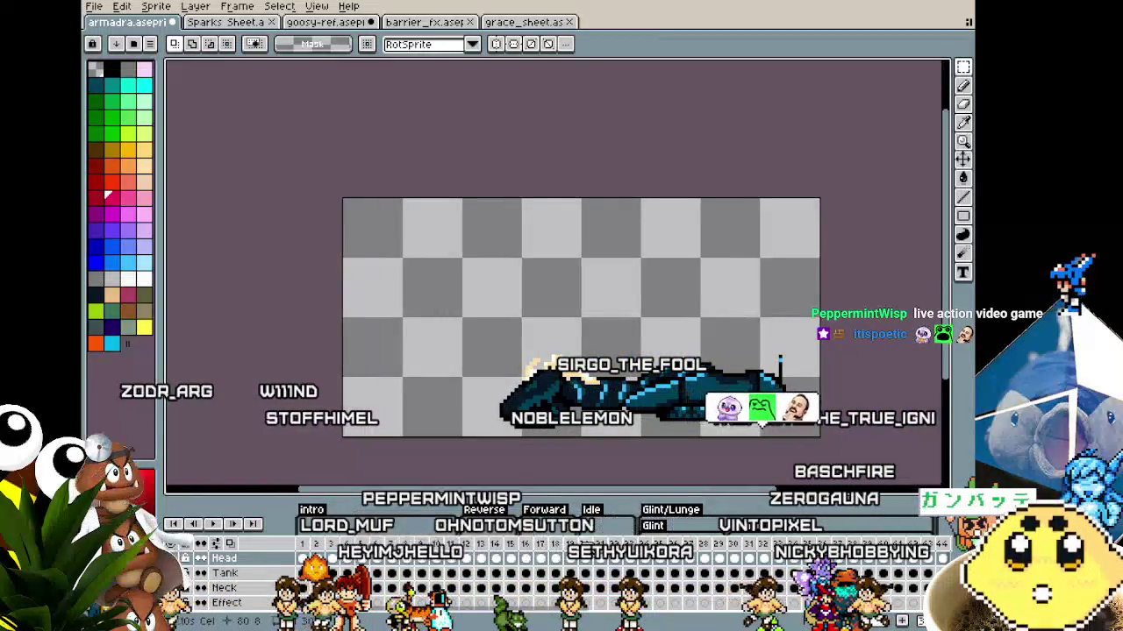
{"action": "key", "text": "Right"}
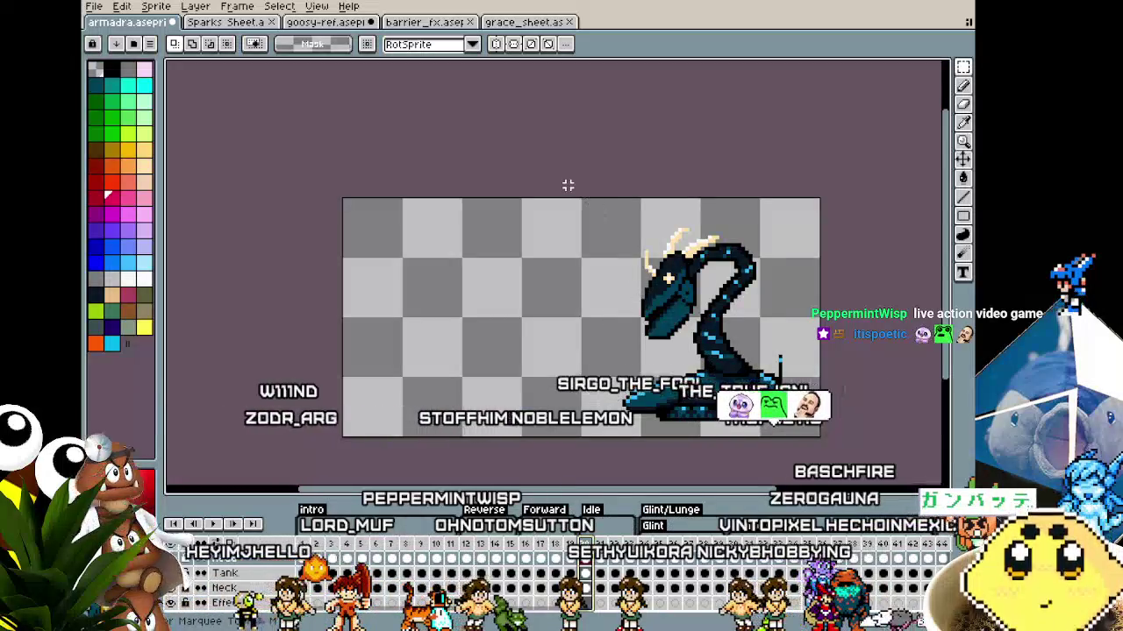
{"action": "left_click_drag", "start_coordinate": [724, 353], "coordinate": [625, 399]}
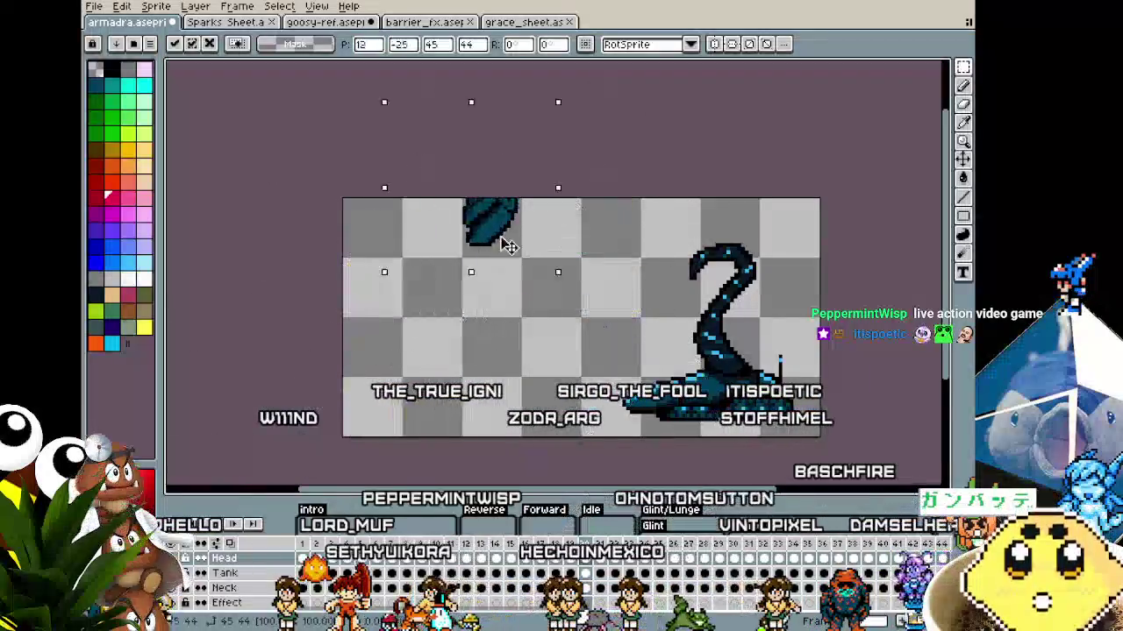
{"action": "key", "text": "ctrl+z"}
{"action": "key", "text": "ctrl+z"}
{"action": "key", "text": "ctrl+z"}
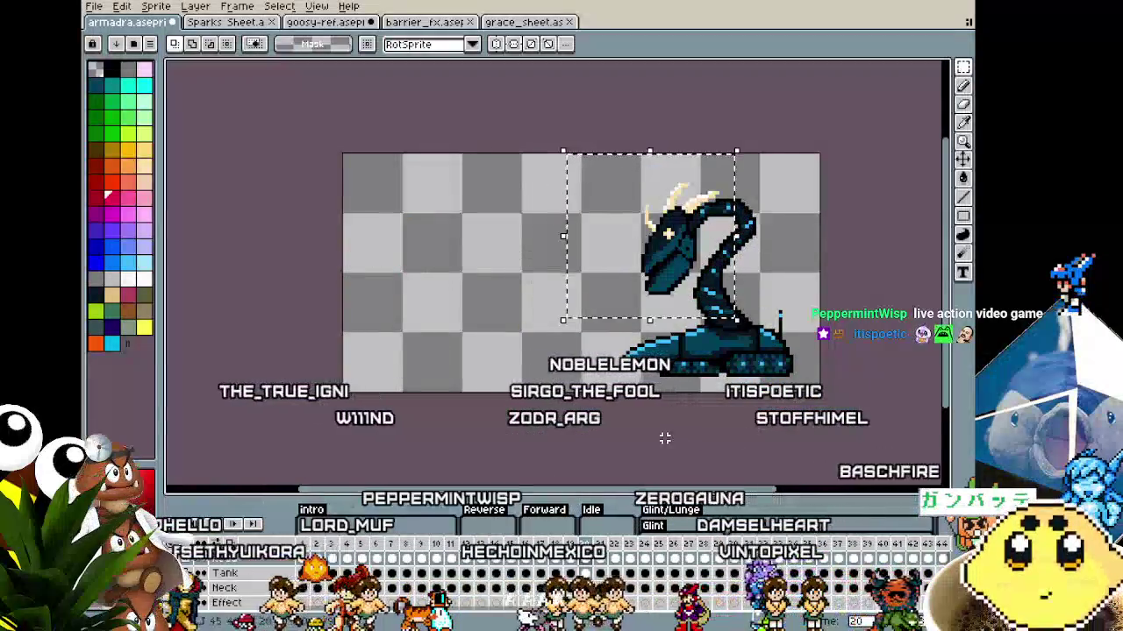
{"action": "scroll", "coordinate": [665, 438], "scroll_direction": "up", "scroll_amount": 1}
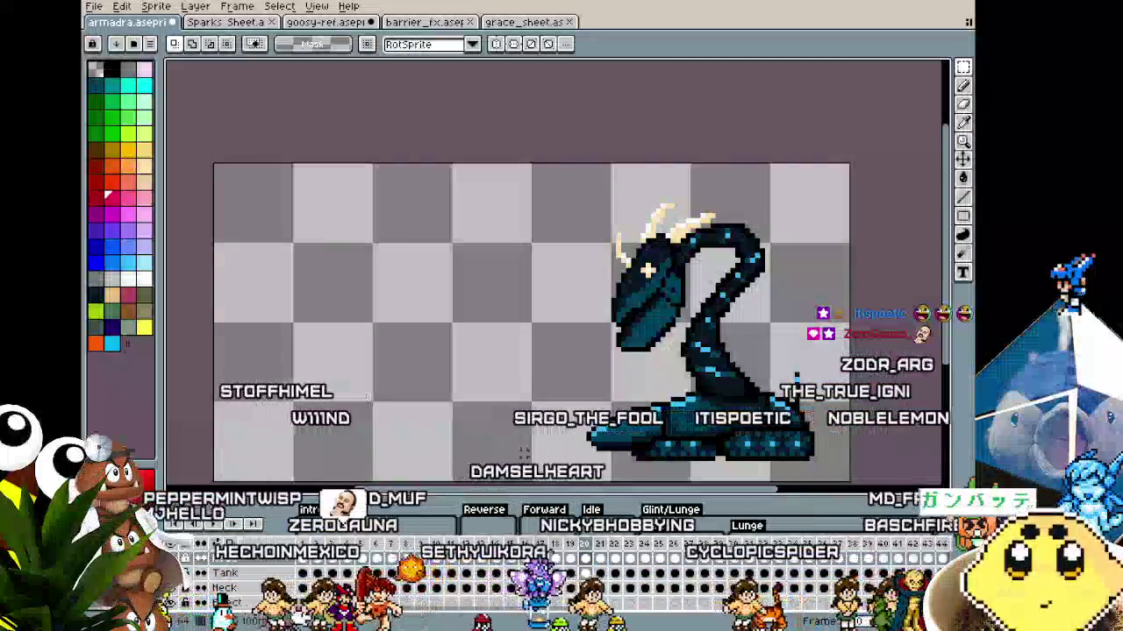
{"action": "left_click_drag", "start_coordinate": [544, 395], "coordinate": [513, 392]}
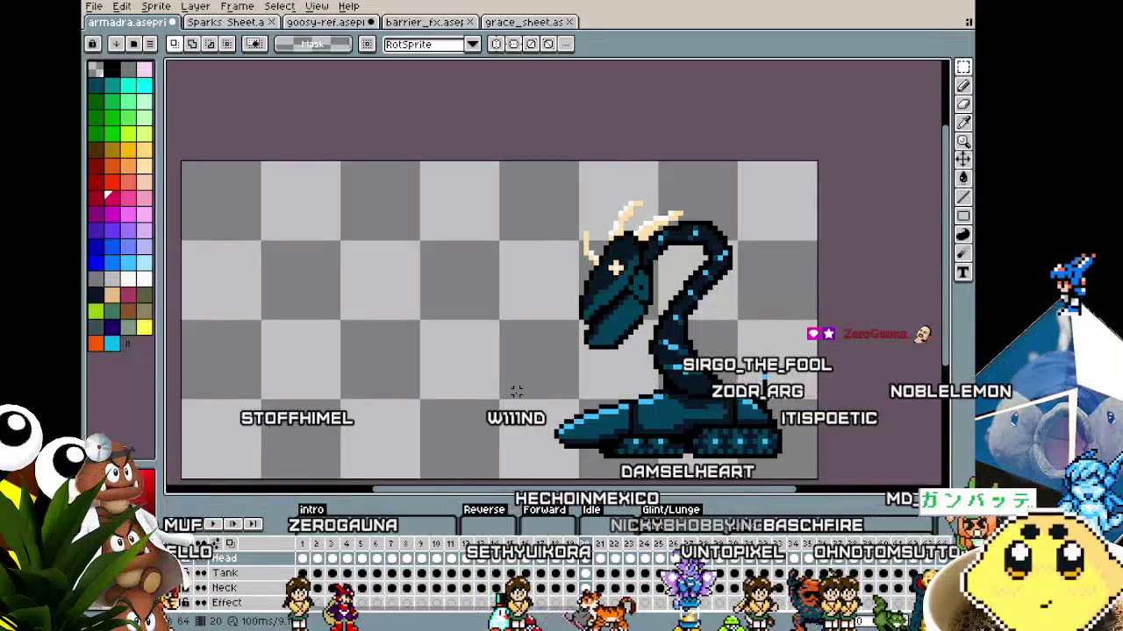
{"action": "left_click_drag", "start_coordinate": [512, 392], "coordinate": [561, 377]}
{"action": "scroll", "coordinate": [540, 400], "scroll_direction": "up", "scroll_amount": 1}
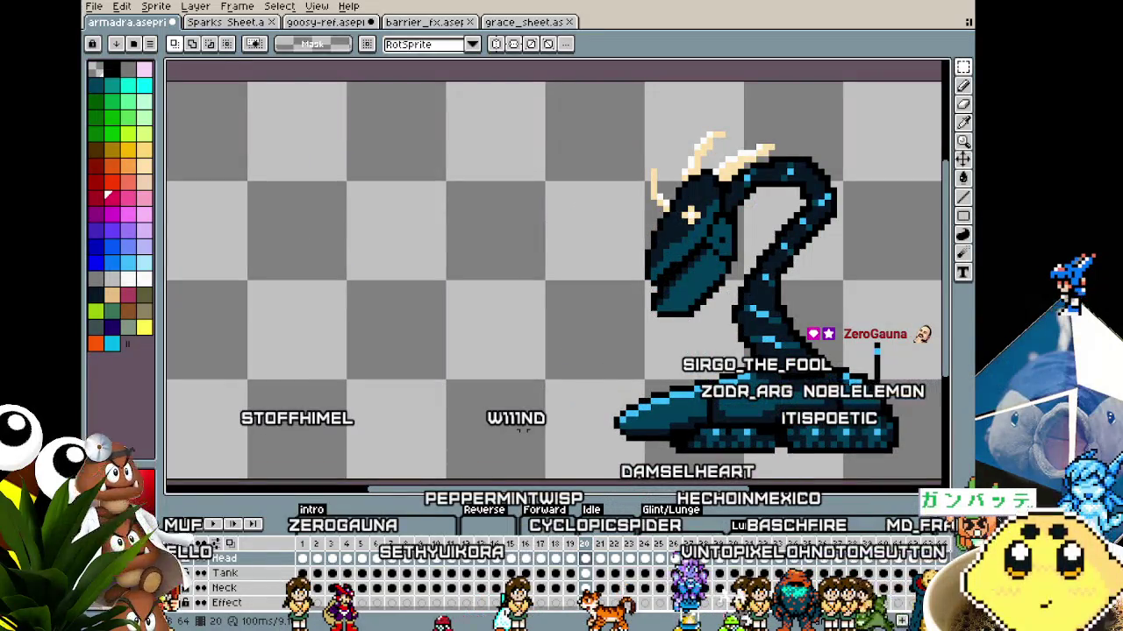
{"action": "scroll", "coordinate": [523, 429], "scroll_direction": "down", "scroll_amount": 2}
{"action": "scroll", "coordinate": [522, 429], "scroll_direction": "up", "scroll_amount": 1}
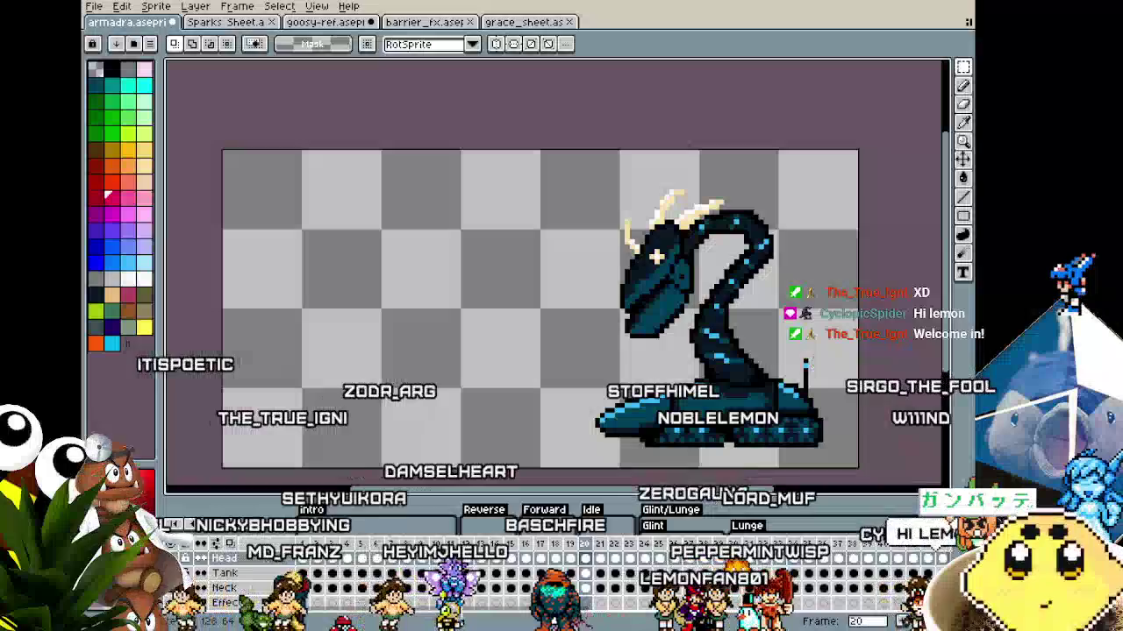
{"action": "left_click_drag", "start_coordinate": [479, 358], "coordinate": [467, 365]}
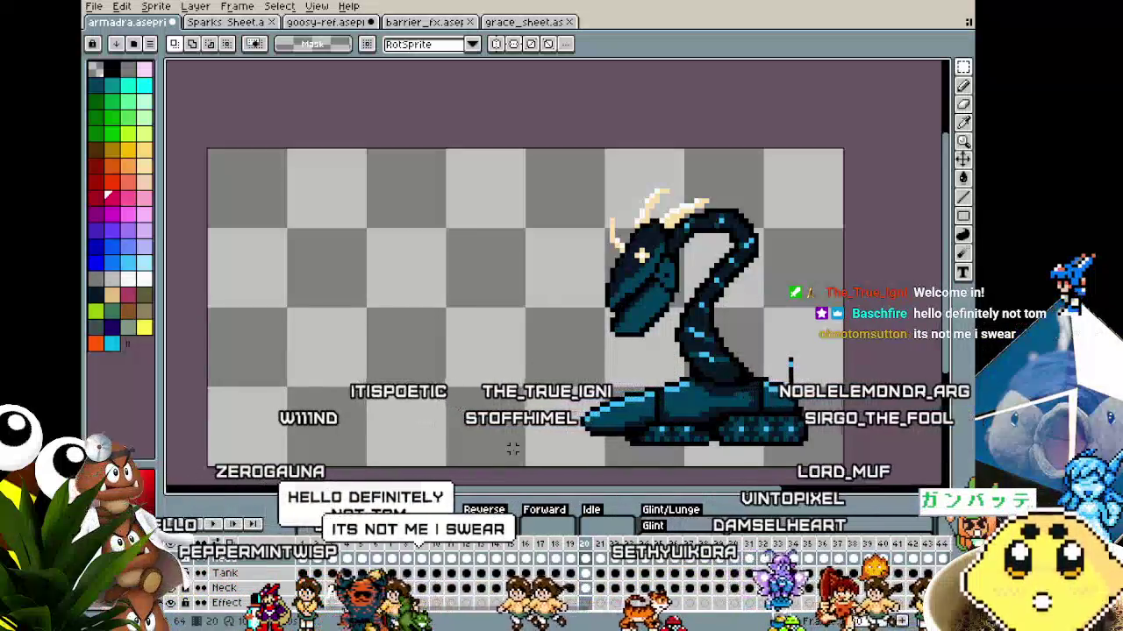
{"action": "left_click_drag", "start_coordinate": [512, 448], "coordinate": [474, 448]}
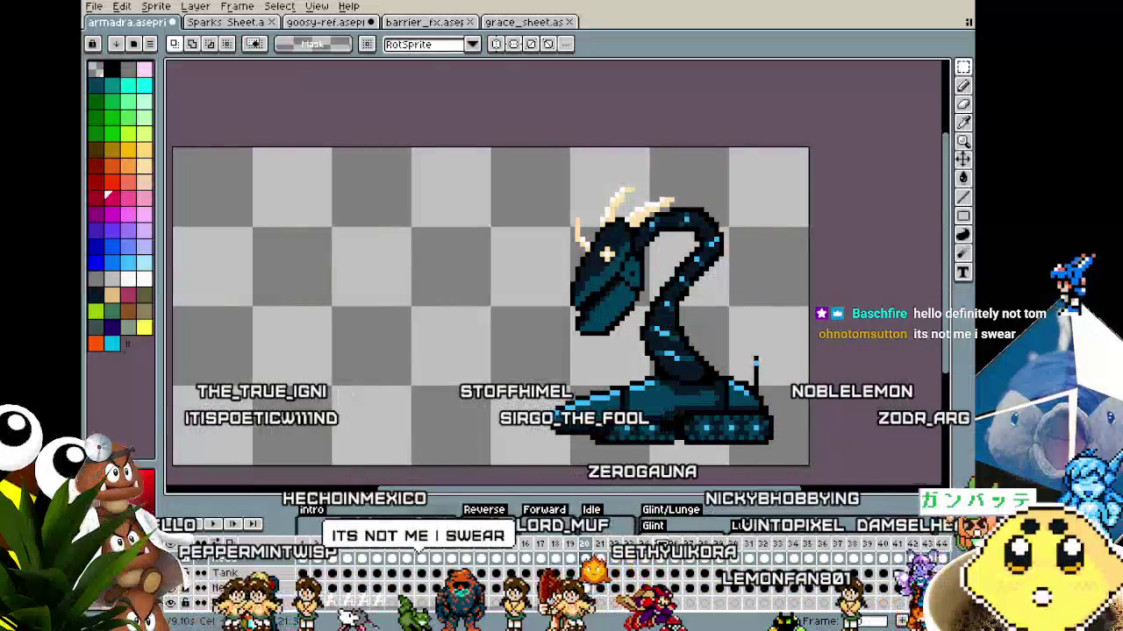
{"action": "scroll", "coordinate": [644, 532], "scroll_direction": "right", "scroll_amount": 1}
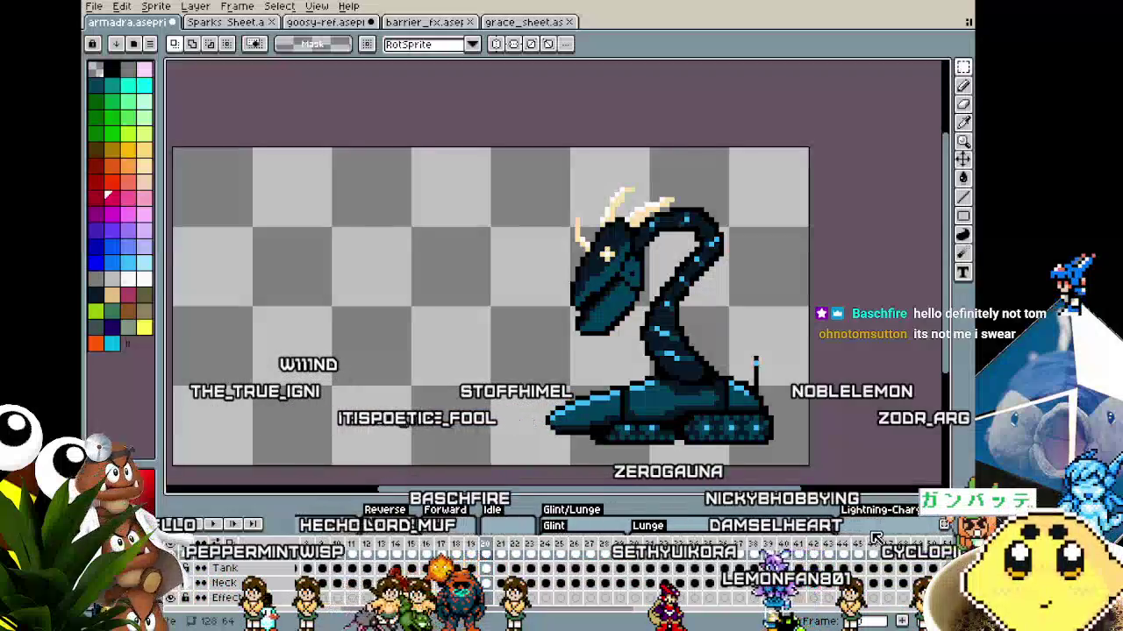
Step through the lunge frames and pan, stopping on frame 47 with the head stretched low
{"action": "key", "text": "Right"}
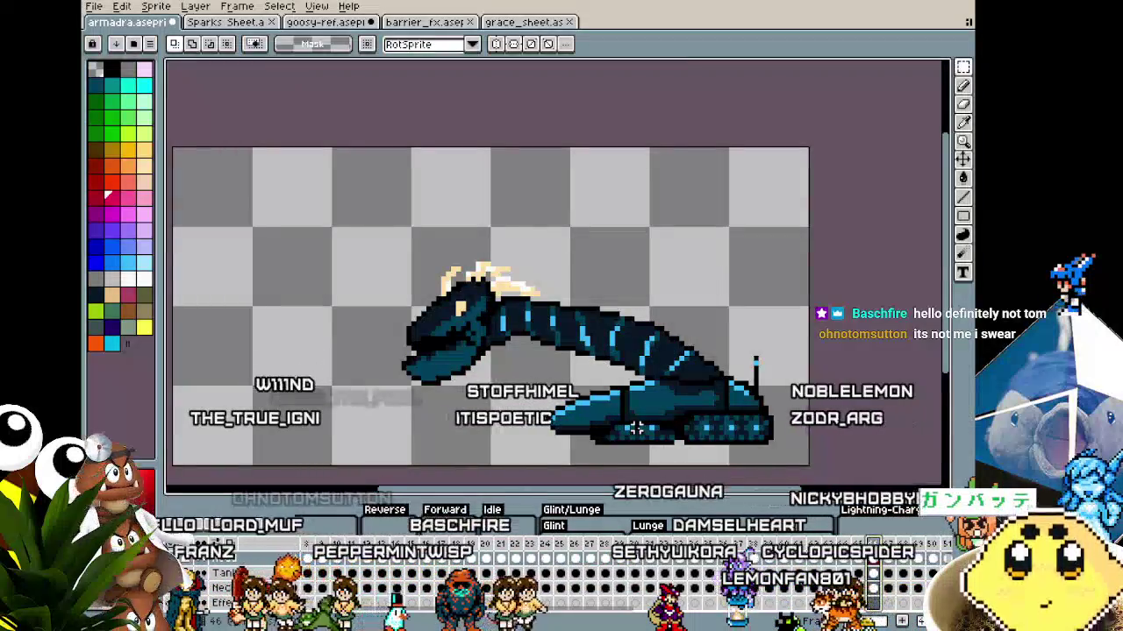
{"action": "key", "text": "Right"}
{"action": "key", "text": "Right"}
{"action": "key", "text": "Right"}
{"action": "key", "text": "Right"}
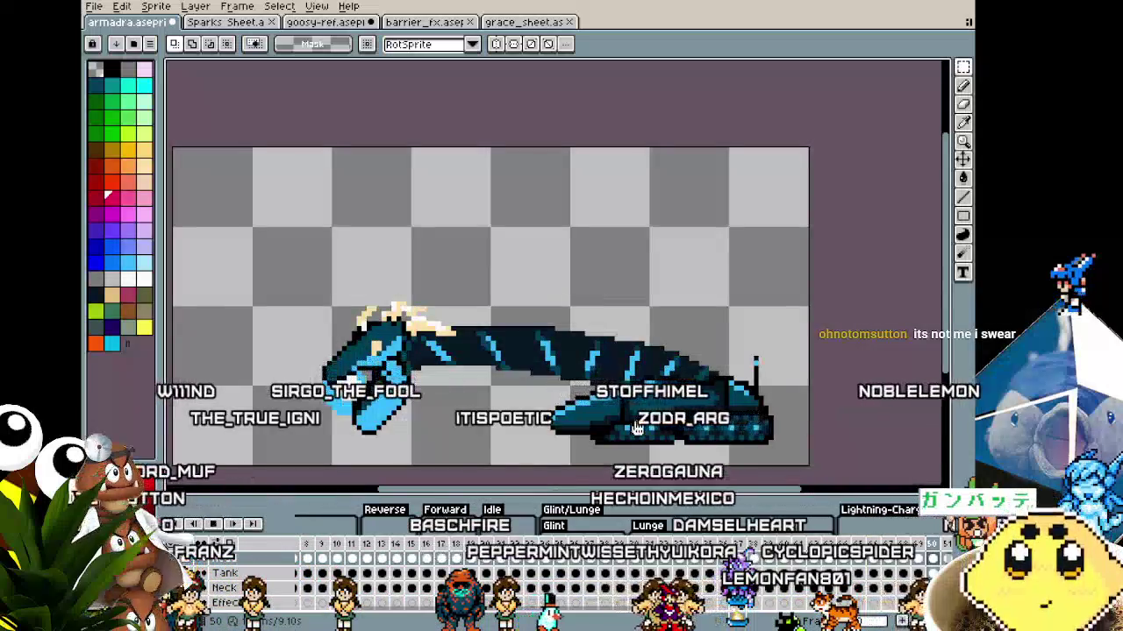
{"action": "key", "text": "Right"}
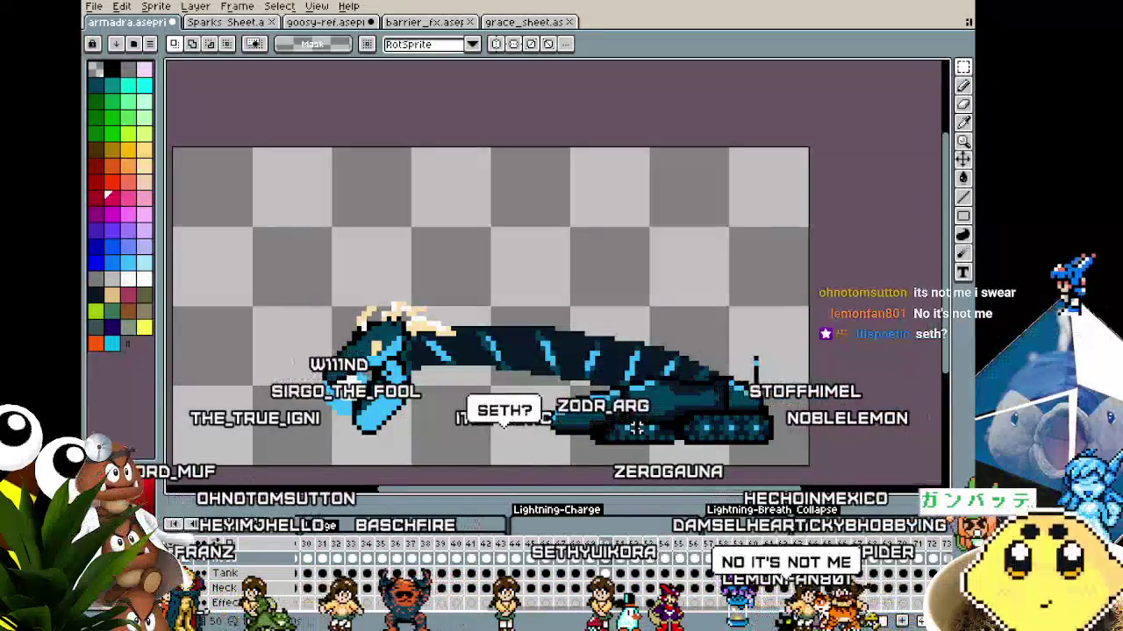
{"action": "key", "text": "Right"}
{"action": "key", "text": "Right"}
{"action": "key", "text": "Right"}
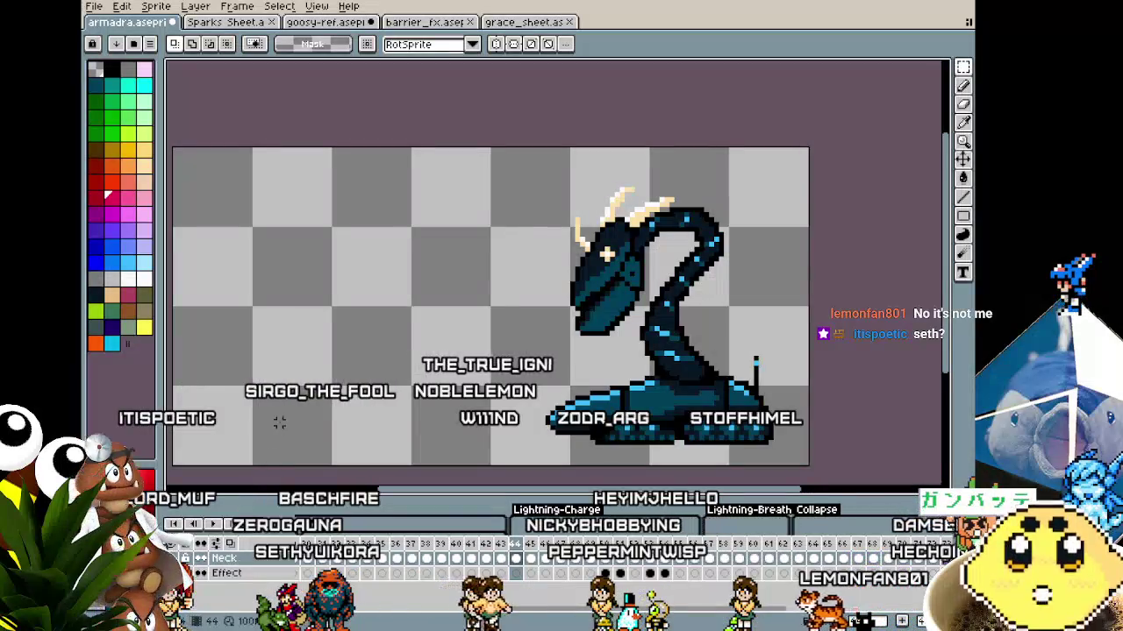
{"action": "left_click_drag", "start_coordinate": [279, 422], "coordinate": [230, 441]}
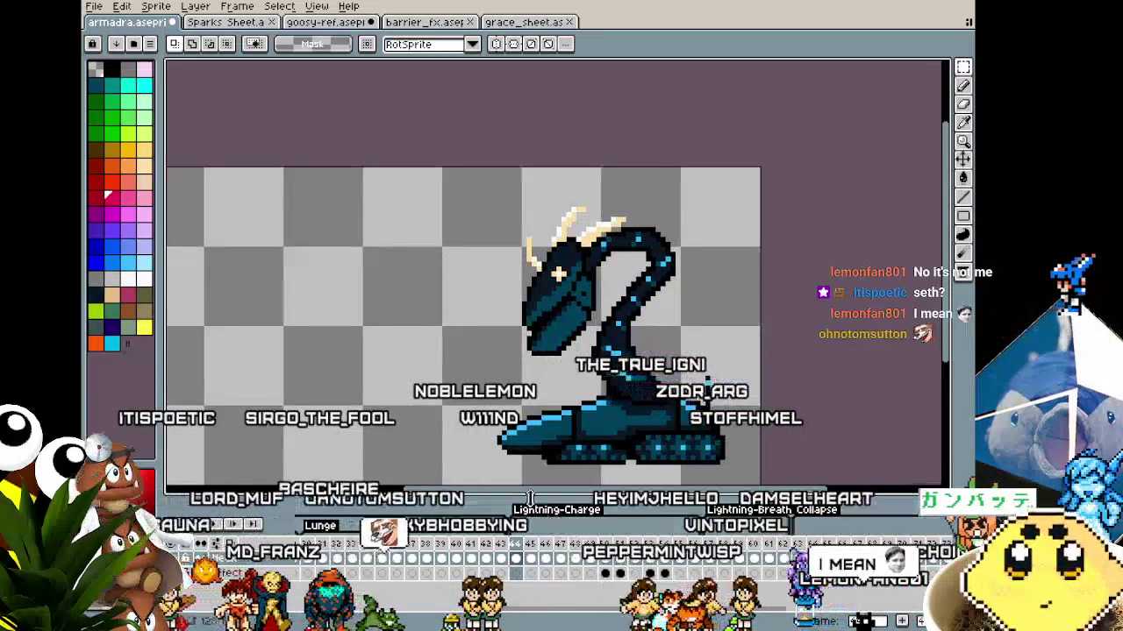
{"action": "left_click_drag", "start_coordinate": [529, 499], "coordinate": [250, 328]}
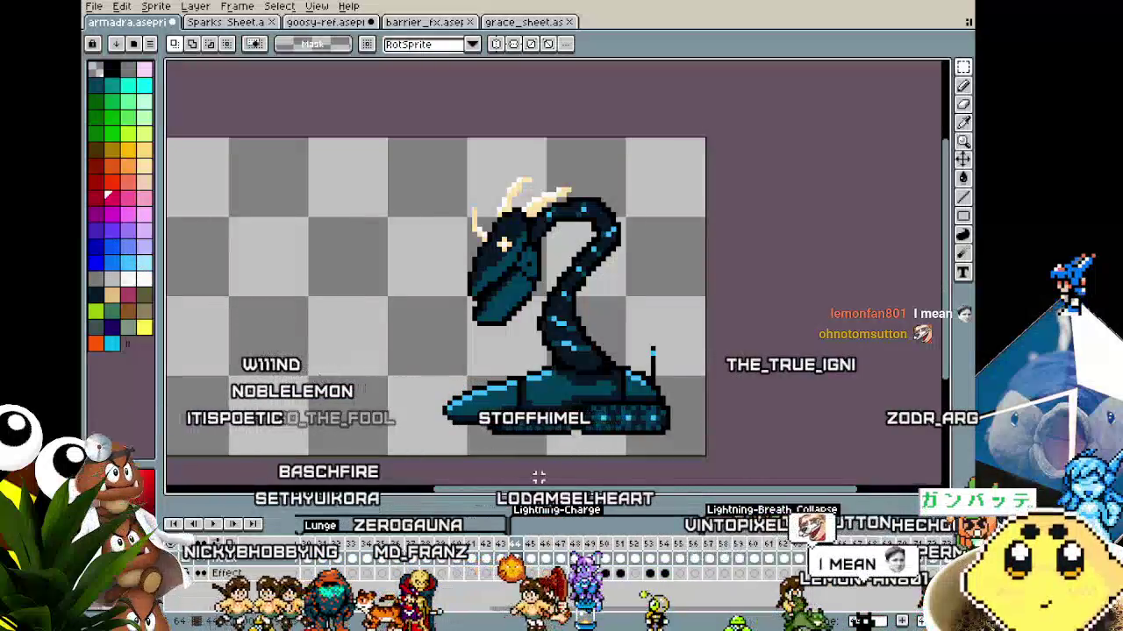
{"action": "key", "text": "Return"}
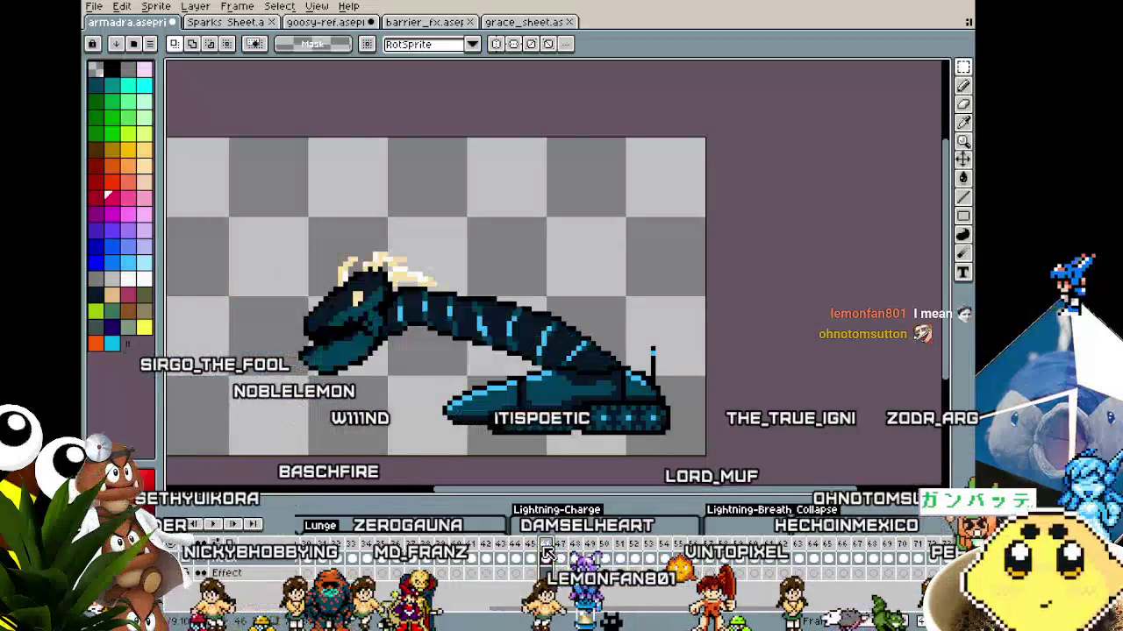
{"action": "left_click_drag", "start_coordinate": [408, 460], "coordinate": [478, 462]}
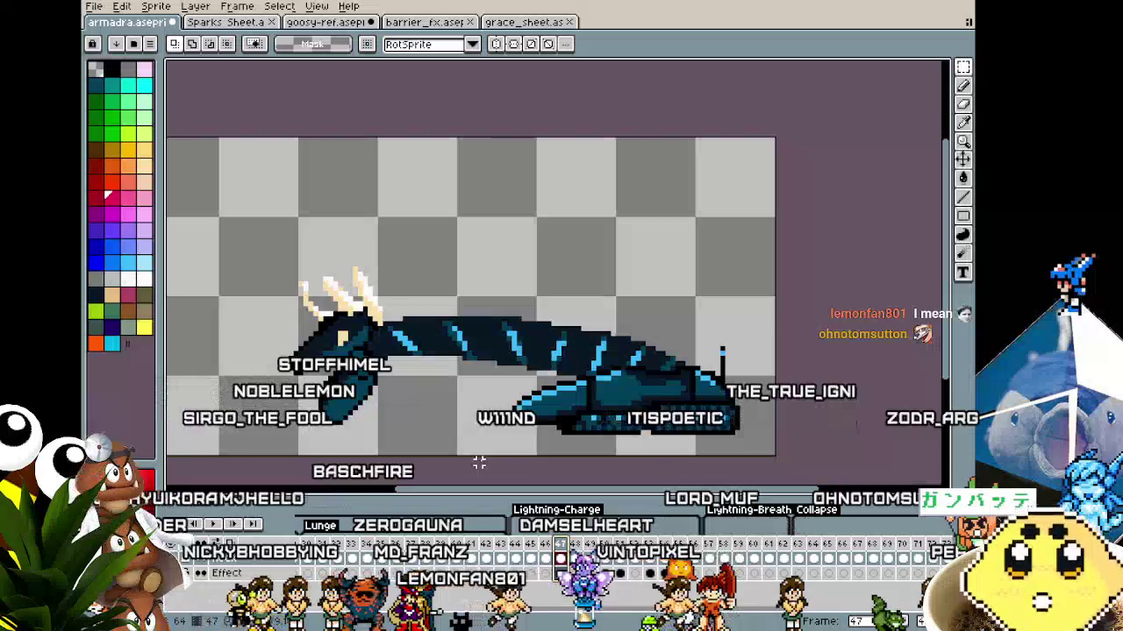
Apply an outline to the dragon, then preview and apply a pink outline on this frame
{"action": "key", "text": "shift+o"}
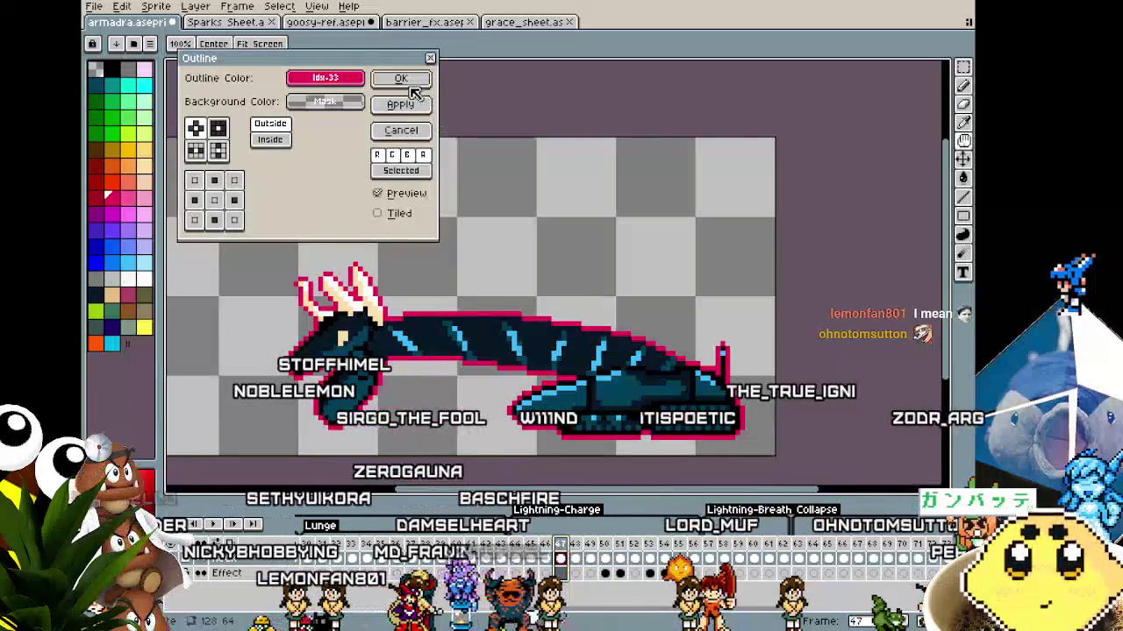
{"action": "left_click", "coordinate": [402, 81]}
{"action": "left_click", "coordinate": [144, 197]}
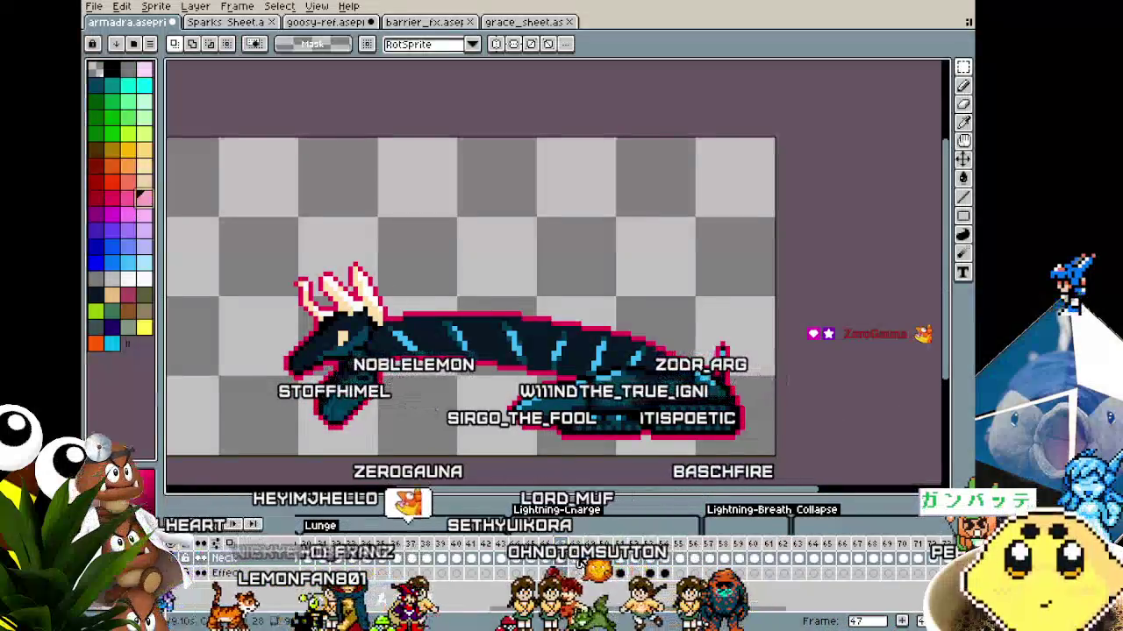
{"action": "key", "text": "shift+o"}
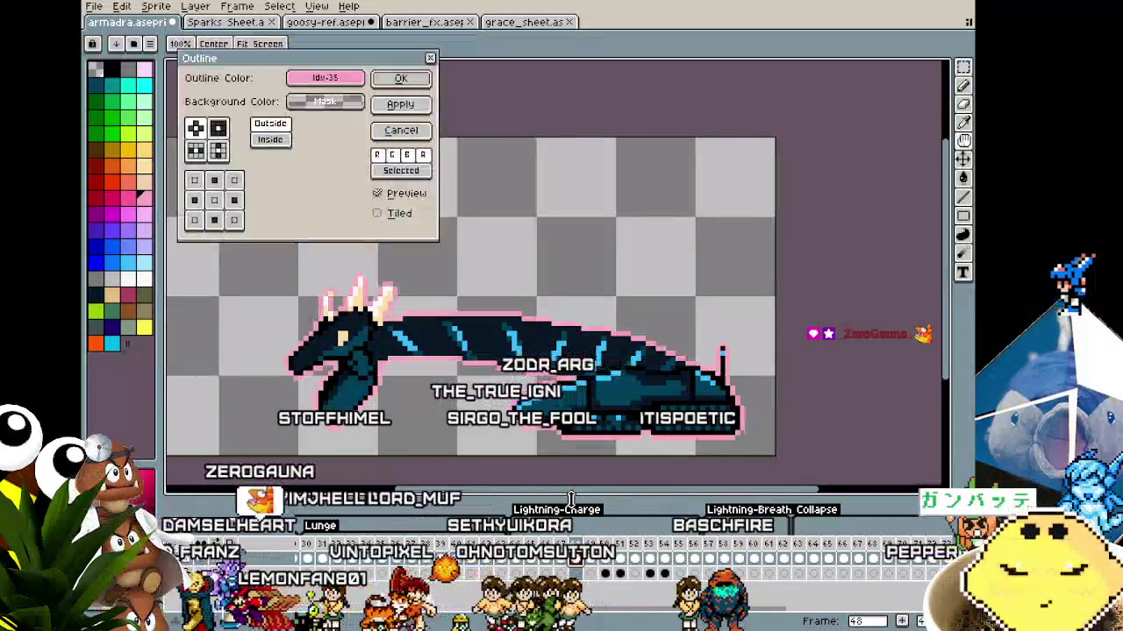
{"action": "key", "text": "Escape"}
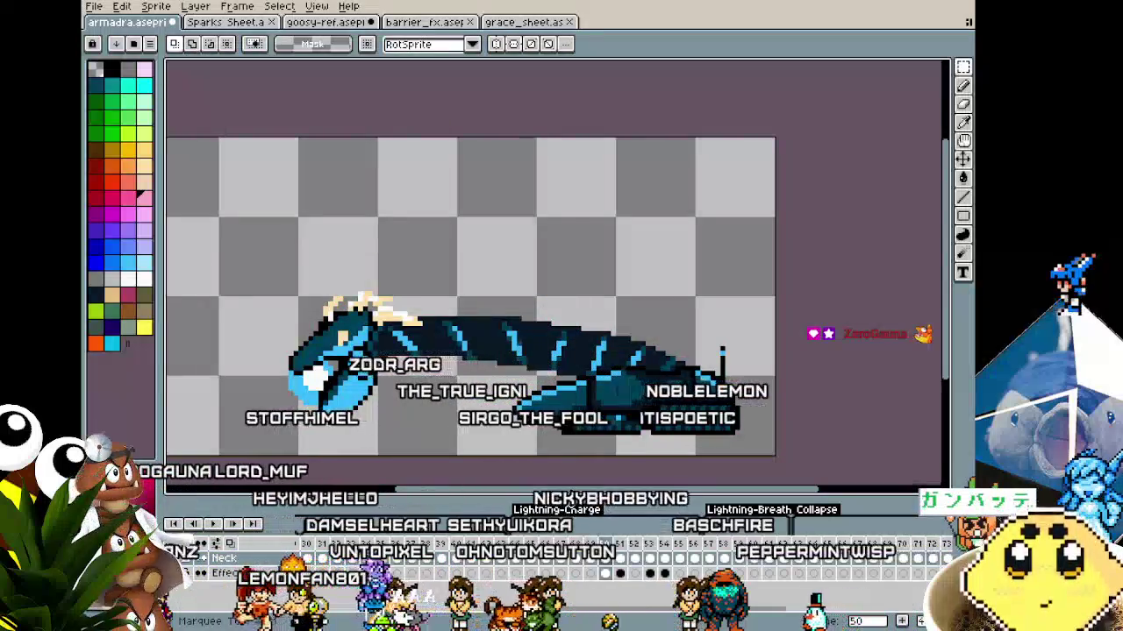
{"action": "key", "text": "shift+o"}
{"action": "key", "text": "Escape"}
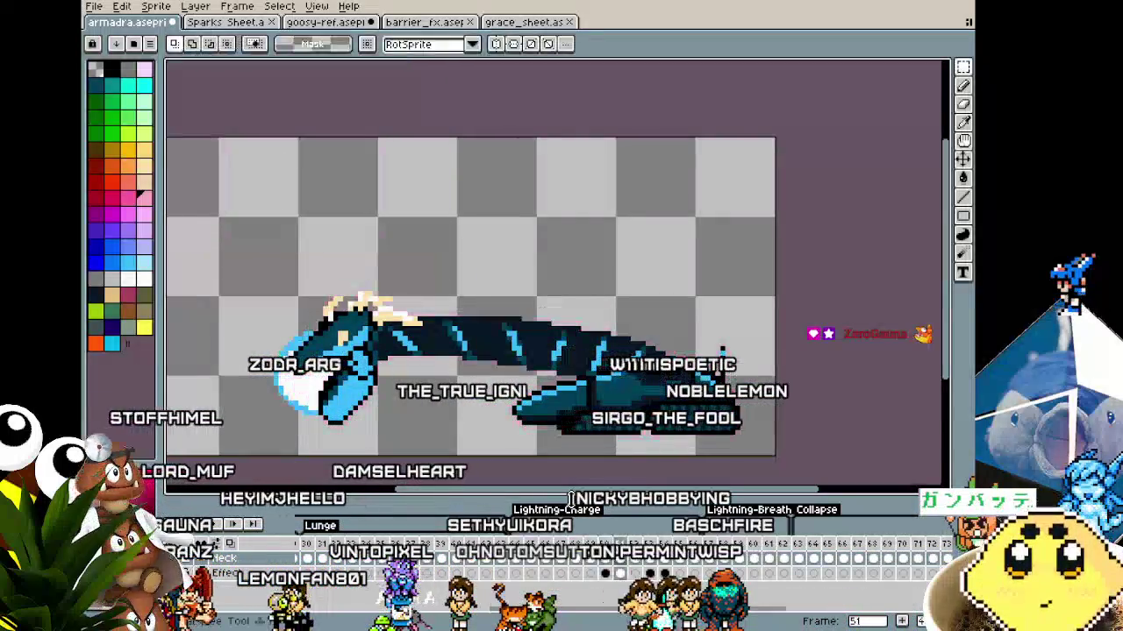
{"action": "key", "text": "shift+o"}
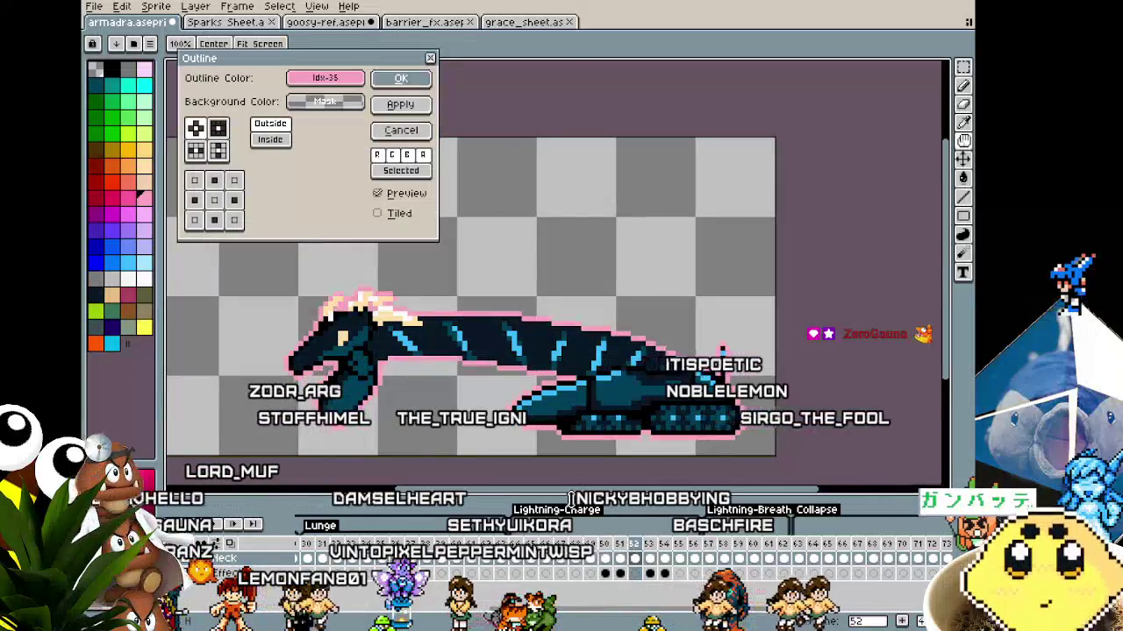
{"action": "key", "text": "Return"}
Apply the pink outline to frames 54 and 56
{"action": "key", "text": "Right"}
{"action": "key", "text": "Right"}
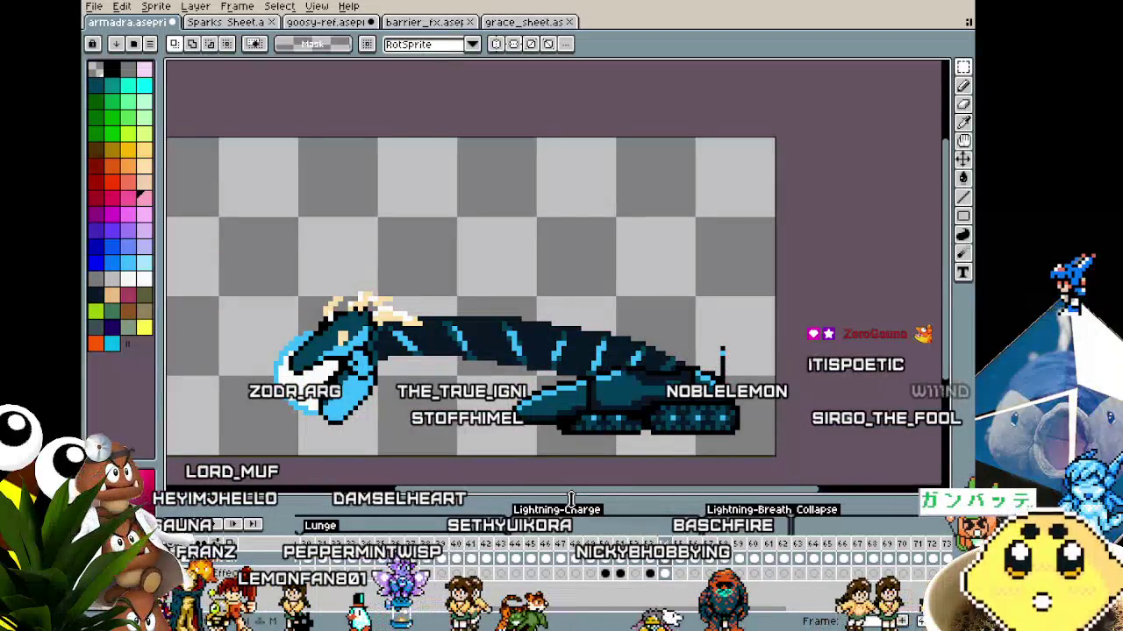
{"action": "key", "text": "shift+o"}
{"action": "key", "text": "Return"}
{"action": "key", "text": "Right"}
{"action": "key", "text": "Right"}
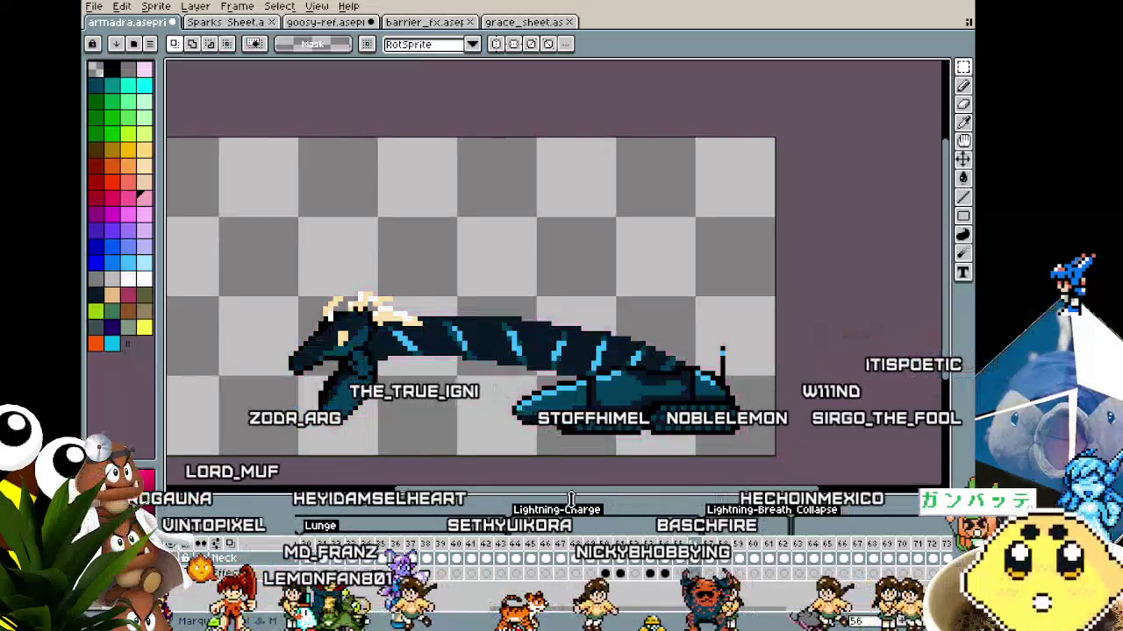
{"action": "key", "text": "shift+o"}
{"action": "key", "text": "Return"}
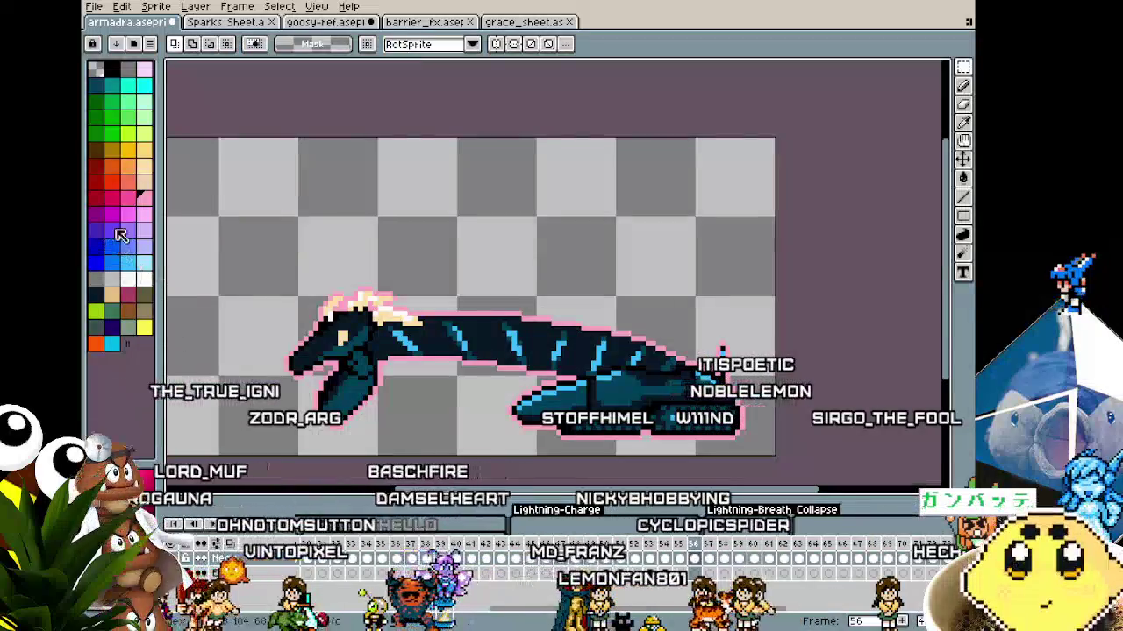
Step back through frames 52 to 47, then add the pink outline to frame 48
{"action": "left_click", "coordinate": [607, 572]}
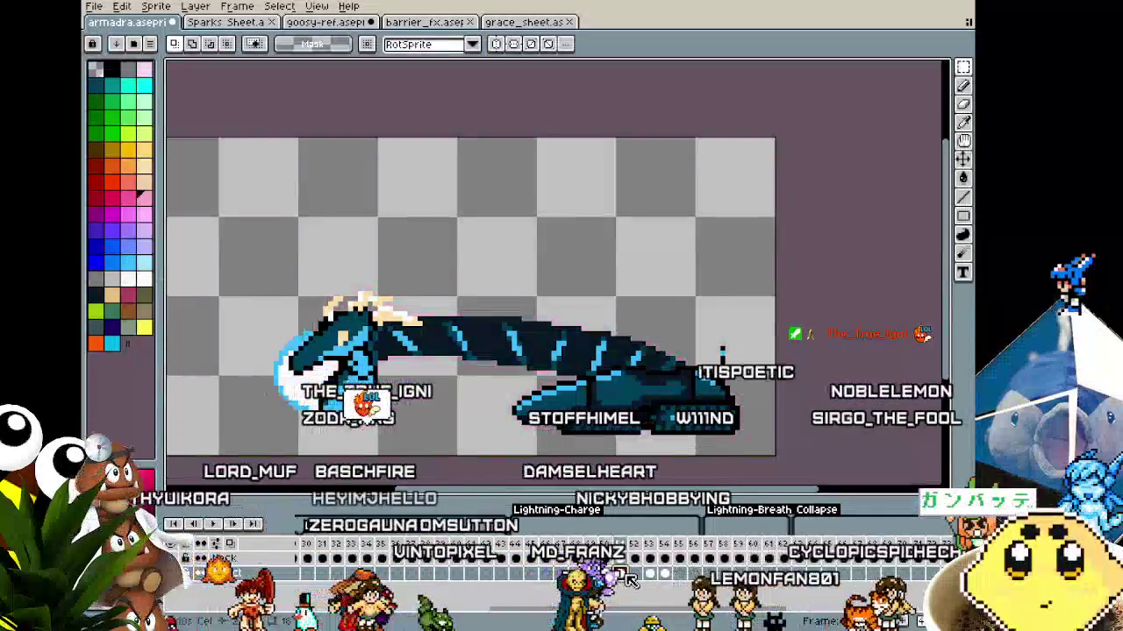
{"action": "left_click", "coordinate": [607, 575]}
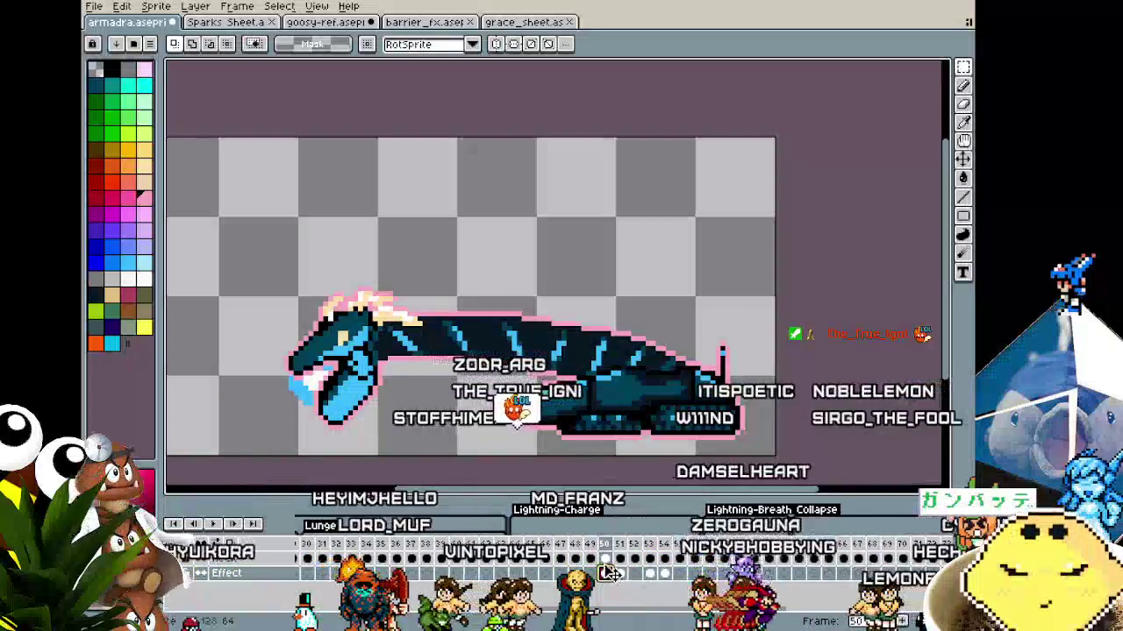
{"action": "left_click", "coordinate": [589, 559]}
{"action": "left_click", "coordinate": [575, 560]}
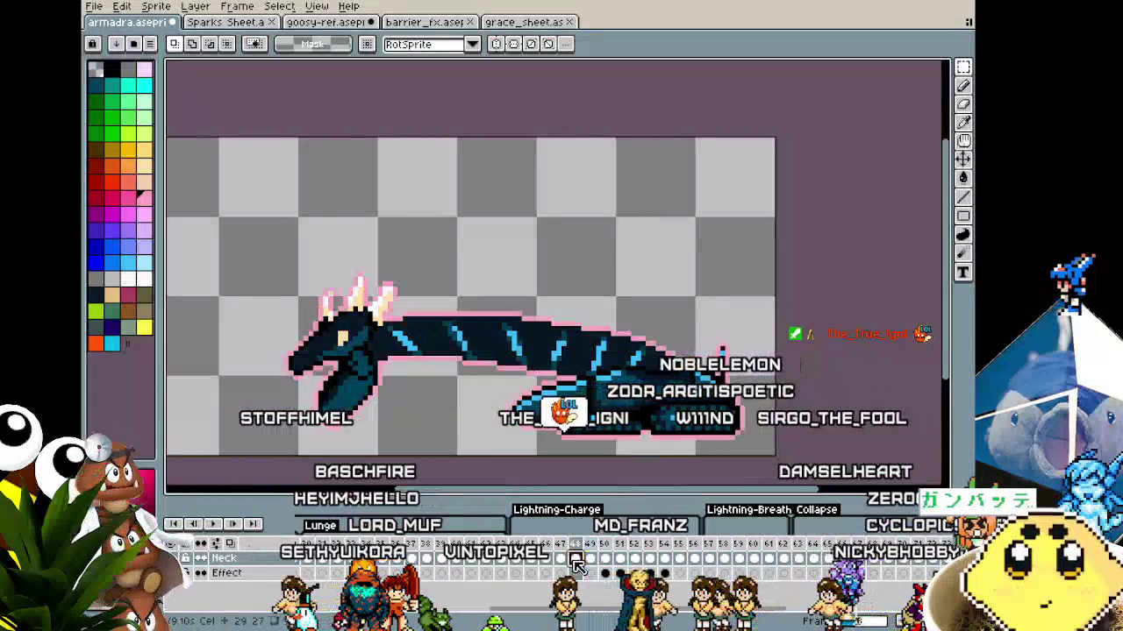
{"action": "left_click", "coordinate": [561, 560]}
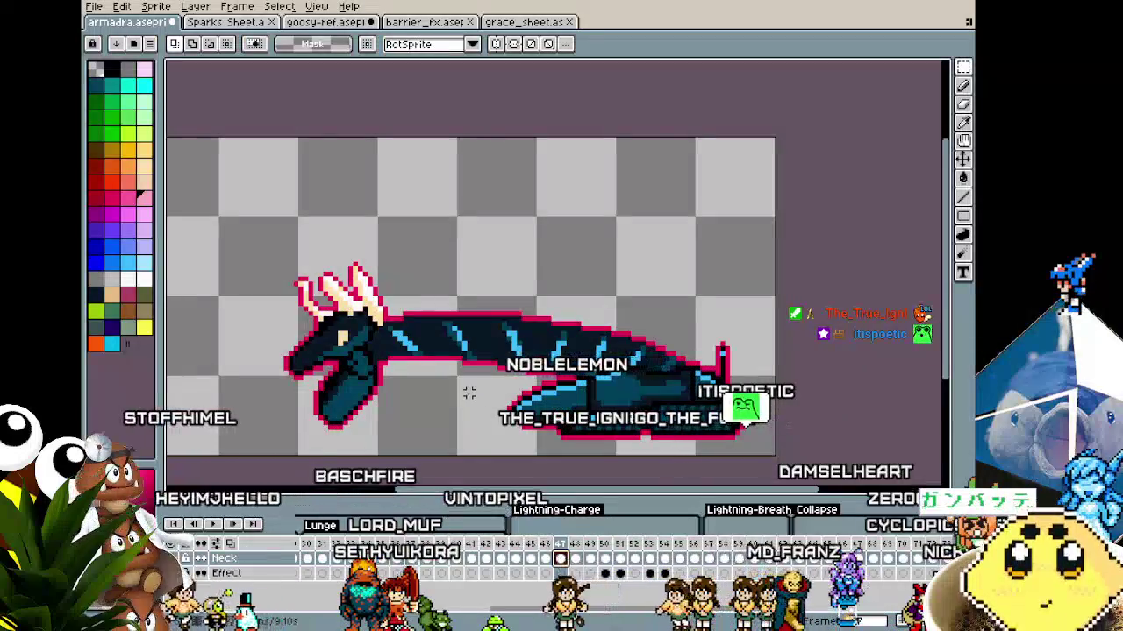
{"action": "key", "text": "i"}
{"action": "key", "text": "m"}
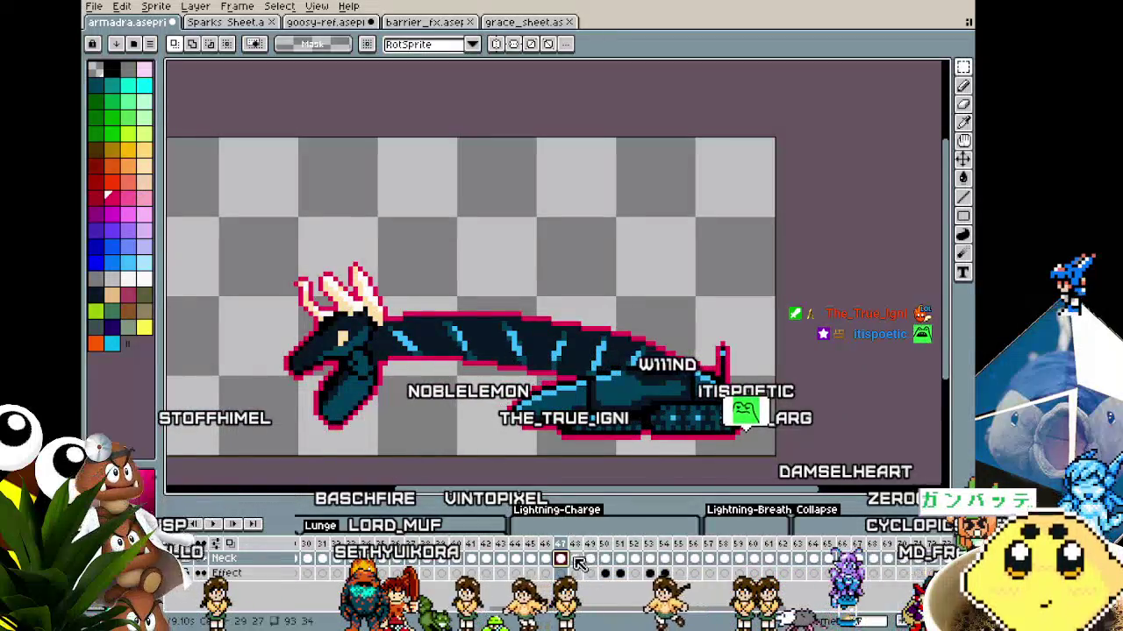
{"action": "left_click", "coordinate": [575, 560]}
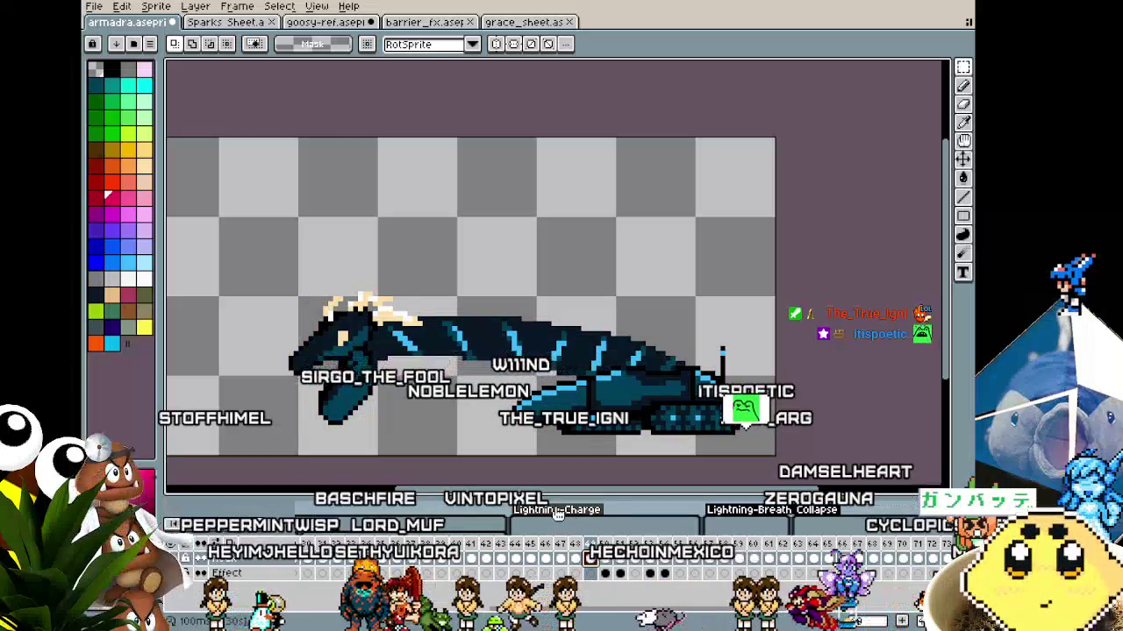
{"action": "key", "text": "shift+o"}
{"action": "key", "text": "Return"}
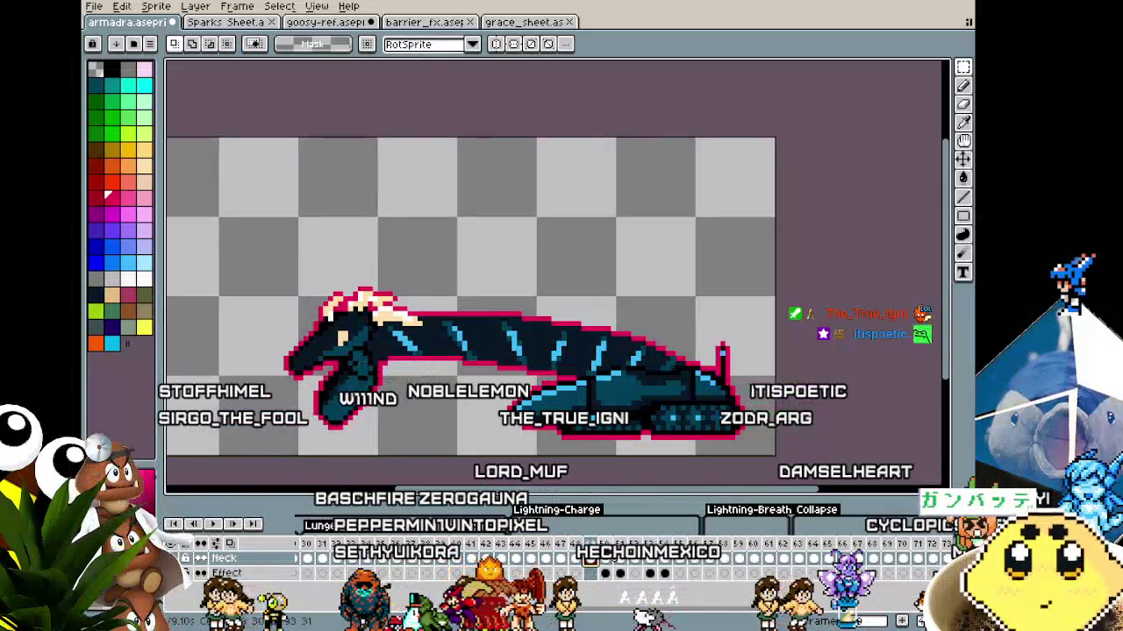
Outline the next frame, check the Neck layer properties, and apply a red outline
{"action": "key", "text": "period"}
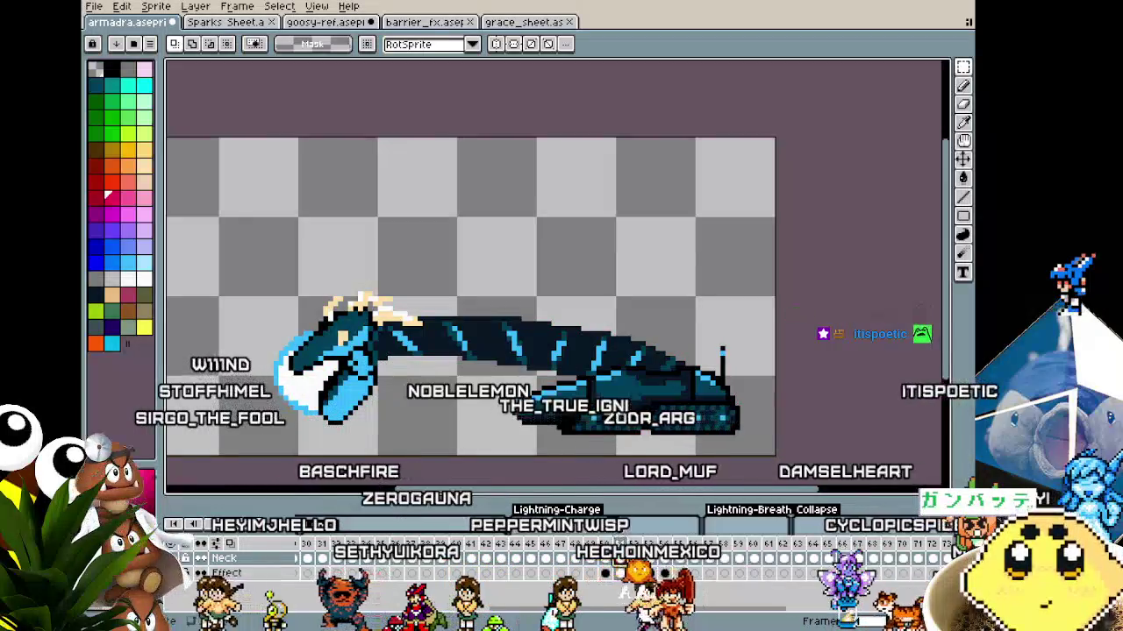
{"action": "key", "text": "shift+o"}
{"action": "key", "text": "Return"}
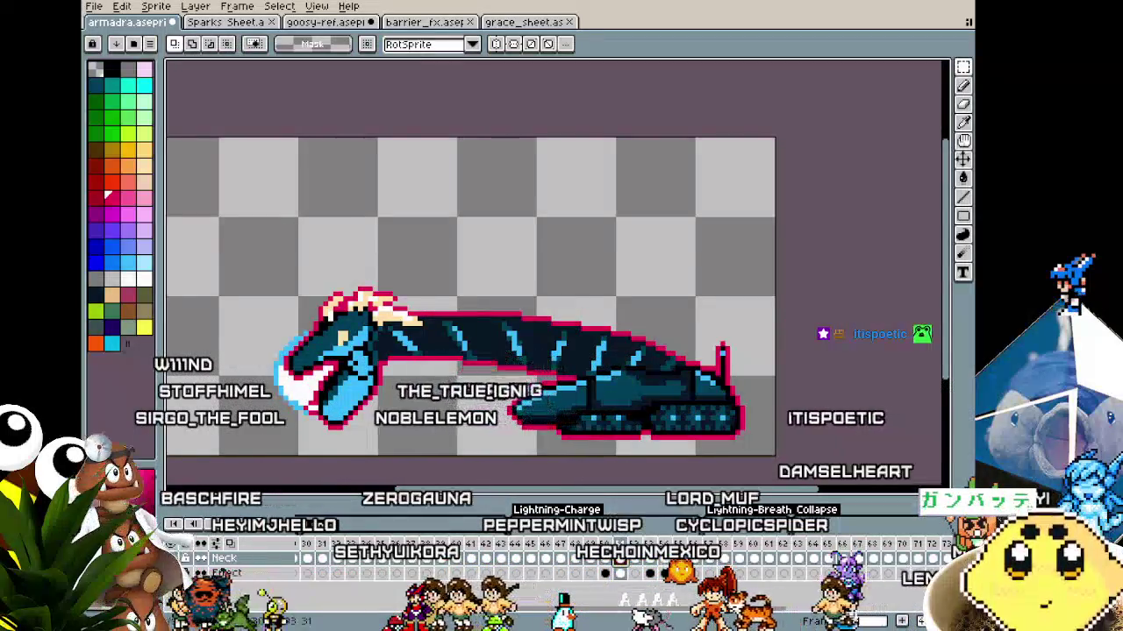
{"action": "key", "text": "period"}
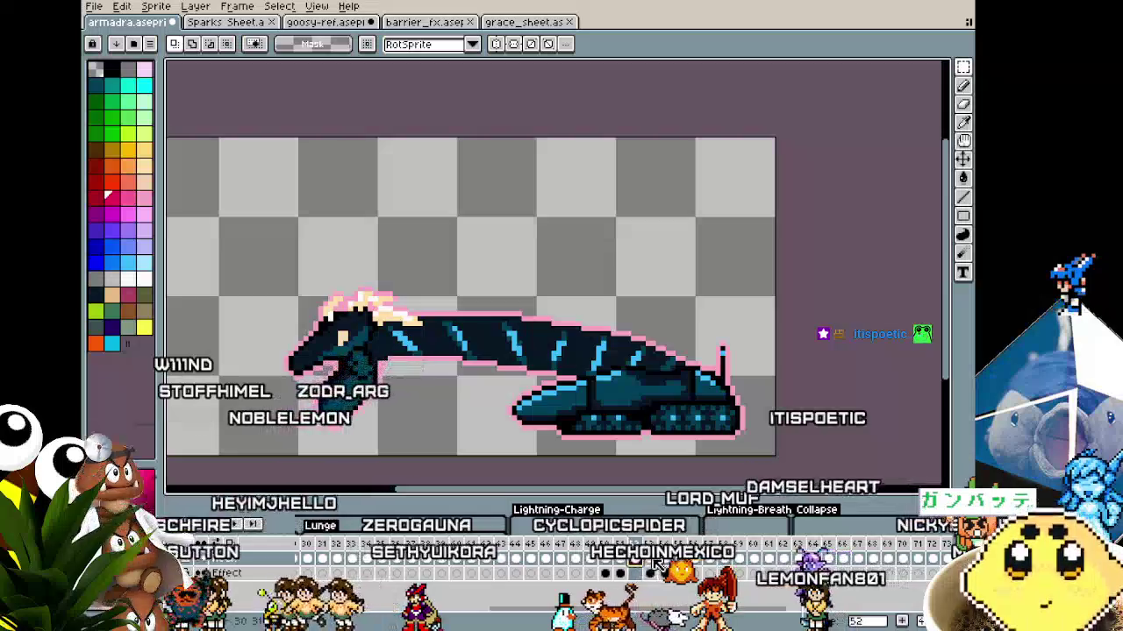
{"action": "key", "text": "shift+p"}
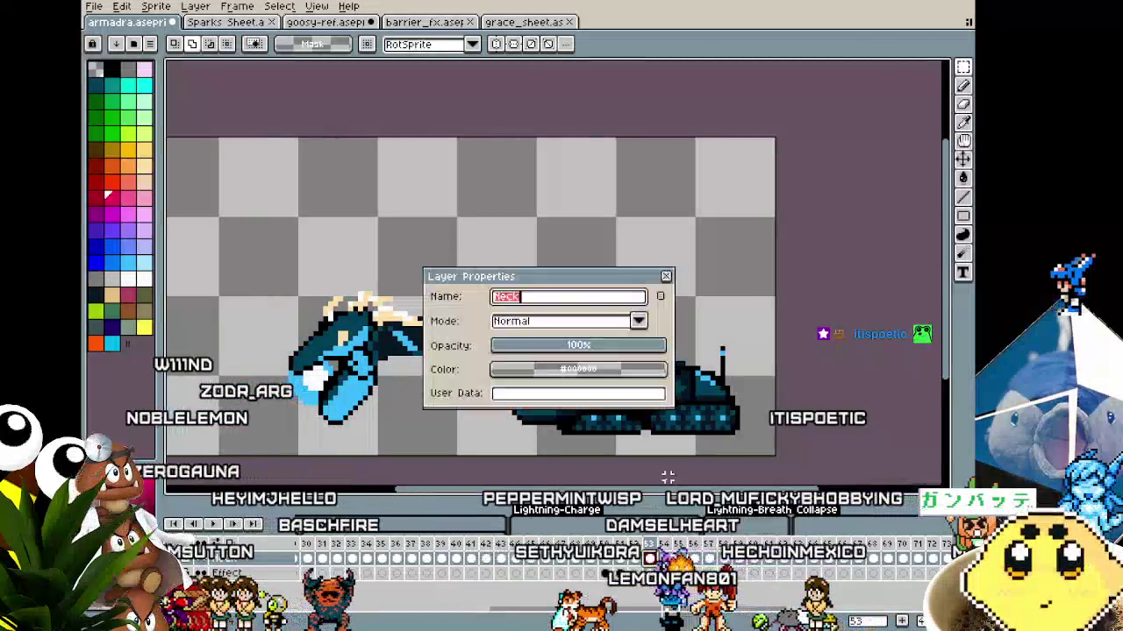
{"action": "left_click", "coordinate": [666, 277]}
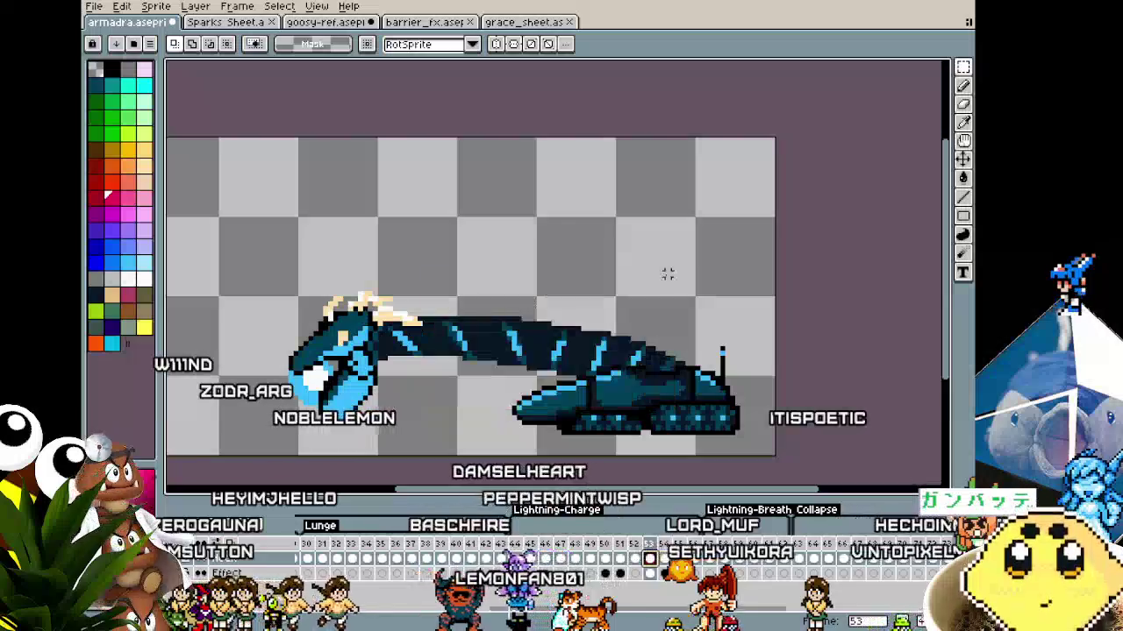
{"action": "key", "text": "shift+o"}
{"action": "key", "text": "Return"}
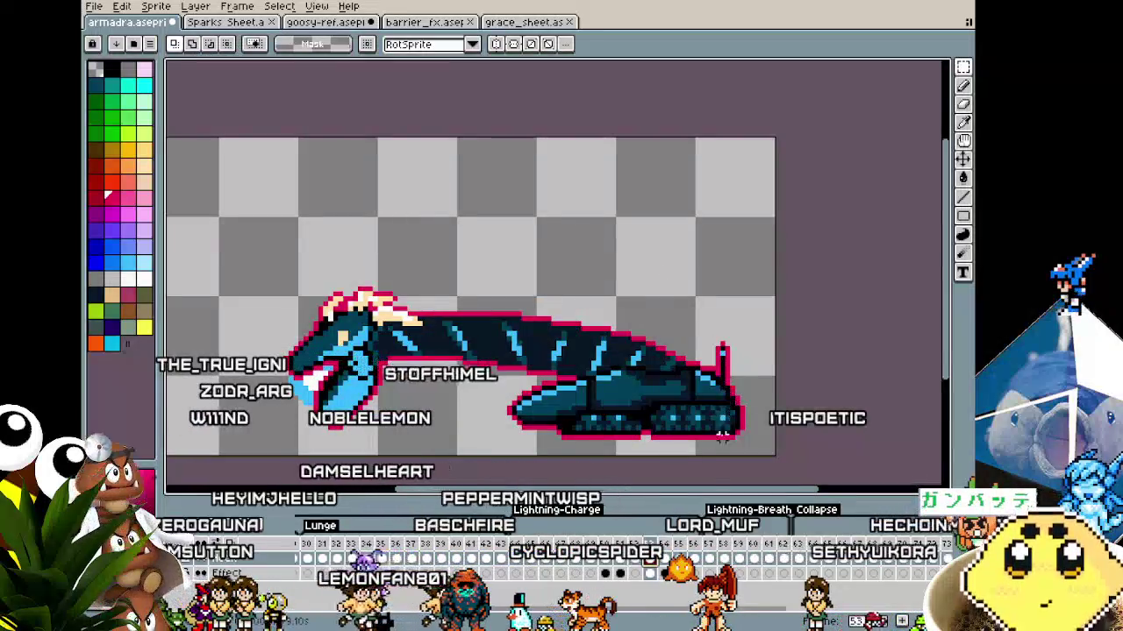
Undo and reapply the red outline, then play the animation from frame 56
{"action": "key", "text": "ctrl+z"}
{"action": "key", "text": "shift+o"}
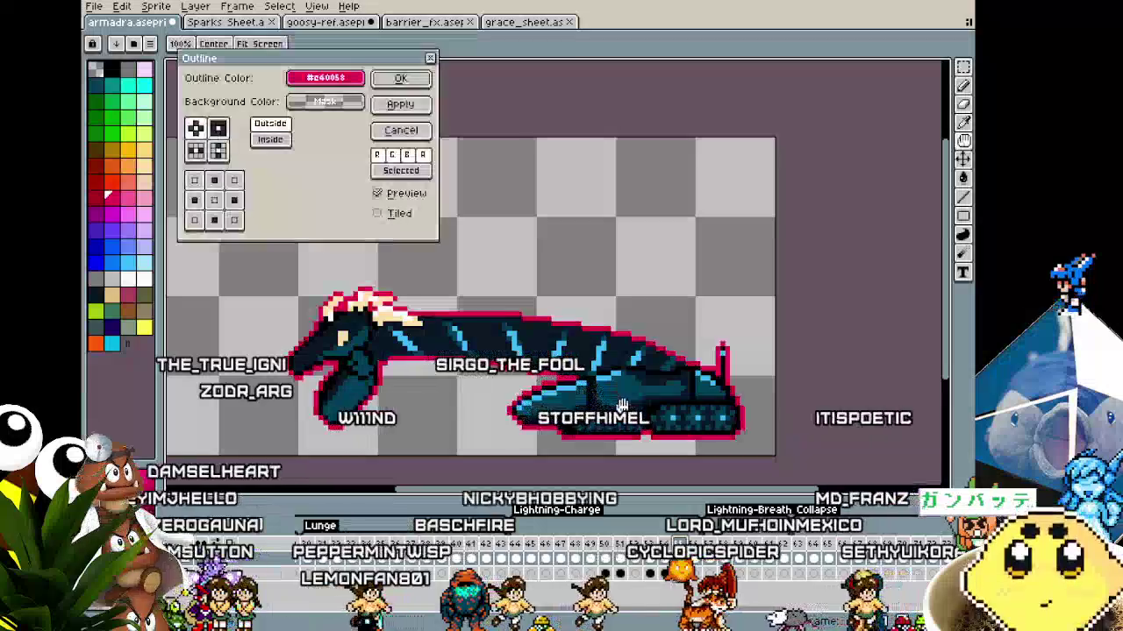
{"action": "key", "text": "Return"}
{"action": "left_click", "coordinate": [707, 546]}
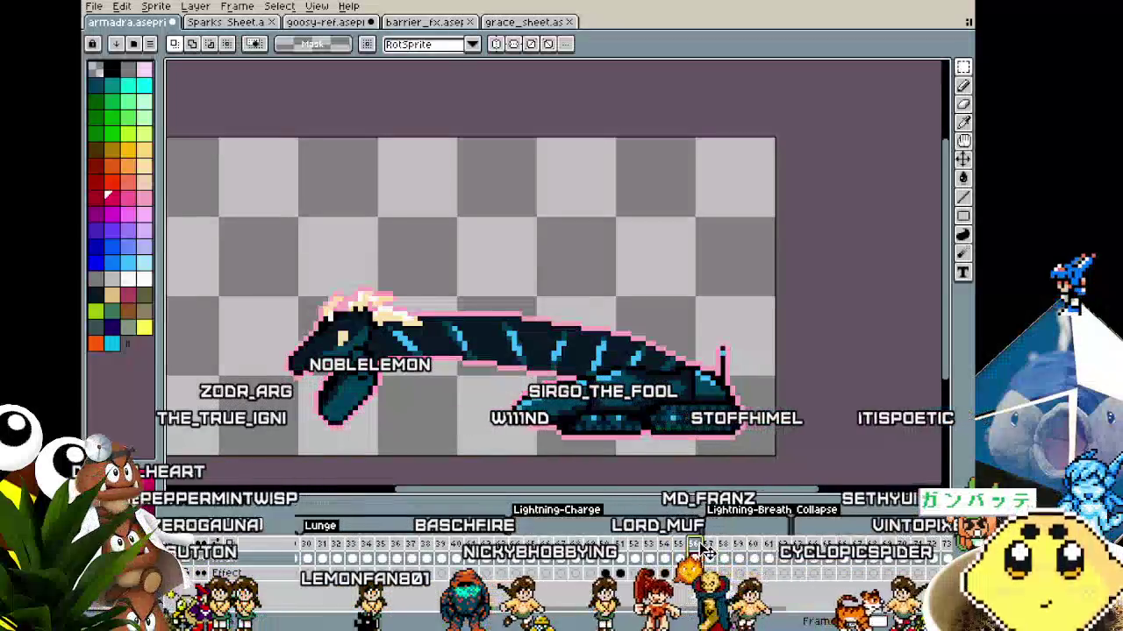
{"action": "key", "text": "Return"}
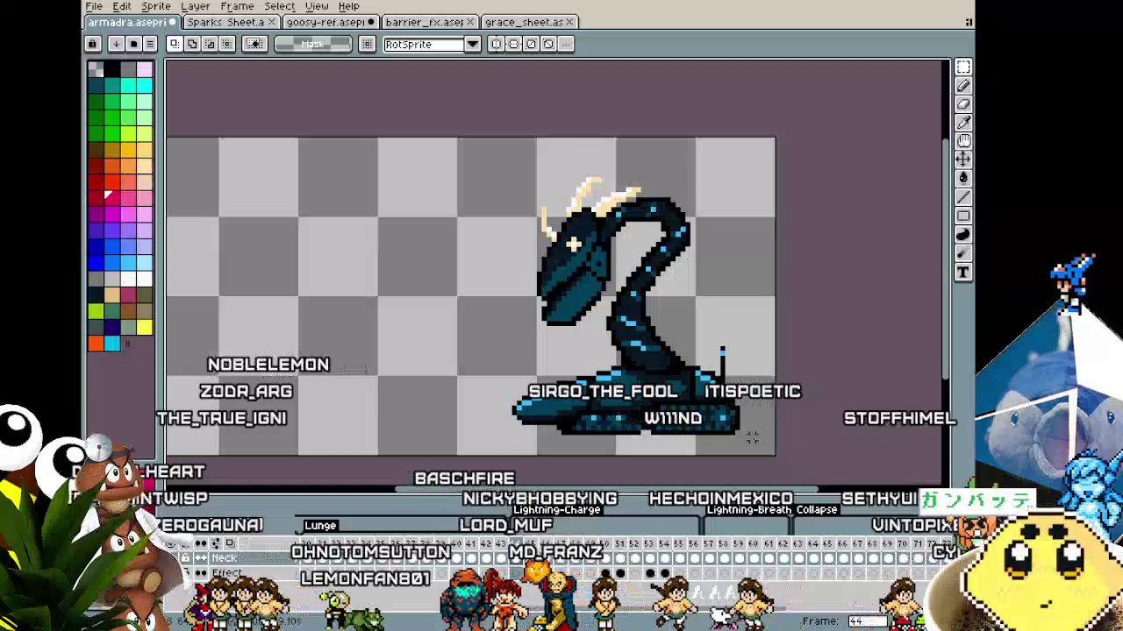
{"action": "scroll", "coordinate": [579, 451], "scroll_direction": "down", "scroll_amount": 1}
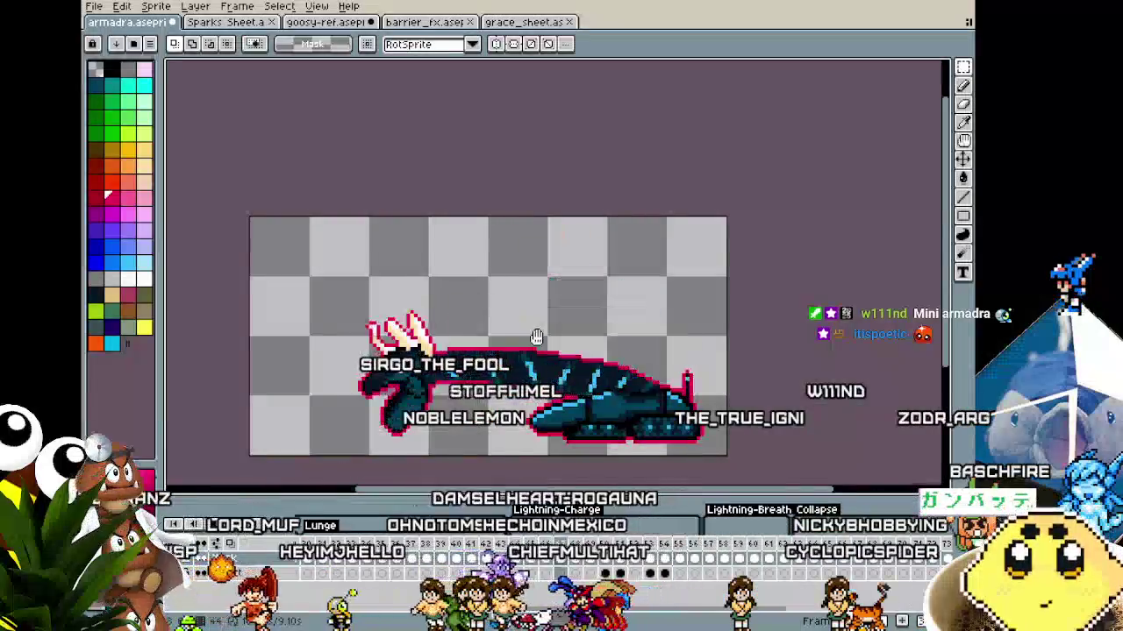
{"action": "scroll", "coordinate": [536, 336], "scroll_direction": "down", "scroll_amount": 3}
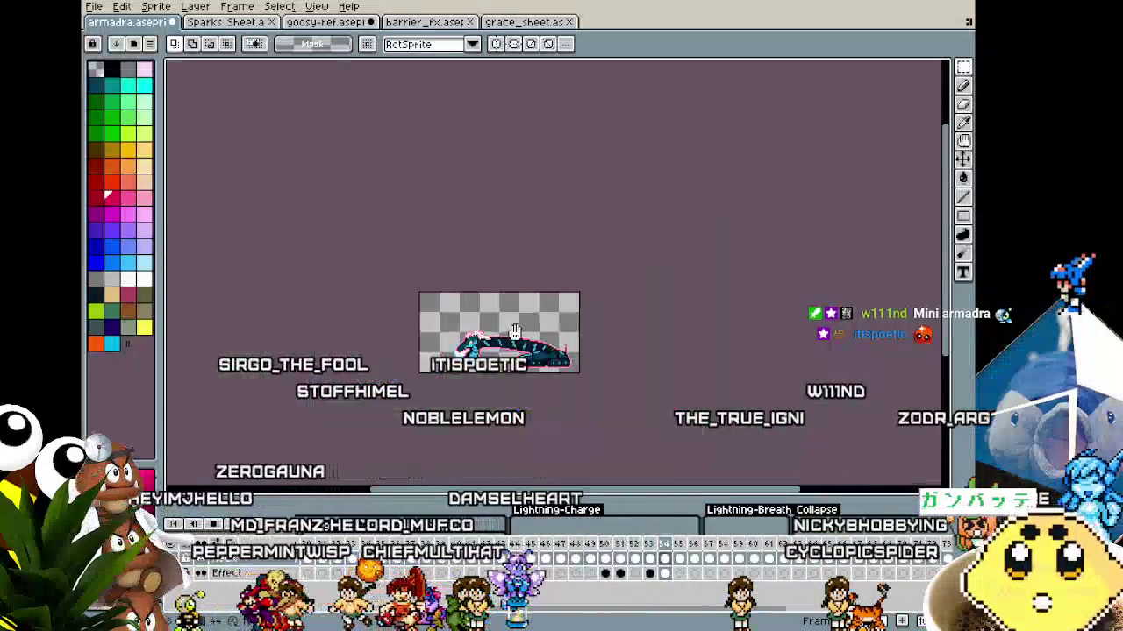
{"action": "scroll", "coordinate": [515, 331], "scroll_direction": "up", "scroll_amount": 1}
{"action": "scroll", "coordinate": [515, 332], "scroll_direction": "up", "scroll_amount": 1}
{"action": "scroll", "coordinate": [517, 331], "scroll_direction": "up", "scroll_amount": 1}
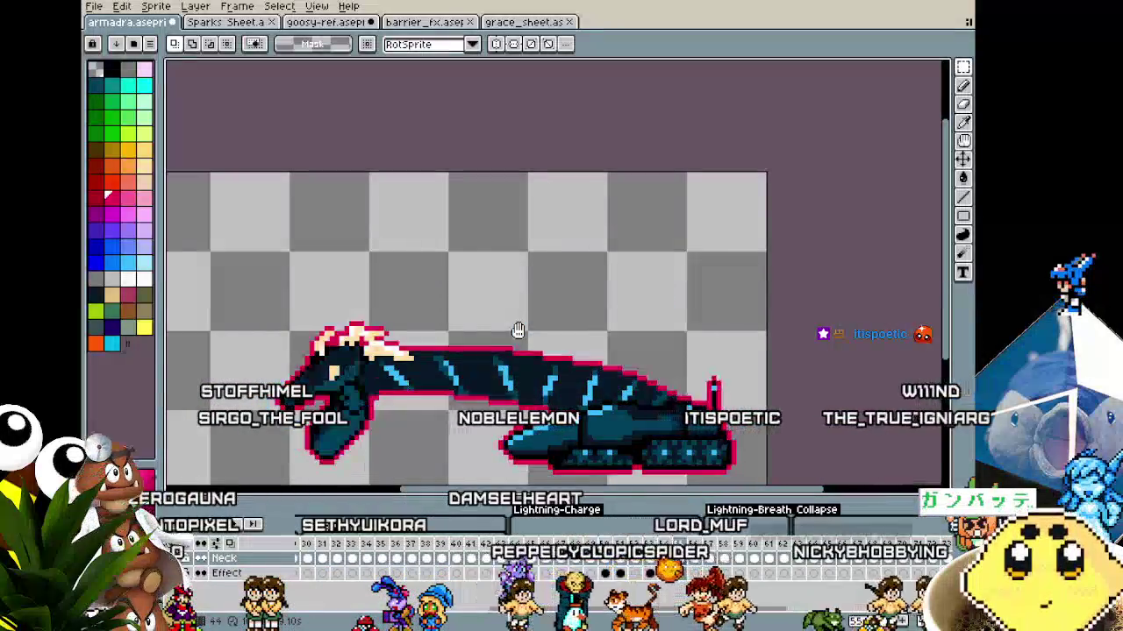
{"action": "scroll", "coordinate": [518, 331], "scroll_direction": "down", "scroll_amount": 2}
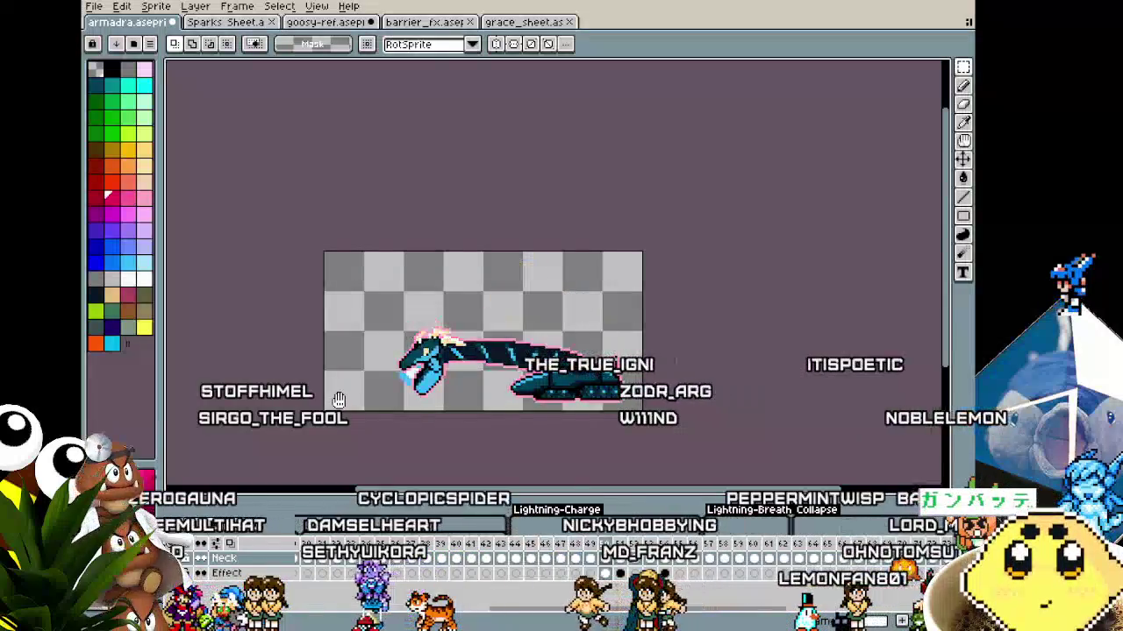
{"action": "scroll", "coordinate": [338, 400], "scroll_direction": "up", "scroll_amount": 2}
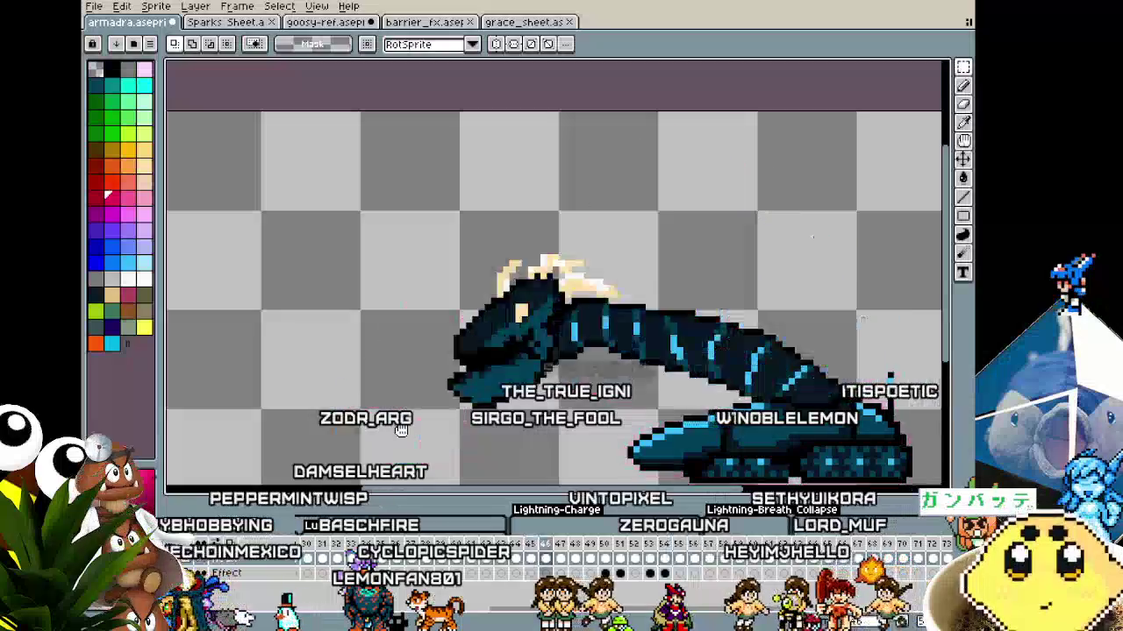
{"action": "scroll", "coordinate": [360, 428], "scroll_direction": "down", "scroll_amount": 3}
{"action": "scroll", "coordinate": [318, 427], "scroll_direction": "up", "scroll_amount": 1}
{"action": "left_click_drag", "start_coordinate": [318, 428], "coordinate": [314, 420]}
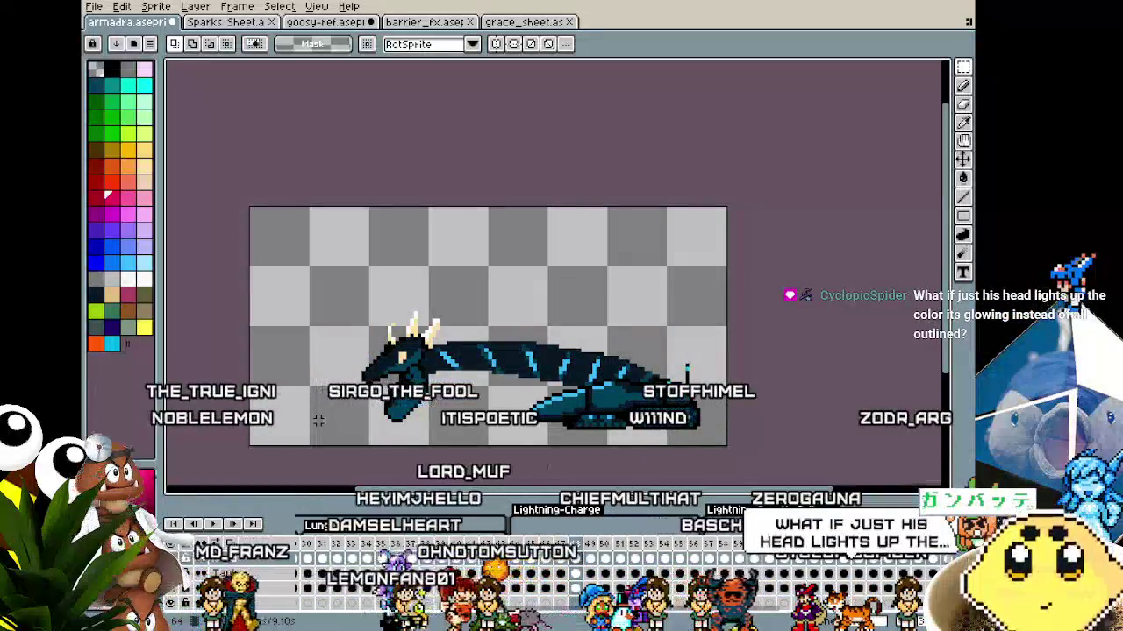
{"action": "scroll", "coordinate": [393, 295], "scroll_direction": "up", "scroll_amount": 1}
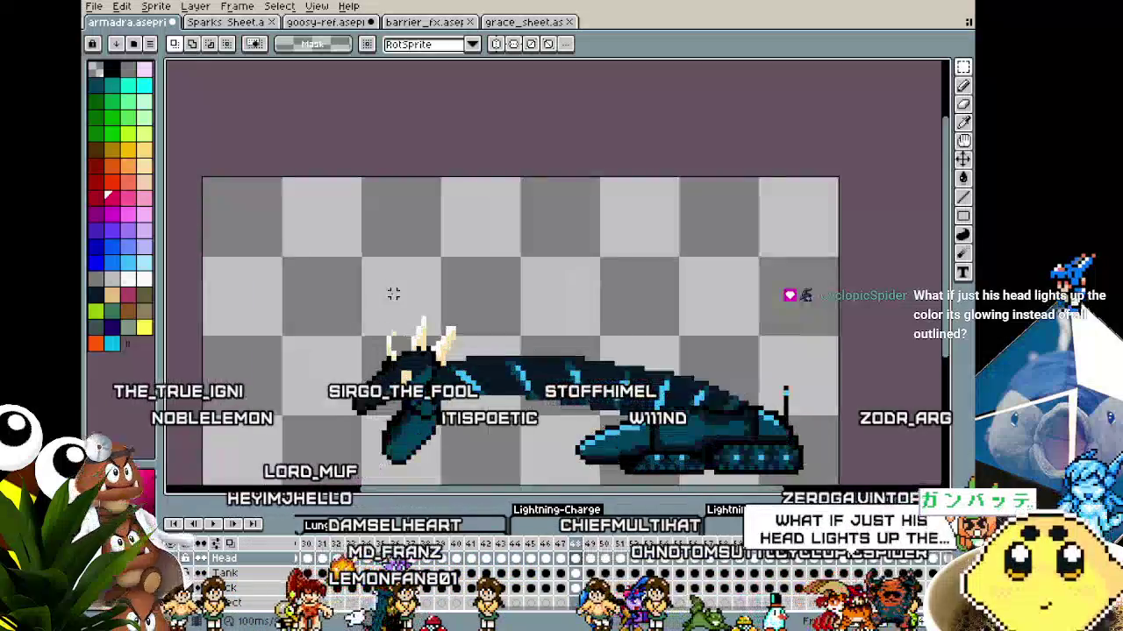
{"action": "scroll", "coordinate": [393, 295], "scroll_direction": "up", "scroll_amount": 1}
{"action": "scroll", "coordinate": [383, 263], "scroll_direction": "down", "scroll_amount": 2}
{"action": "scroll", "coordinate": [389, 219], "scroll_direction": "down", "scroll_amount": 1}
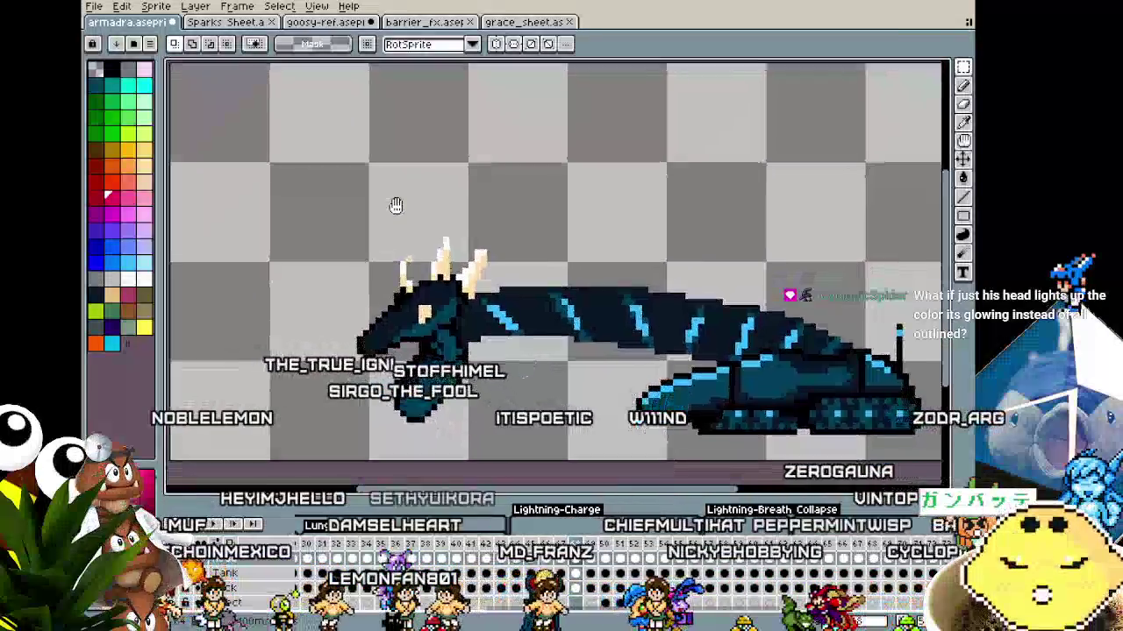
{"action": "scroll", "coordinate": [391, 203], "scroll_direction": "down", "scroll_amount": 1}
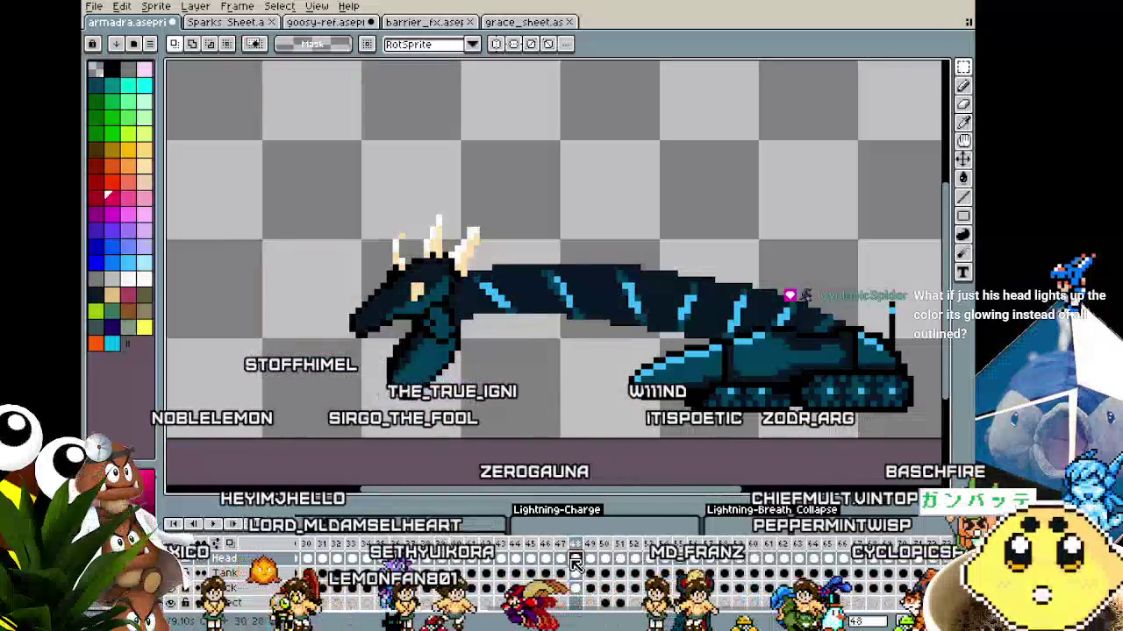
{"action": "left_click", "coordinate": [541, 563]}
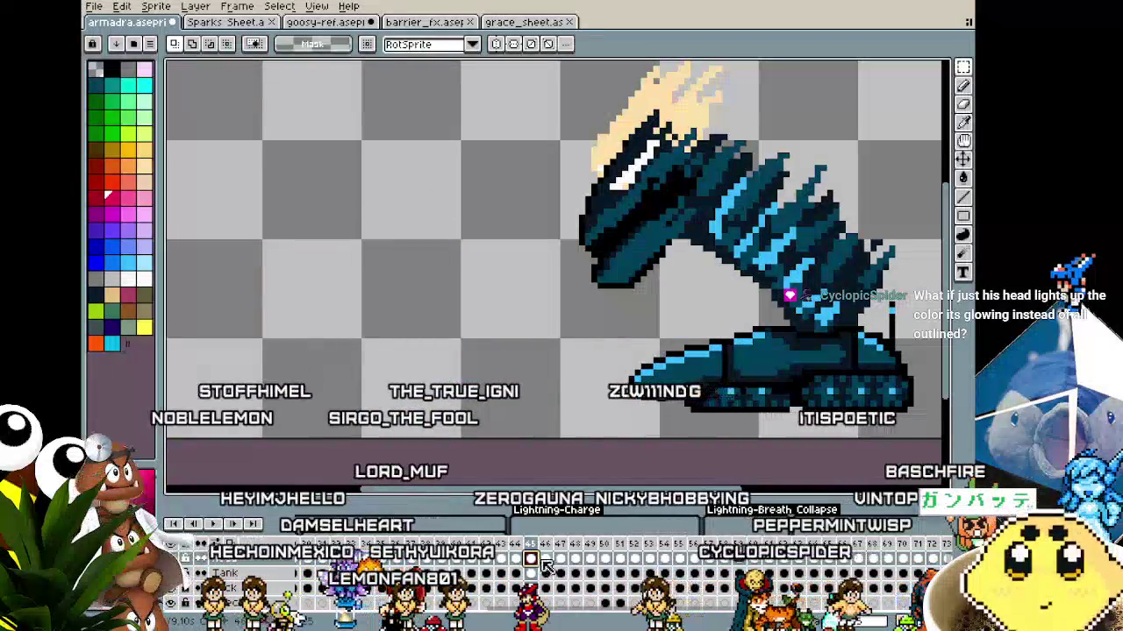
{"action": "left_click", "coordinate": [547, 564]}
{"action": "left_click", "coordinate": [563, 562]}
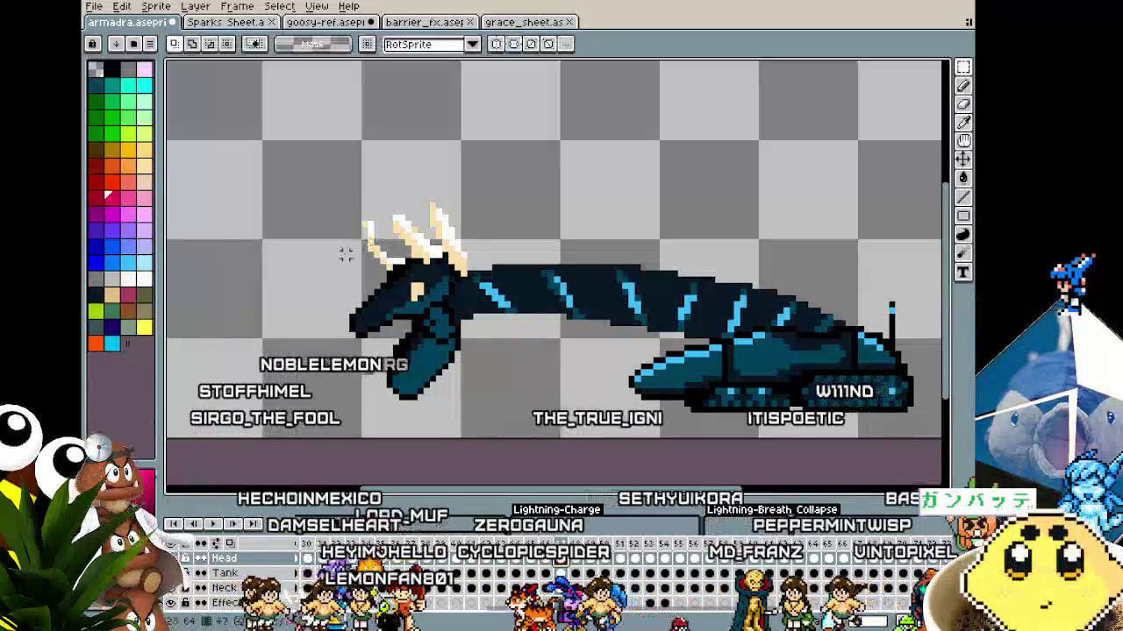
{"action": "left_click", "coordinate": [144, 151]}
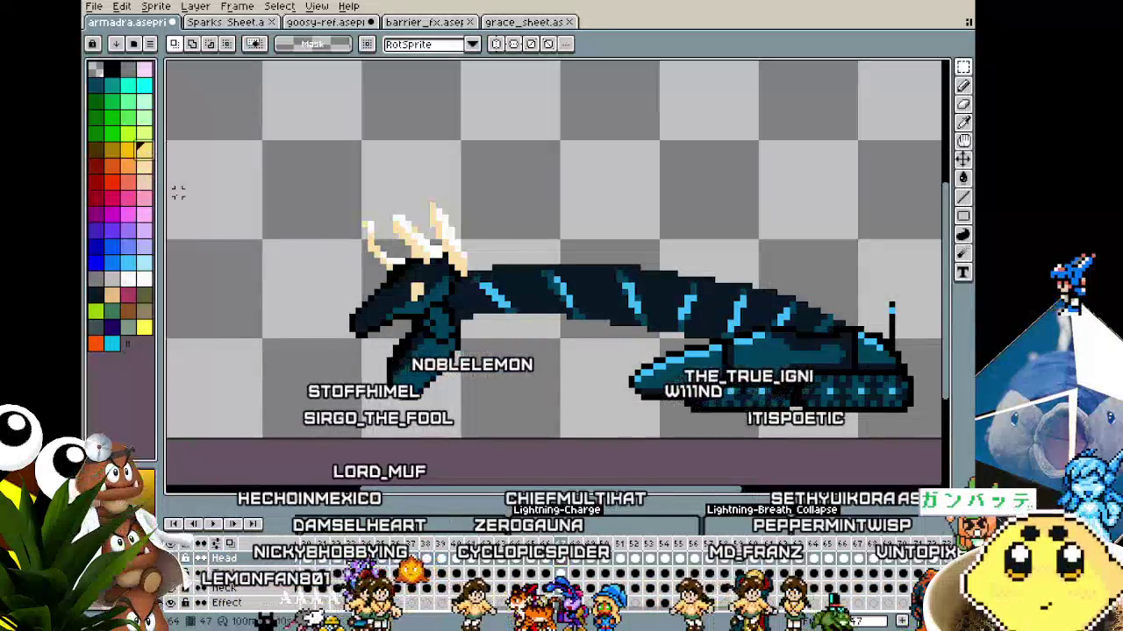
{"action": "key", "text": "shift+o"}
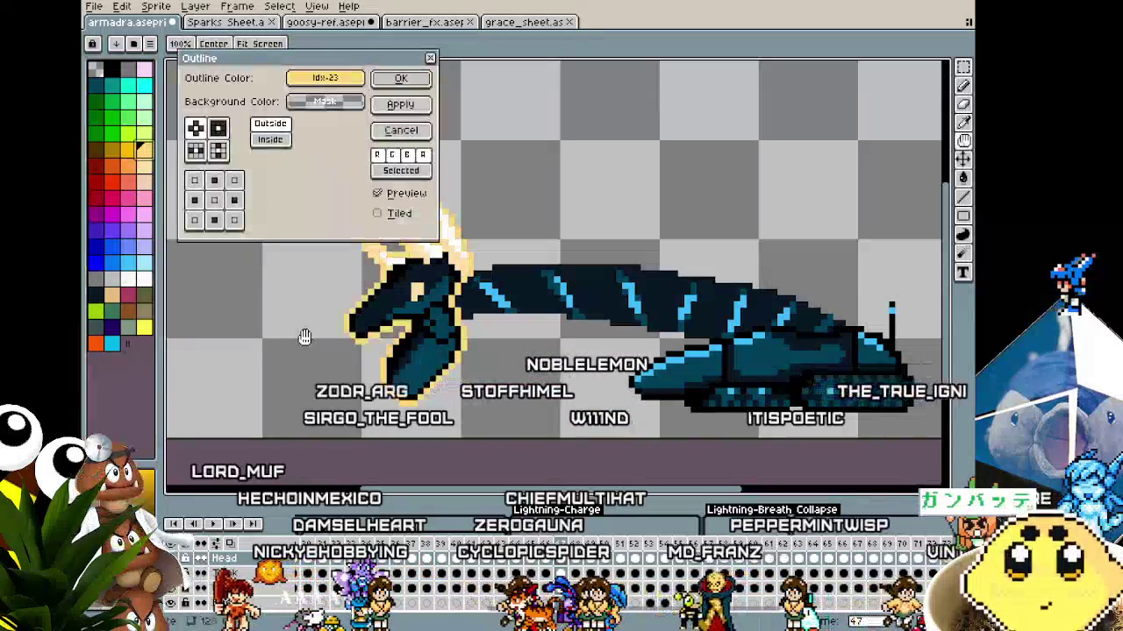
{"action": "key", "text": "Return"}
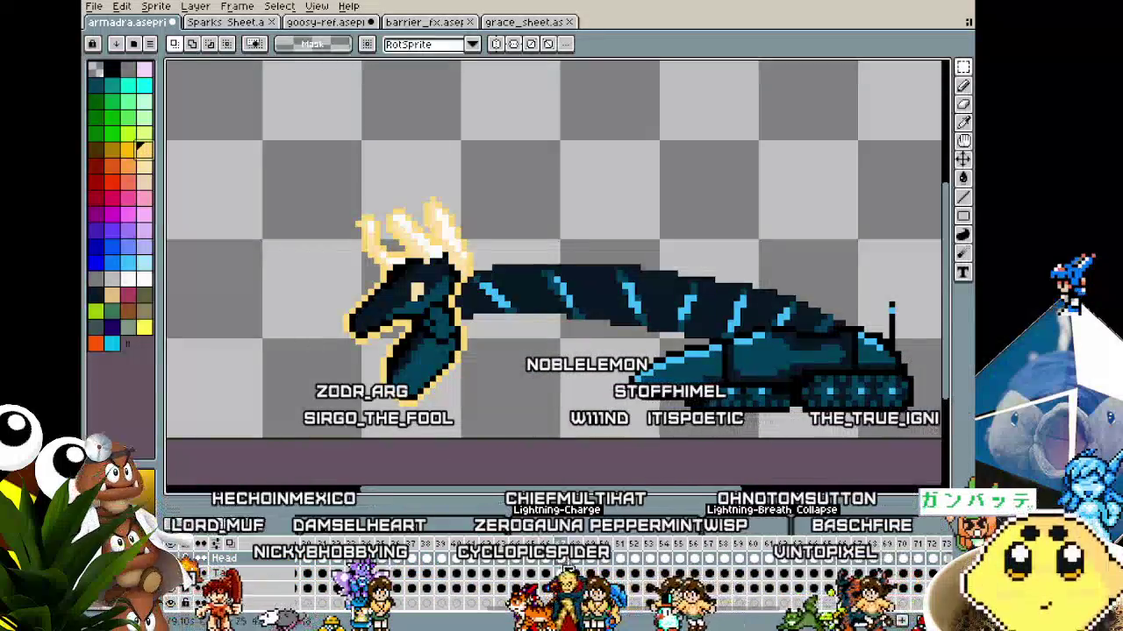
{"action": "key", "text": "ctrl+z"}
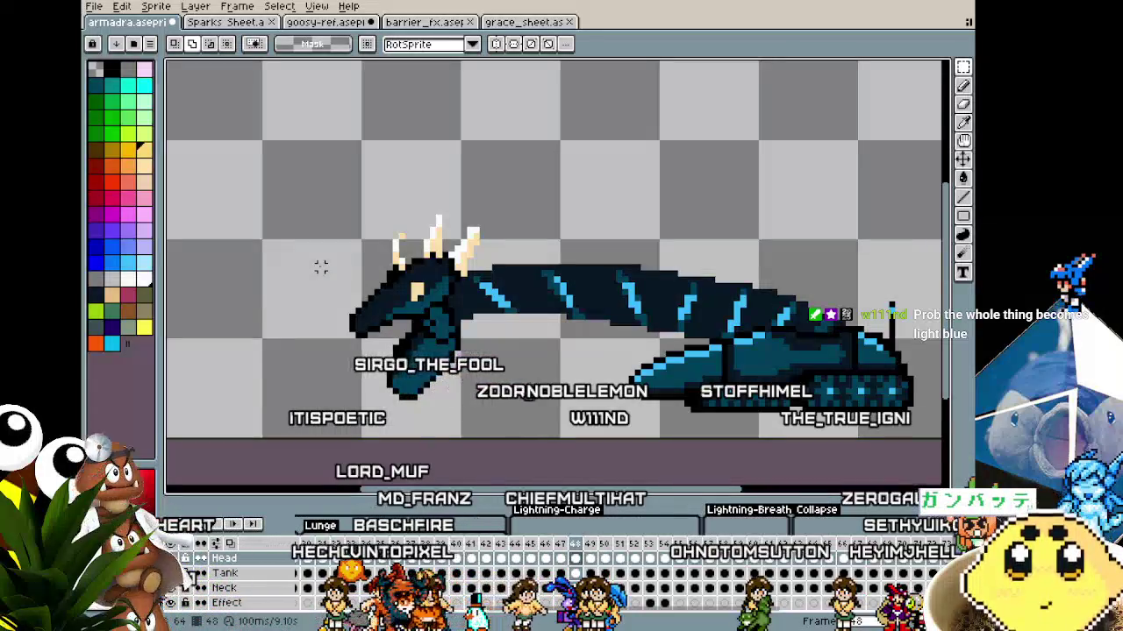
{"action": "key", "text": "shift+o"}
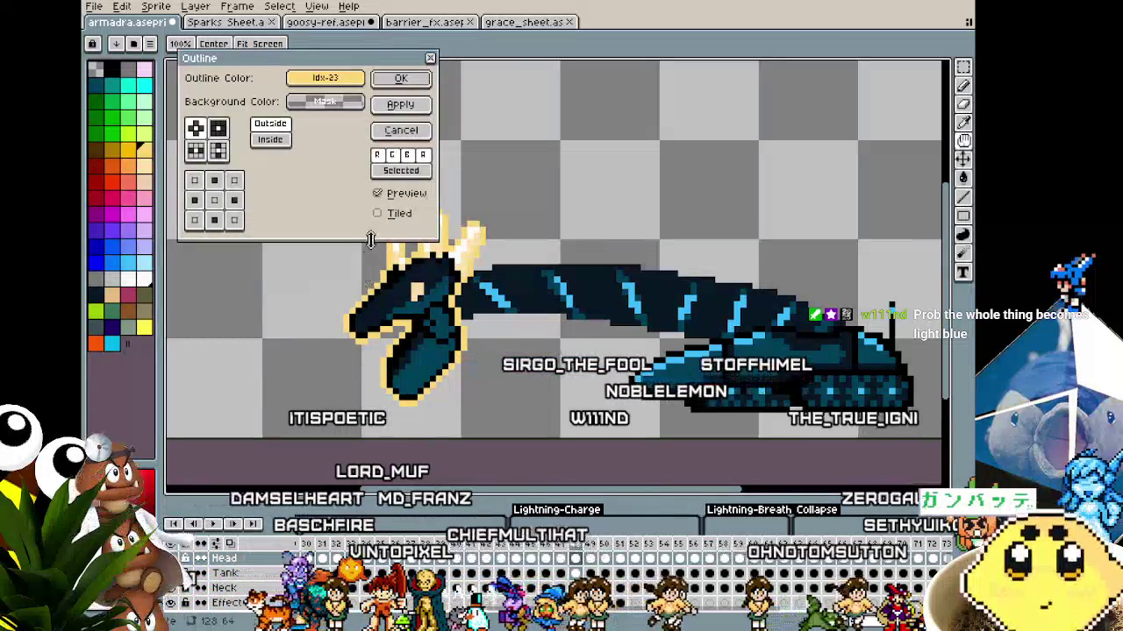
{"action": "left_click", "coordinate": [401, 130]}
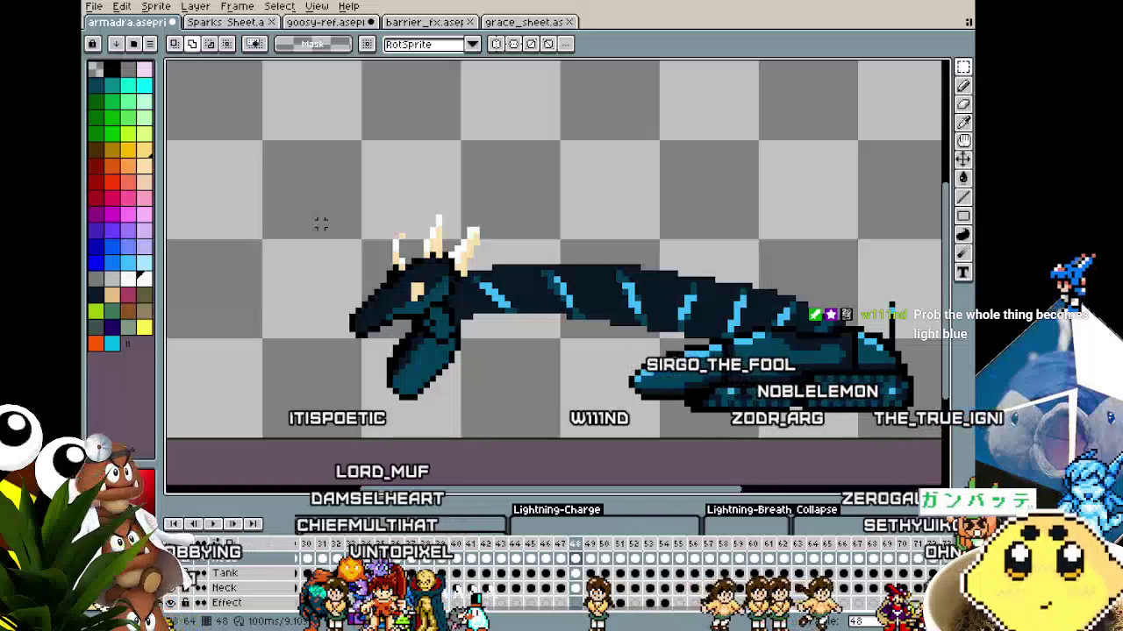
{"action": "key", "text": "shift+o"}
{"action": "key", "text": "Return"}
{"action": "key", "text": "Right"}
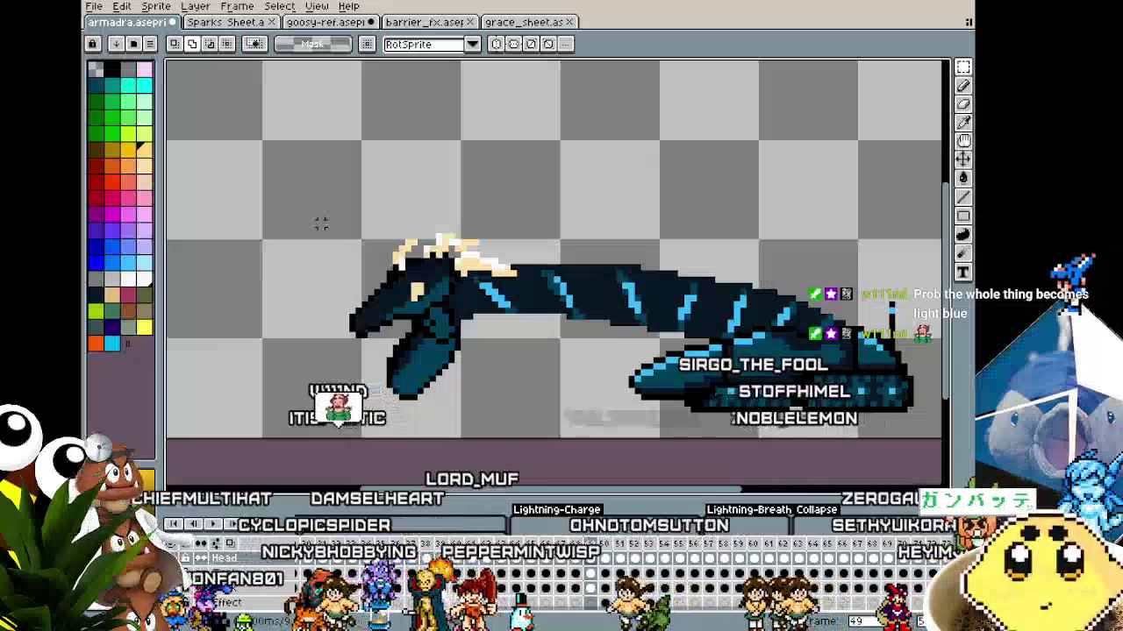
{"action": "key", "text": "shift+o"}
{"action": "key", "text": "Return"}
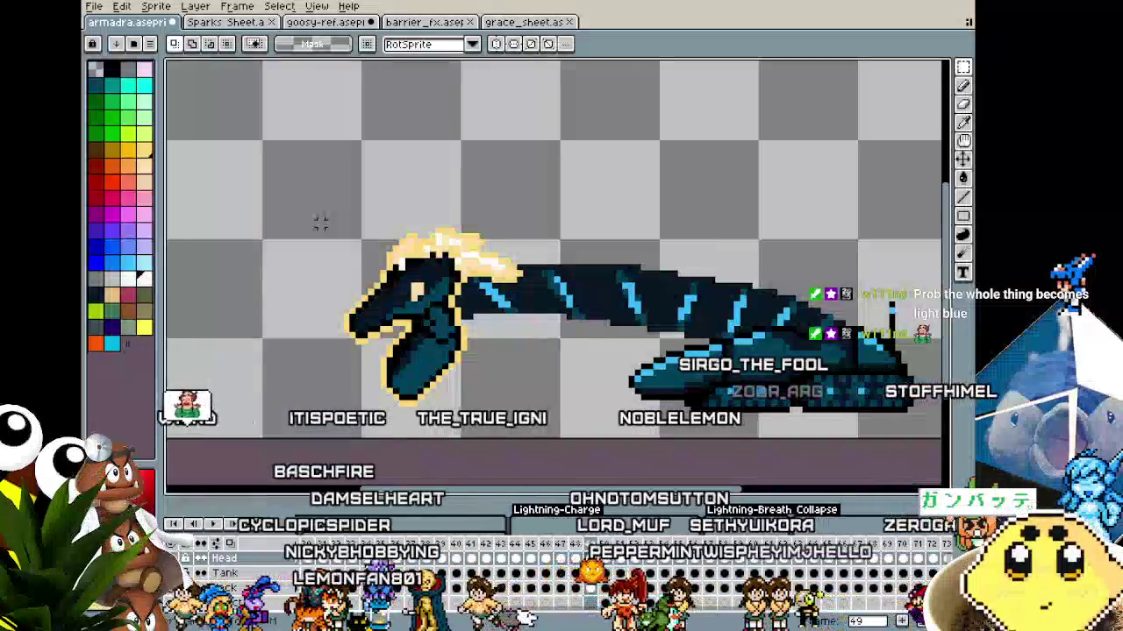
{"action": "key", "text": "Right"}
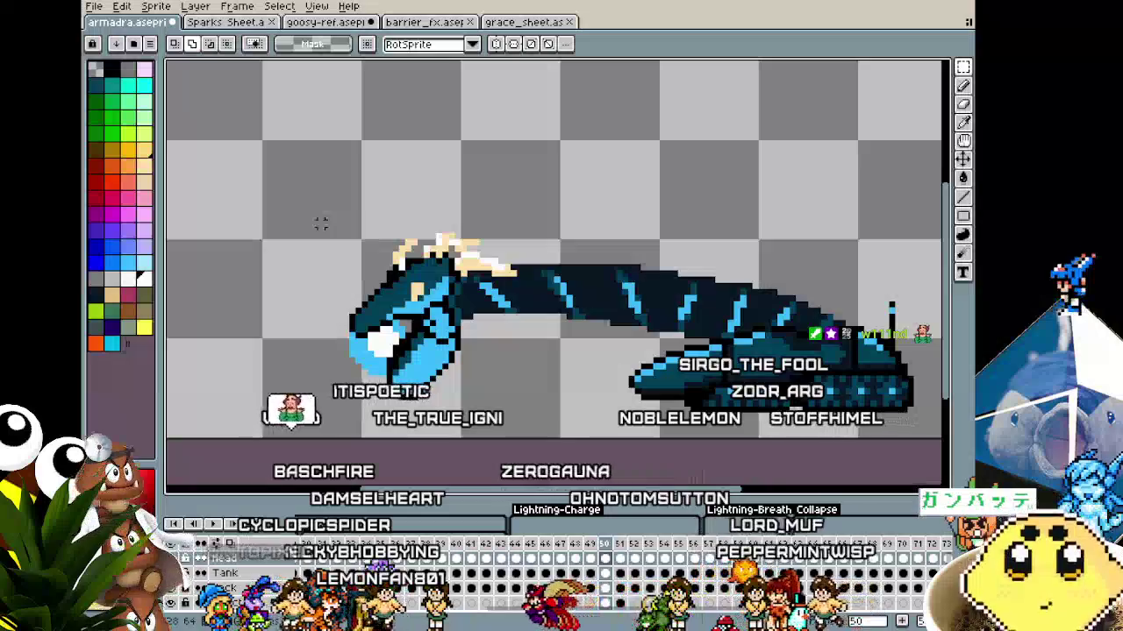
{"action": "key", "text": "shift+o"}
{"action": "key", "text": "Return"}
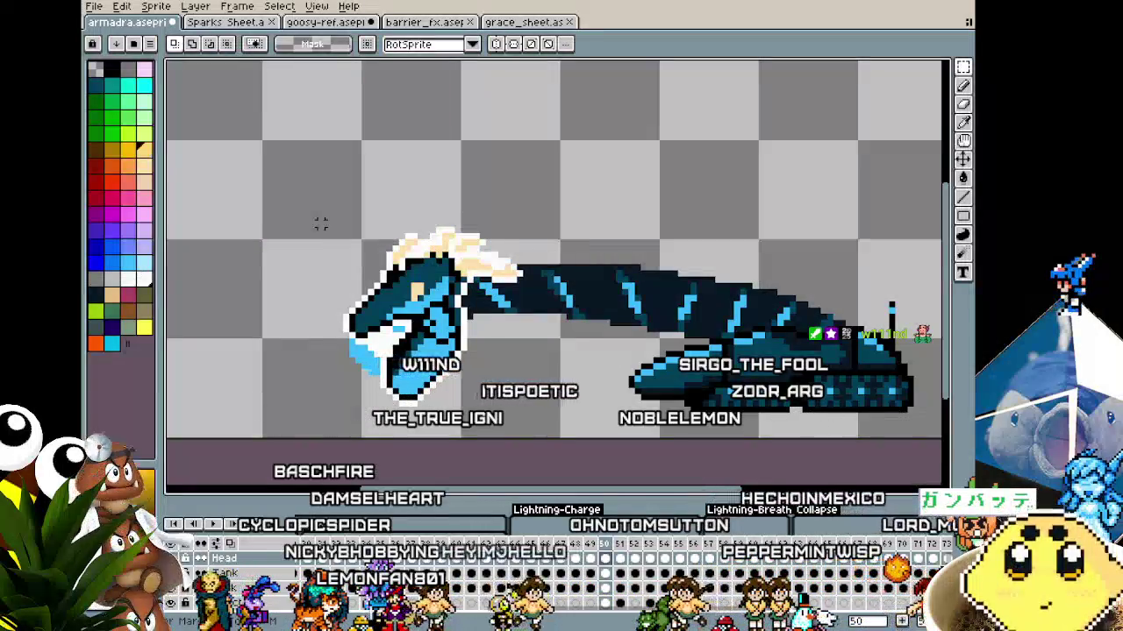
{"action": "key", "text": "Right"}
{"action": "key", "text": "shift+o"}
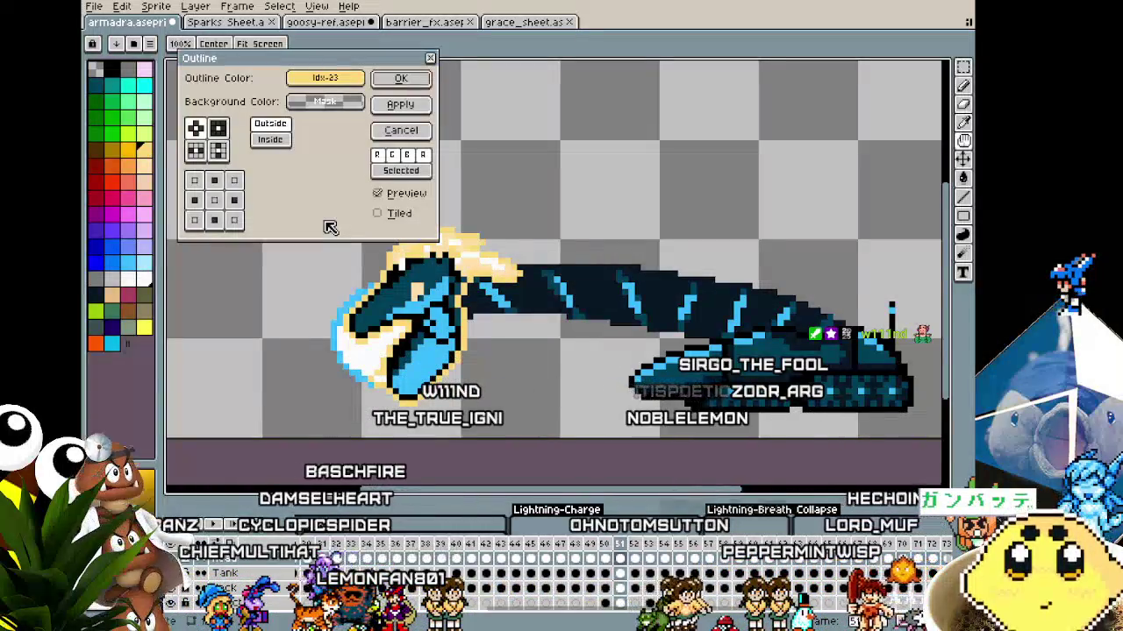
{"action": "key", "text": "Return"}
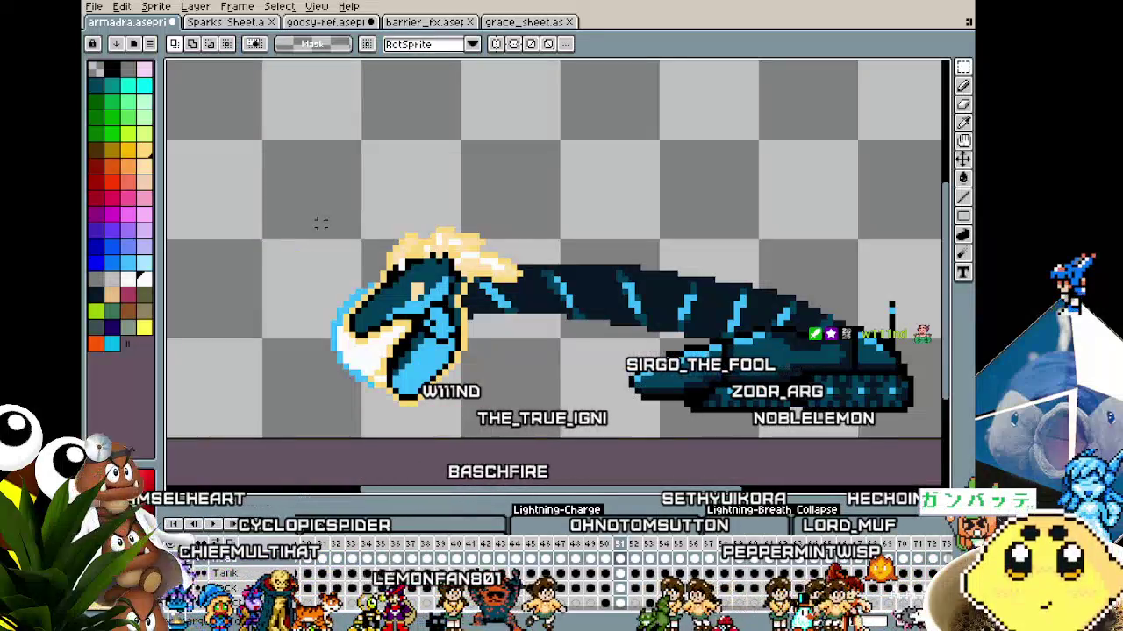
{"action": "key", "text": "Right"}
{"action": "key", "text": "shift+o"}
{"action": "key", "text": "Return"}
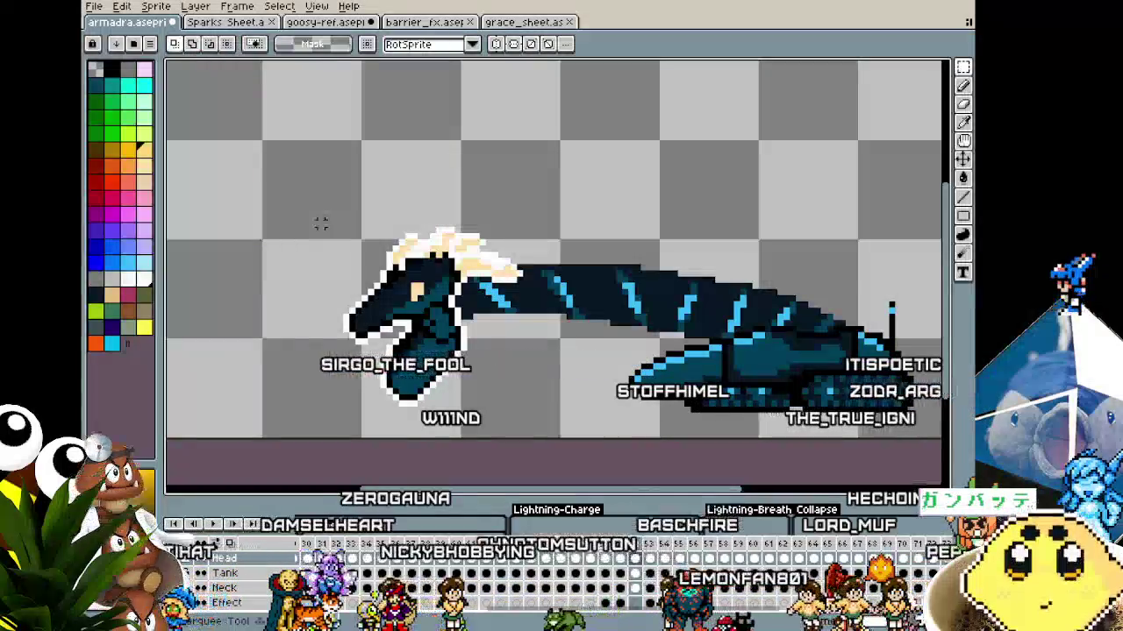
{"action": "key", "text": "Right"}
{"action": "key", "text": "shift+o"}
{"action": "key", "text": "Return"}
{"action": "key", "text": "Right"}
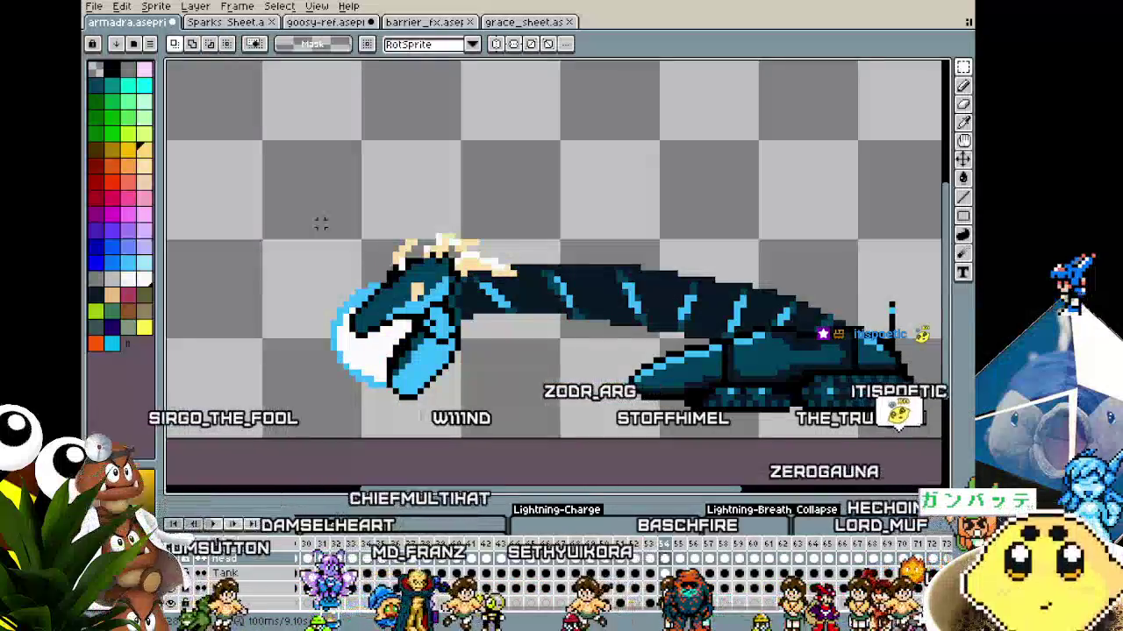
{"action": "key", "text": "shift+o"}
{"action": "key", "text": "Return"}
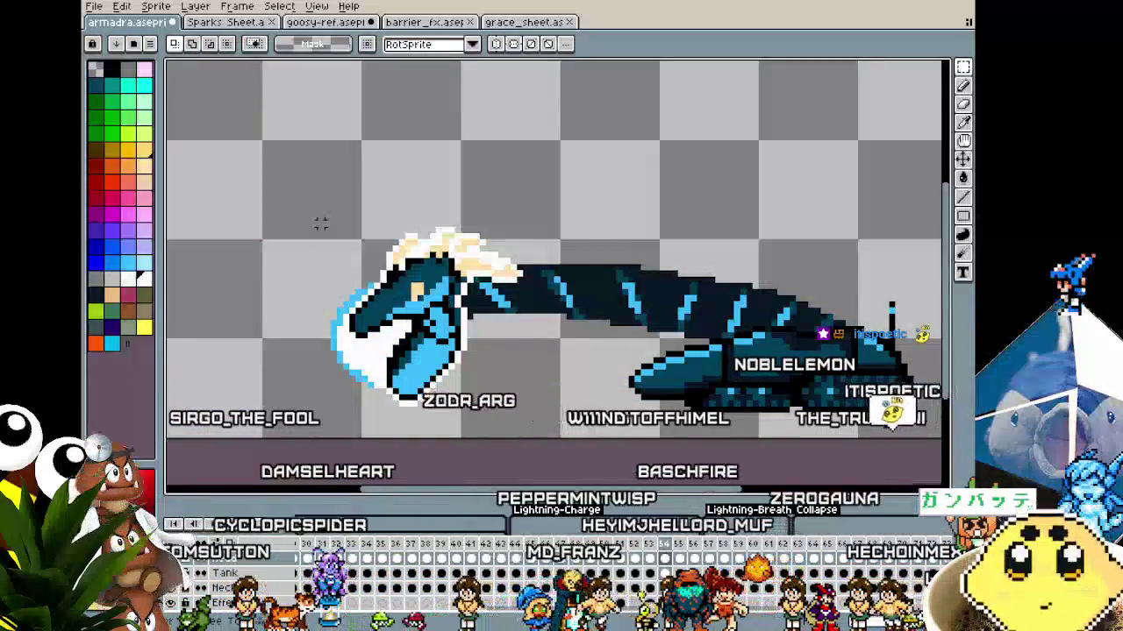
{"action": "key", "text": "Right"}
{"action": "key", "text": "shift+o"}
{"action": "key", "text": "Return"}
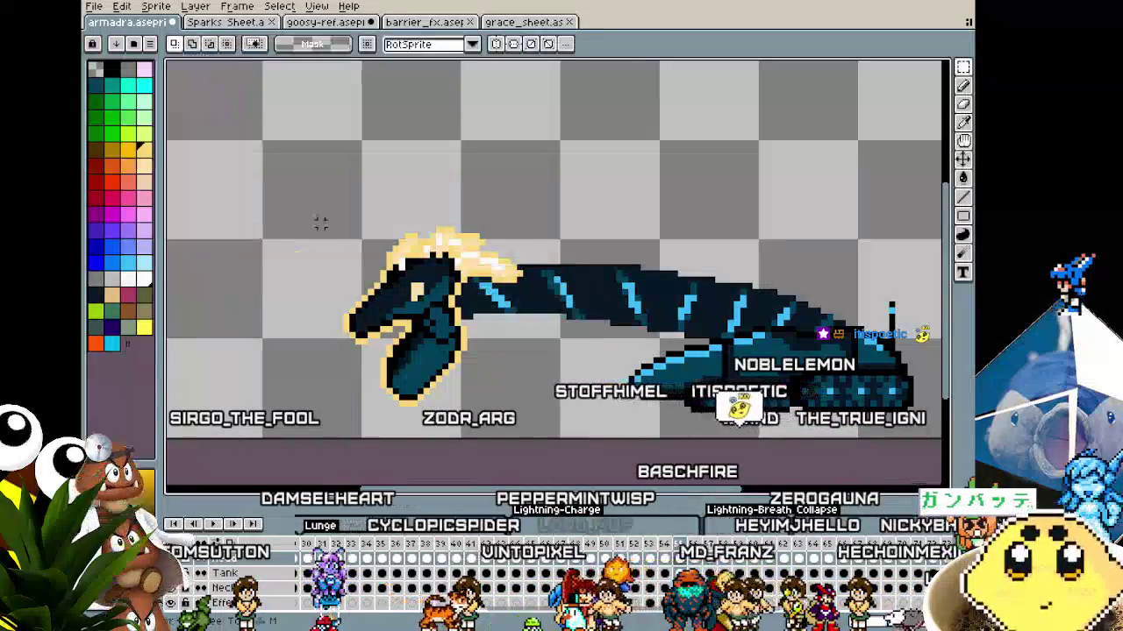
{"action": "key", "text": "shift+o"}
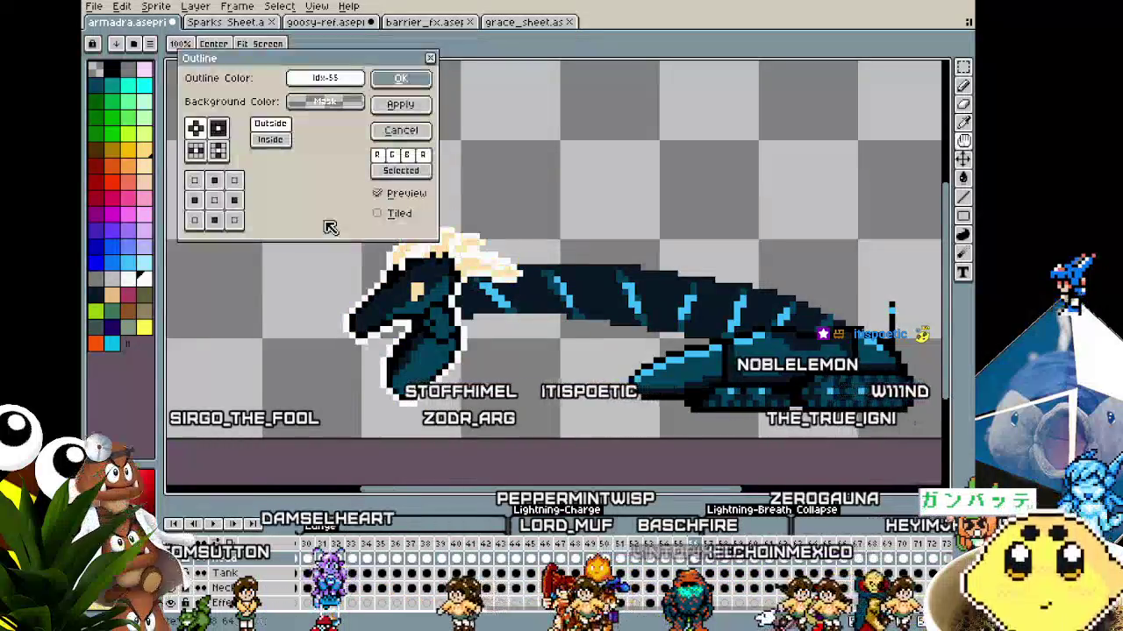
{"action": "key", "text": "Return"}
{"action": "key", "text": "Return"}
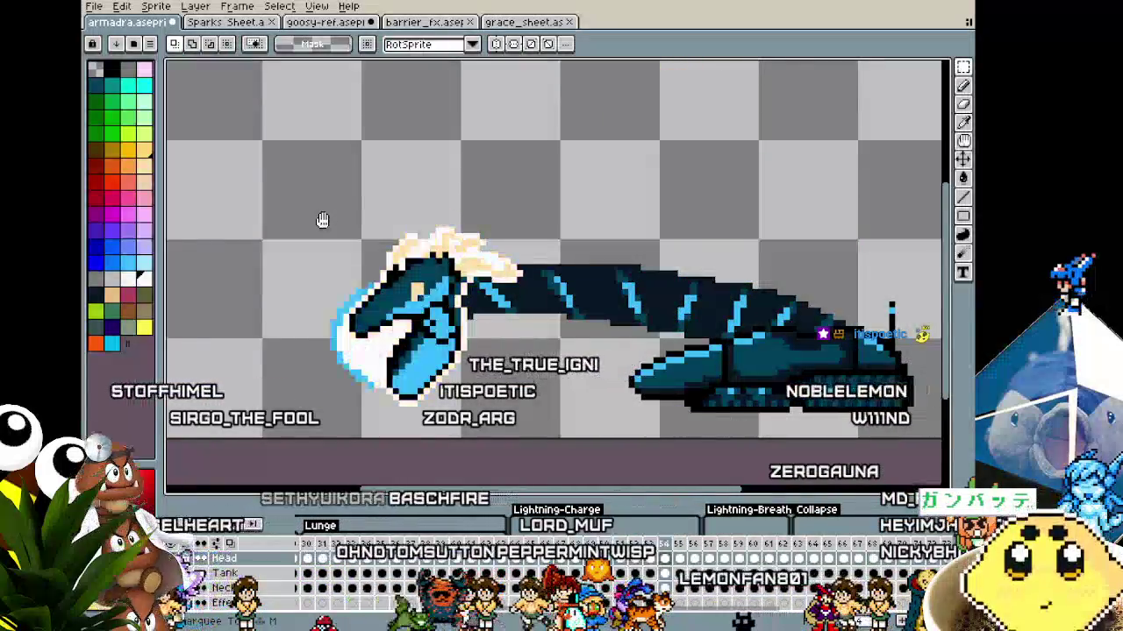
{"action": "scroll", "coordinate": [316, 215], "scroll_direction": "down", "scroll_amount": 1}
{"action": "scroll", "coordinate": [282, 250], "scroll_direction": "up", "scroll_amount": 1}
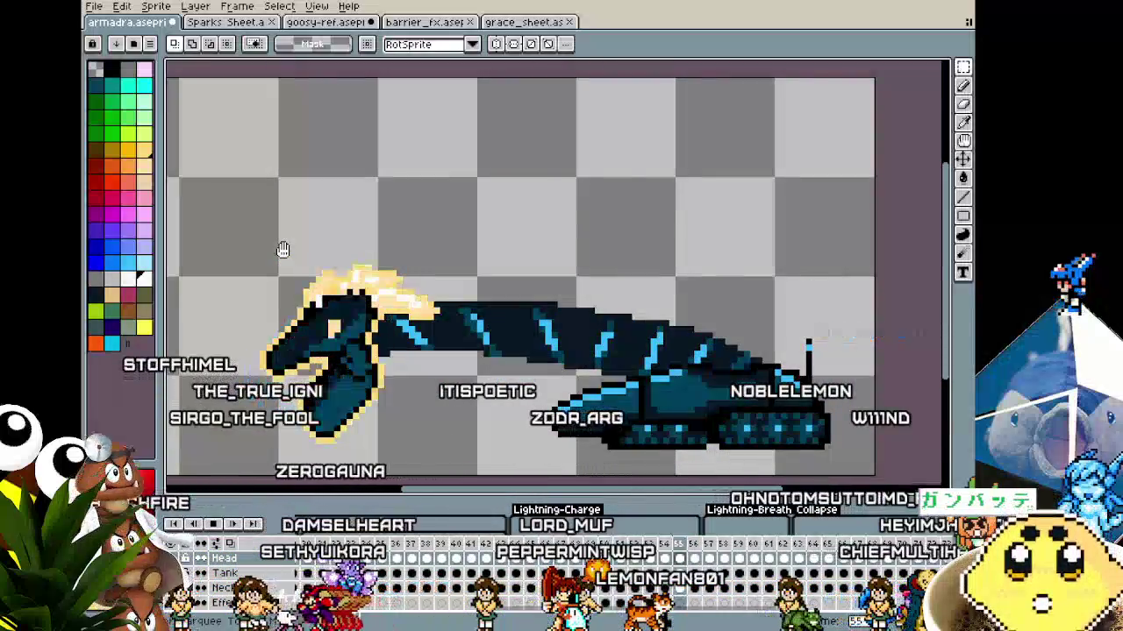
{"action": "mouse_move", "coordinate": [283, 250]}
{"action": "left_mouse_down"}
{"action": "mouse_move", "coordinate": [324, 259]}
{"action": "mouse_move", "coordinate": [340, 250]}
{"action": "left_mouse_up"}
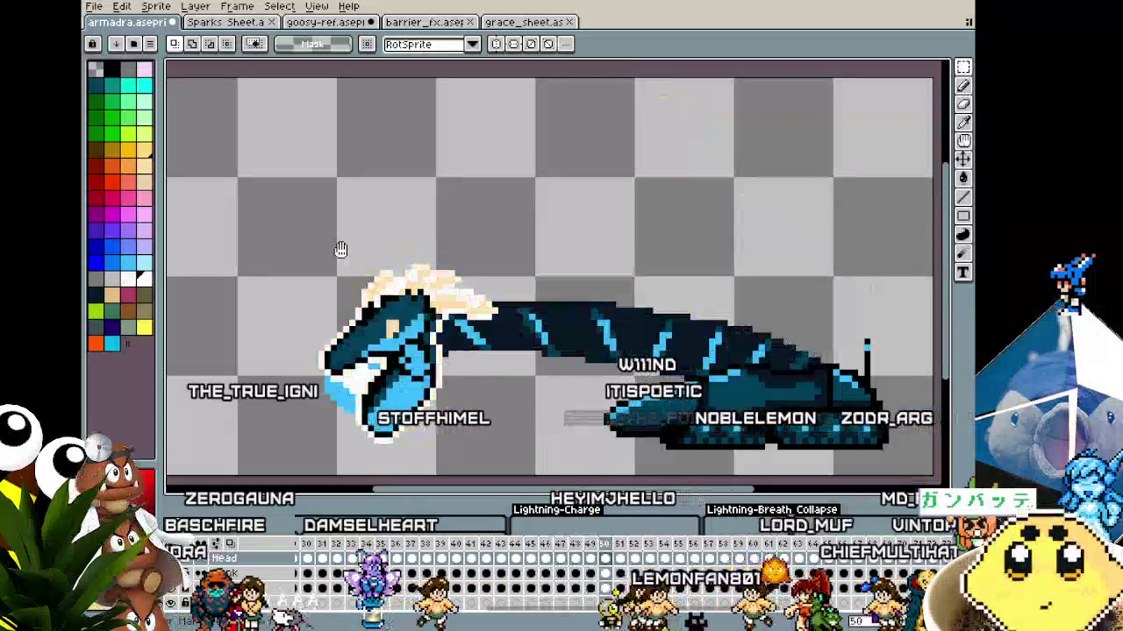
{"action": "scroll", "coordinate": [340, 250], "scroll_direction": "down", "scroll_amount": 2}
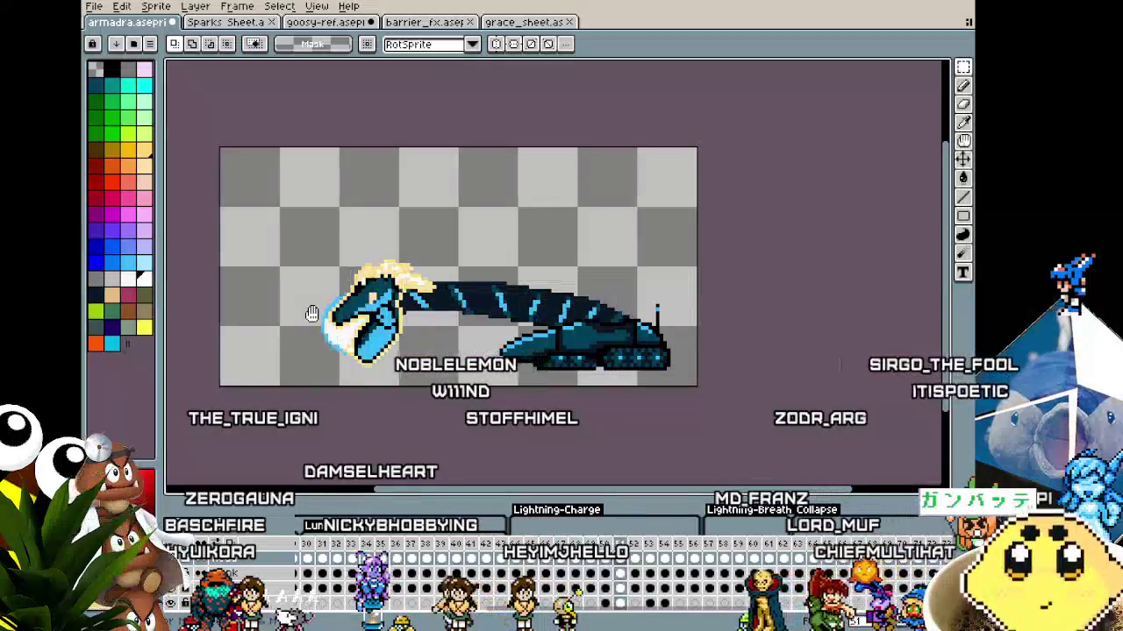
{"action": "scroll", "coordinate": [349, 332], "scroll_direction": "up", "scroll_amount": 2}
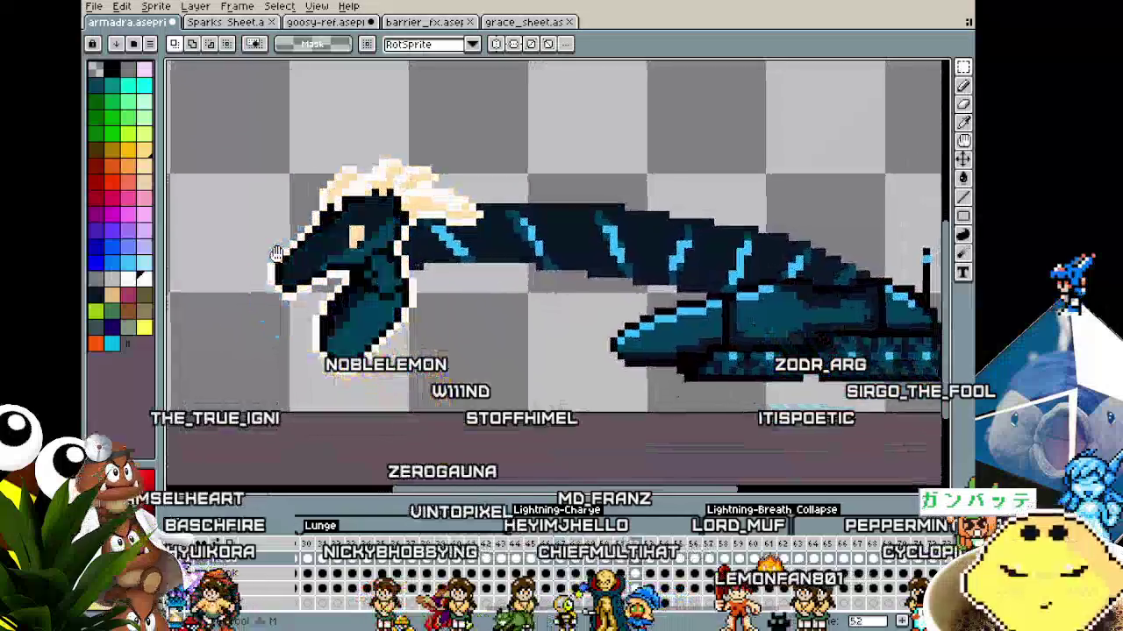
{"action": "scroll", "coordinate": [275, 253], "scroll_direction": "down", "scroll_amount": 1}
{"action": "left_click_drag", "start_coordinate": [266, 340], "coordinate": [352, 400]}
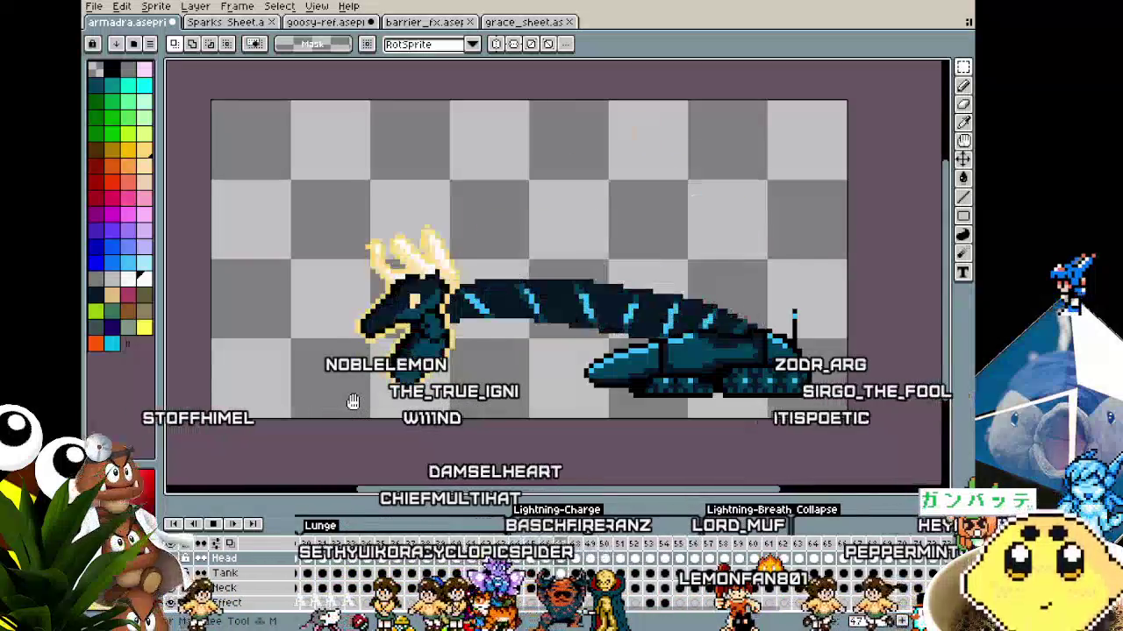
{"action": "scroll", "coordinate": [352, 401], "scroll_direction": "down", "scroll_amount": 3}
{"action": "scroll", "coordinate": [352, 401], "scroll_direction": "up", "scroll_amount": 2}
{"action": "scroll", "coordinate": [351, 400], "scroll_direction": "up", "scroll_amount": 1}
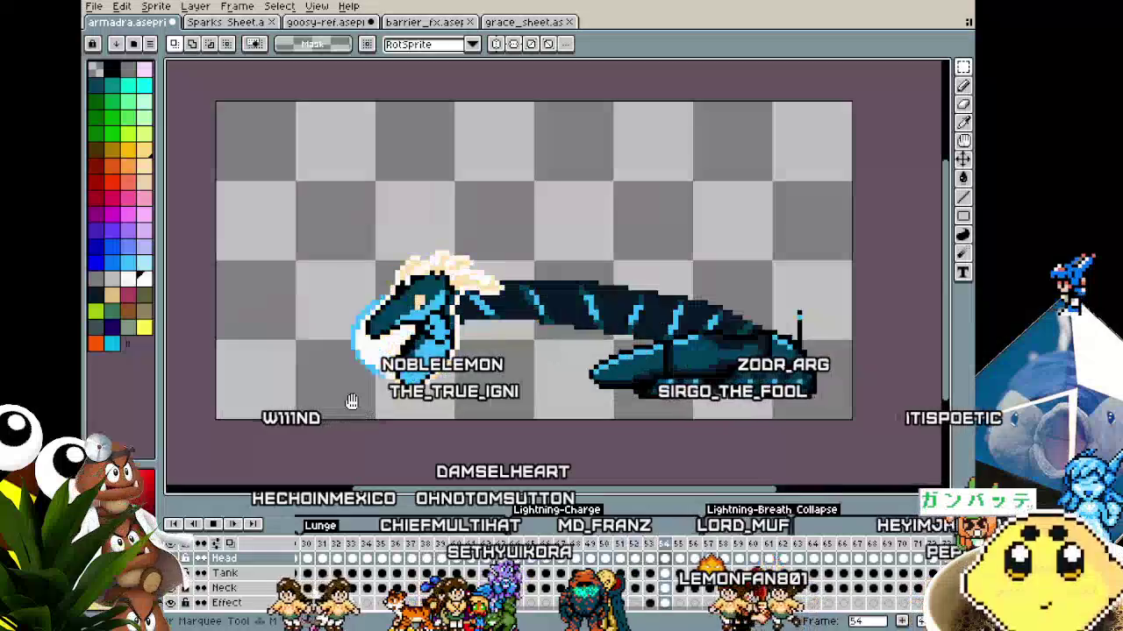
{"action": "scroll", "coordinate": [351, 401], "scroll_direction": "up", "scroll_amount": 1}
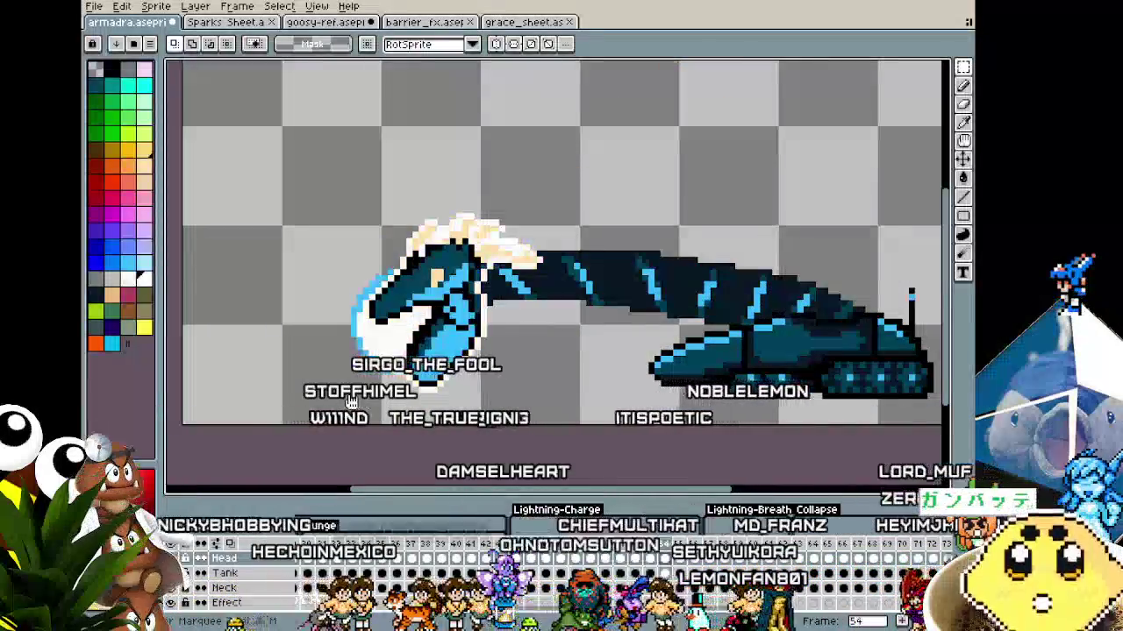
{"action": "scroll", "coordinate": [352, 401], "scroll_direction": "down", "scroll_amount": 1}
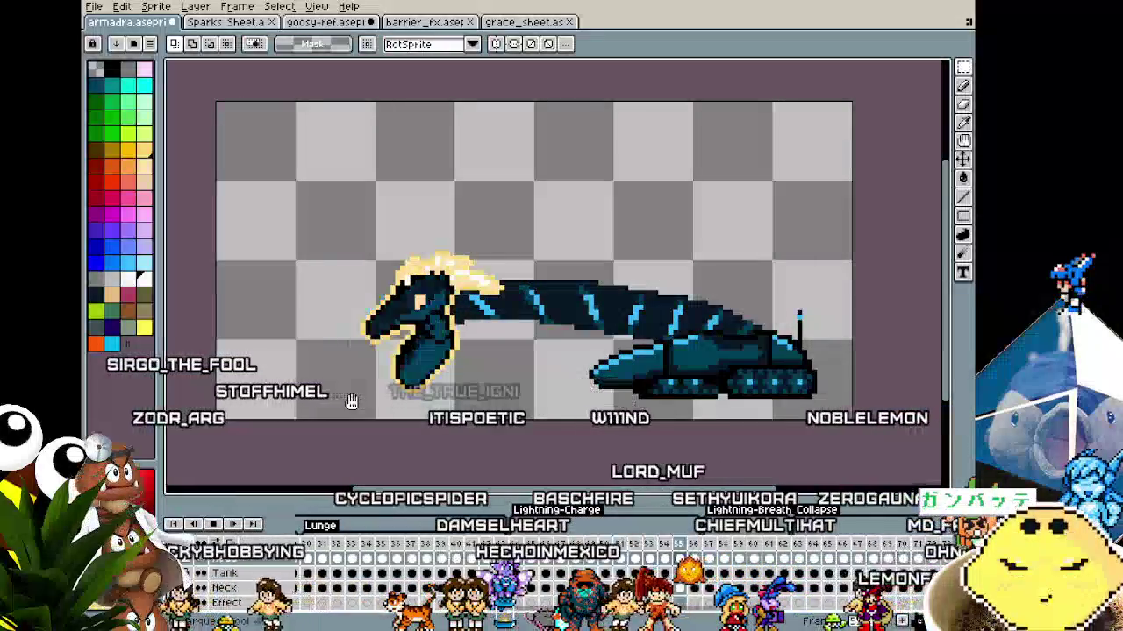
{"action": "scroll", "coordinate": [390, 368], "scroll_direction": "up", "scroll_amount": 1}
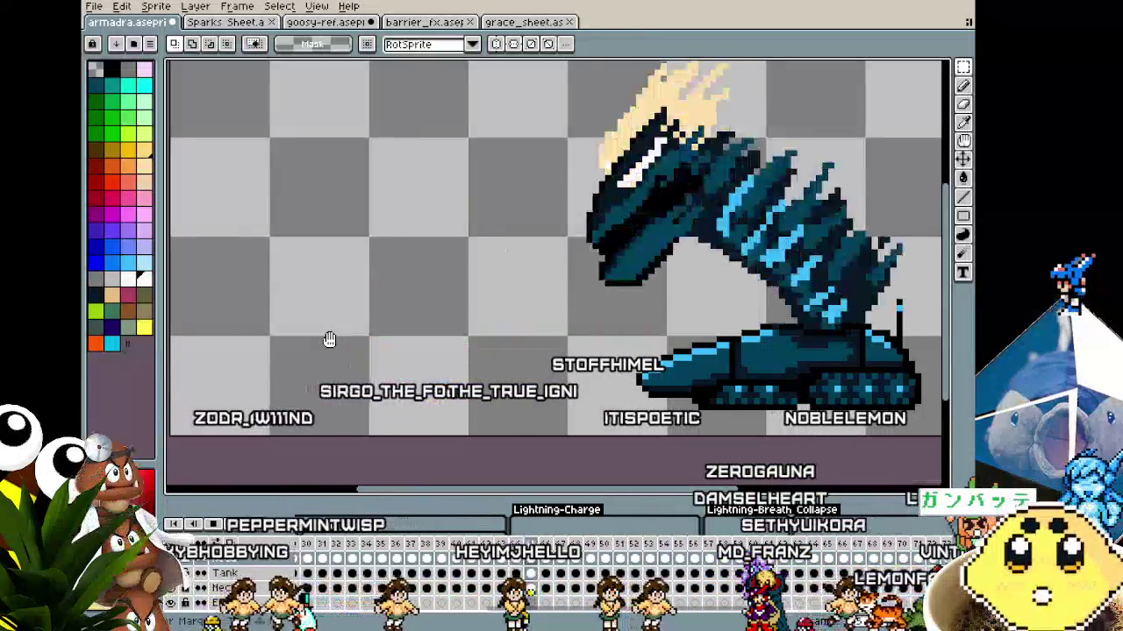
{"action": "scroll", "coordinate": [331, 329], "scroll_direction": "down", "scroll_amount": 2}
{"action": "left_click_drag", "start_coordinate": [332, 325], "coordinate": [349, 393]}
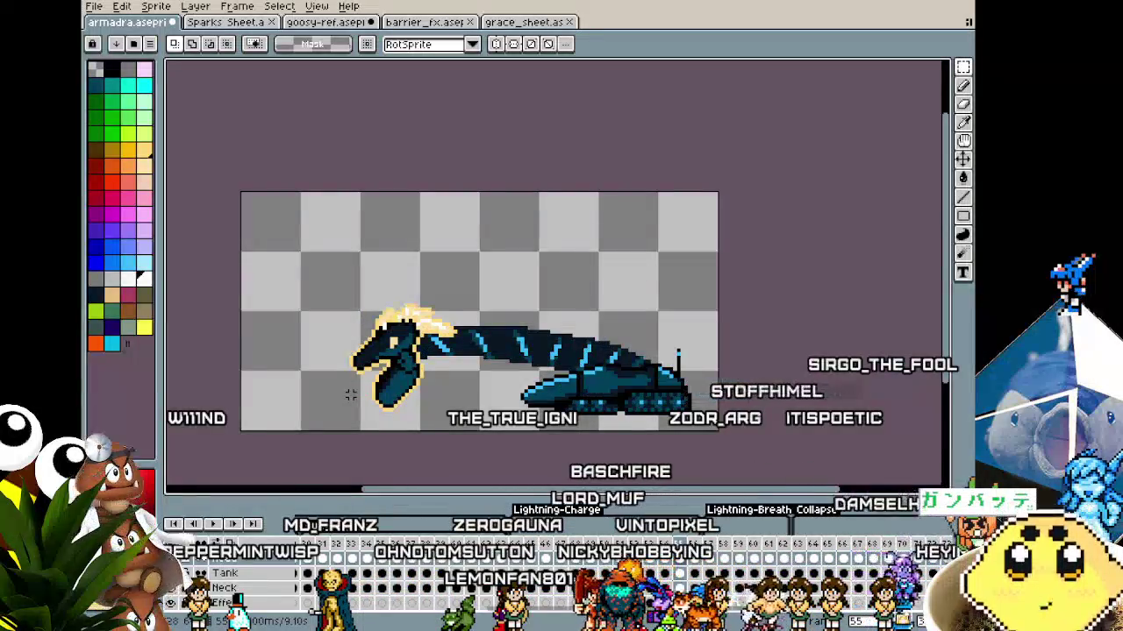
{"action": "left_click", "coordinate": [144, 263]}
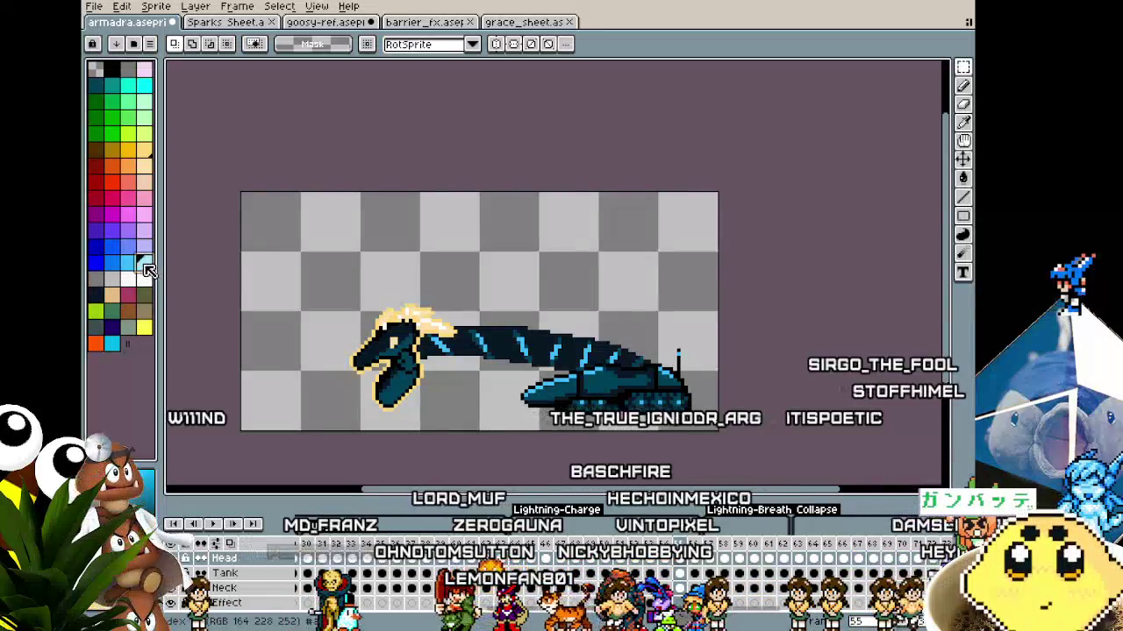
{"action": "scroll", "coordinate": [333, 369], "scroll_direction": "up", "scroll_amount": 2}
{"action": "key", "text": "g"}
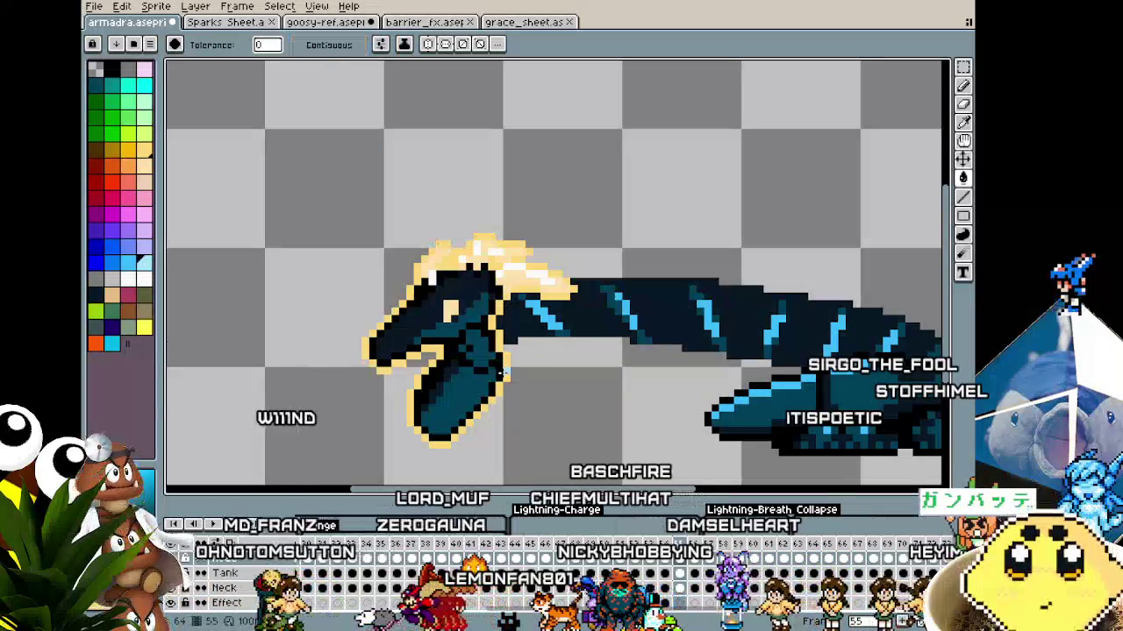
{"action": "left_click", "coordinate": [506, 373]}
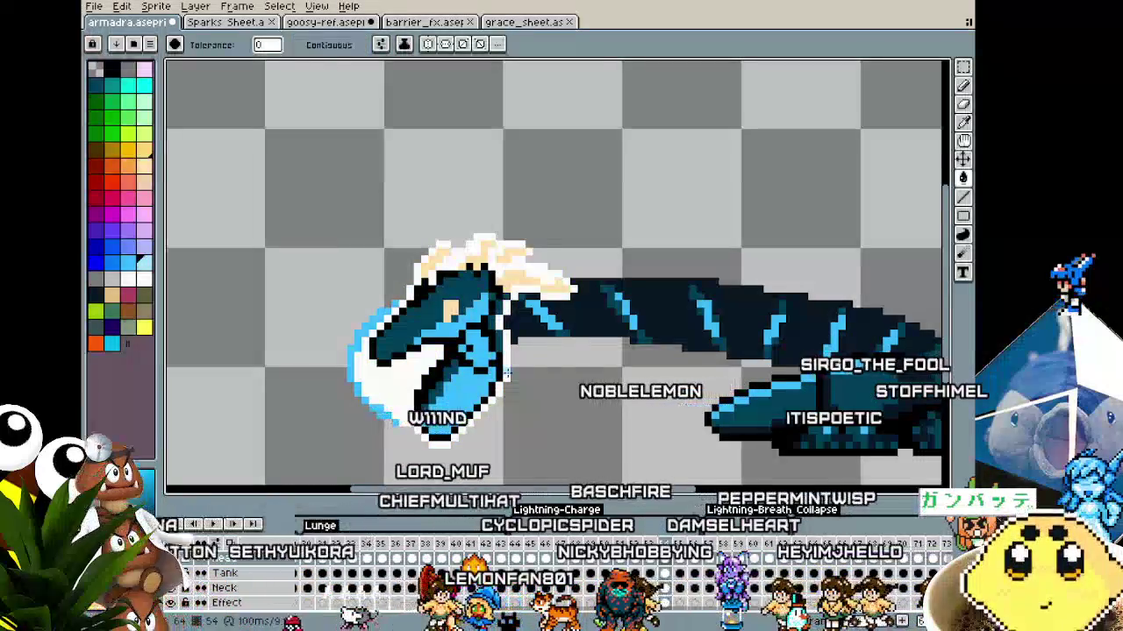
{"action": "key", "text": "v"}
{"action": "key", "text": "ctrl+z"}
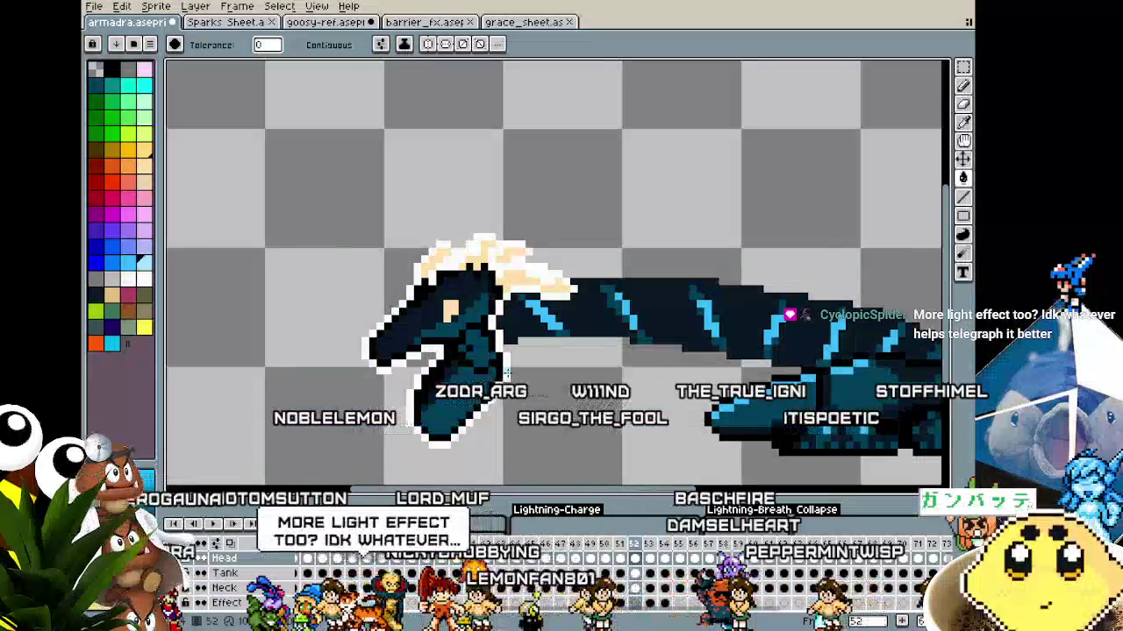
{"action": "key", "text": "Left"}
{"action": "key", "text": "Left"}
{"action": "key", "text": "Left"}
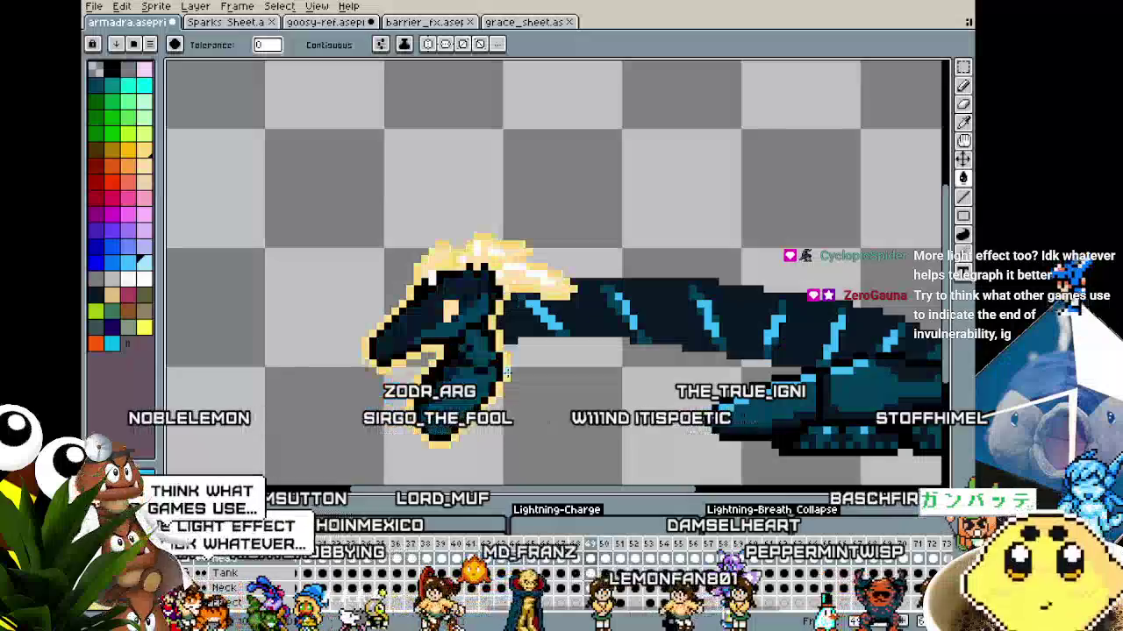
{"action": "key", "text": "Left"}
{"action": "key", "text": "Left"}
{"action": "key", "text": "Left"}
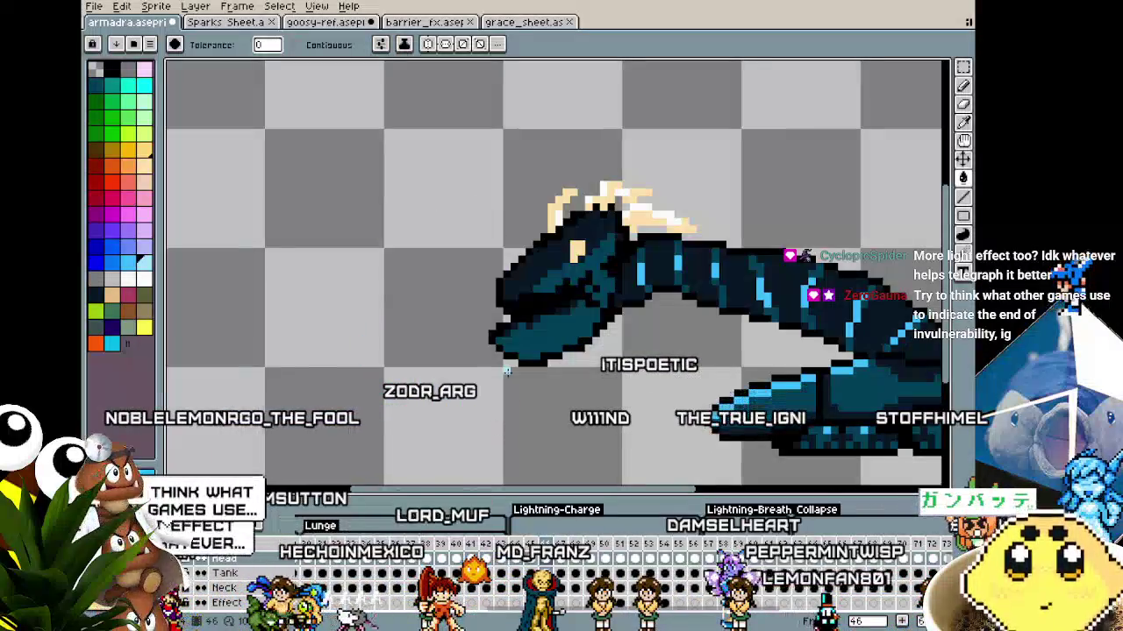
{"action": "key", "text": "Right"}
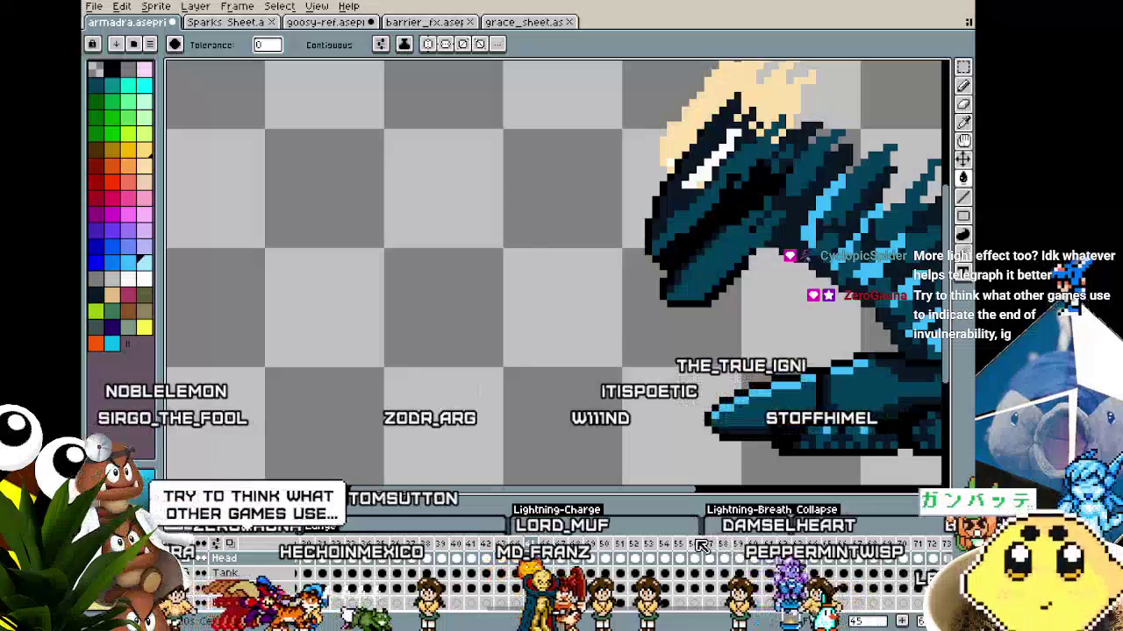
{"action": "key", "text": "Right"}
{"action": "key", "text": "Left"}
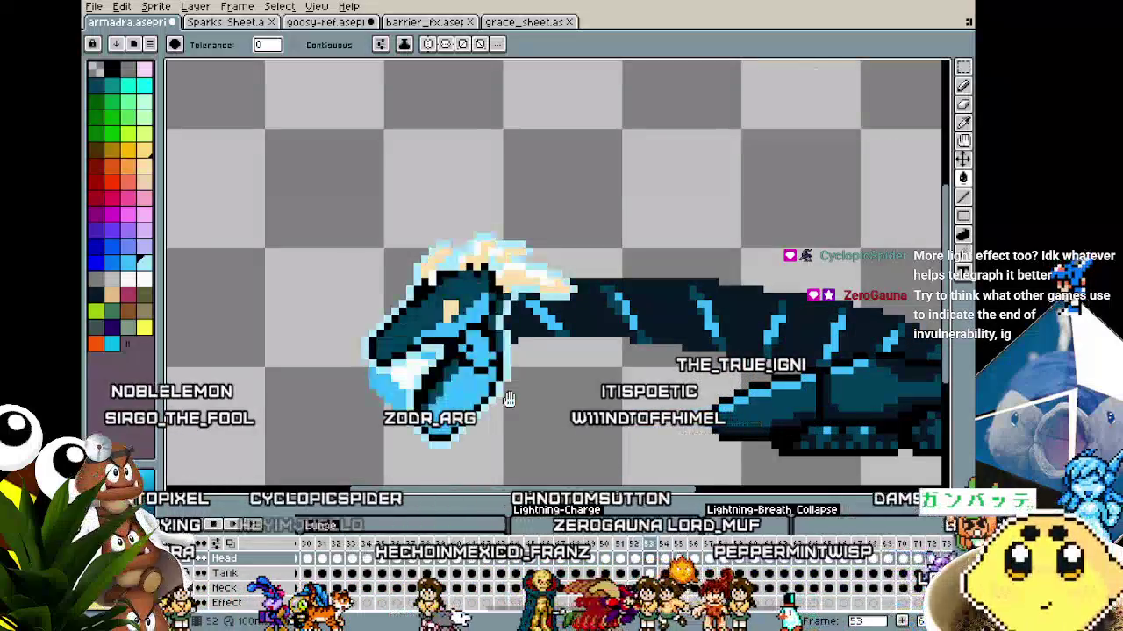
{"action": "scroll", "coordinate": [517, 438], "scroll_direction": "down", "scroll_amount": 2}
{"action": "scroll", "coordinate": [425, 462], "scroll_direction": "down", "scroll_amount": 1}
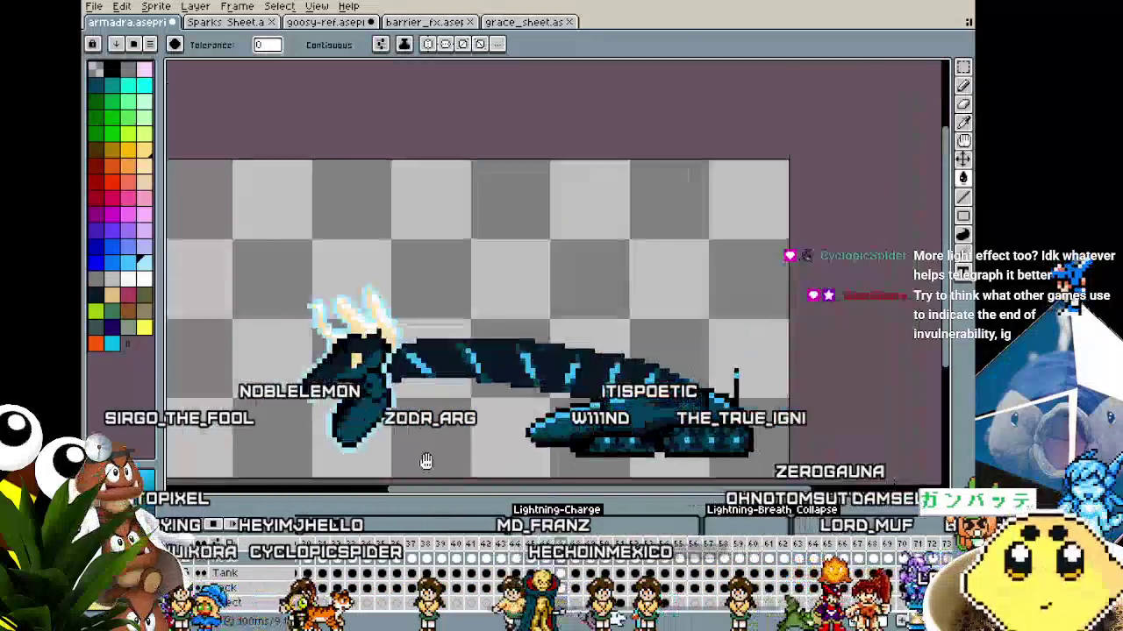
{"action": "left_click_drag", "start_coordinate": [425, 462], "coordinate": [533, 408]}
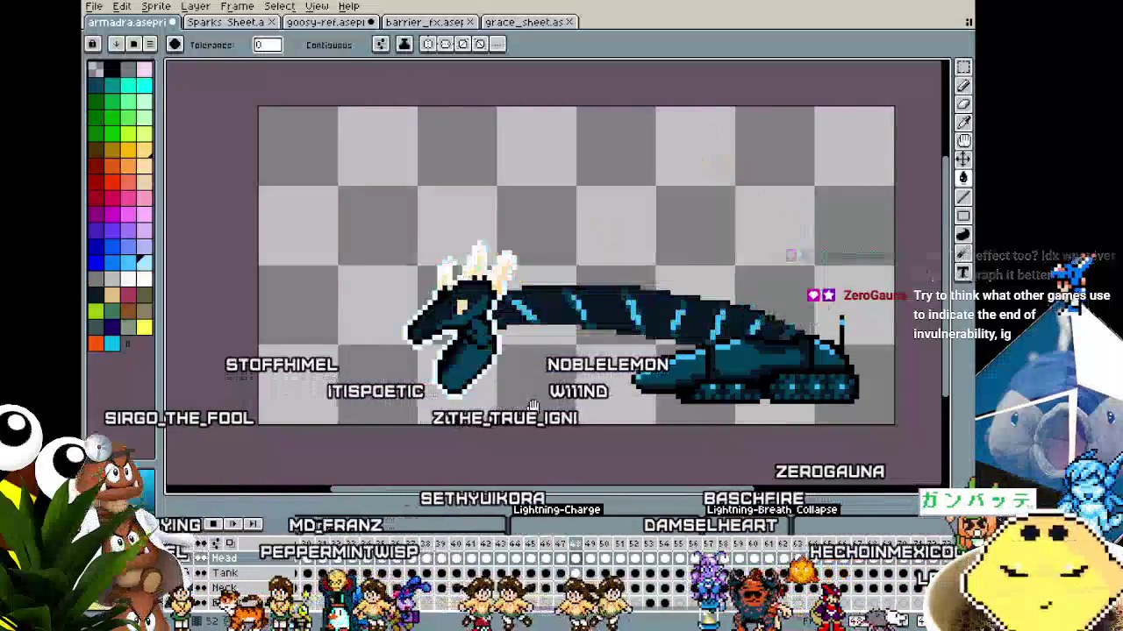
{"action": "left_click_drag", "start_coordinate": [531, 406], "coordinate": [492, 409]}
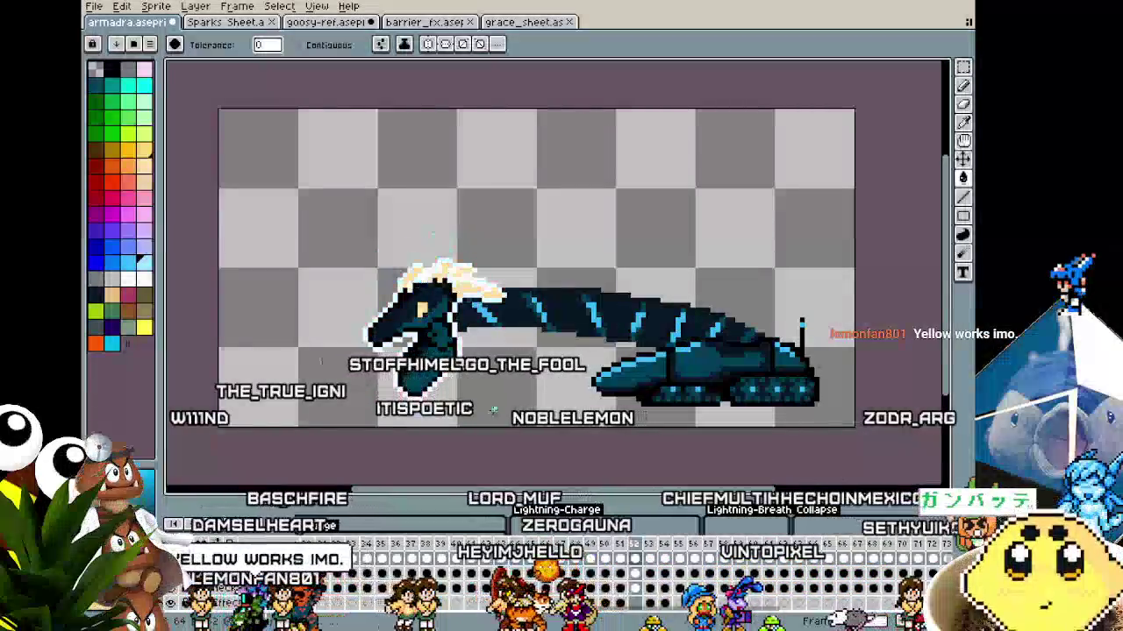
{"action": "key", "text": "ctrl"}
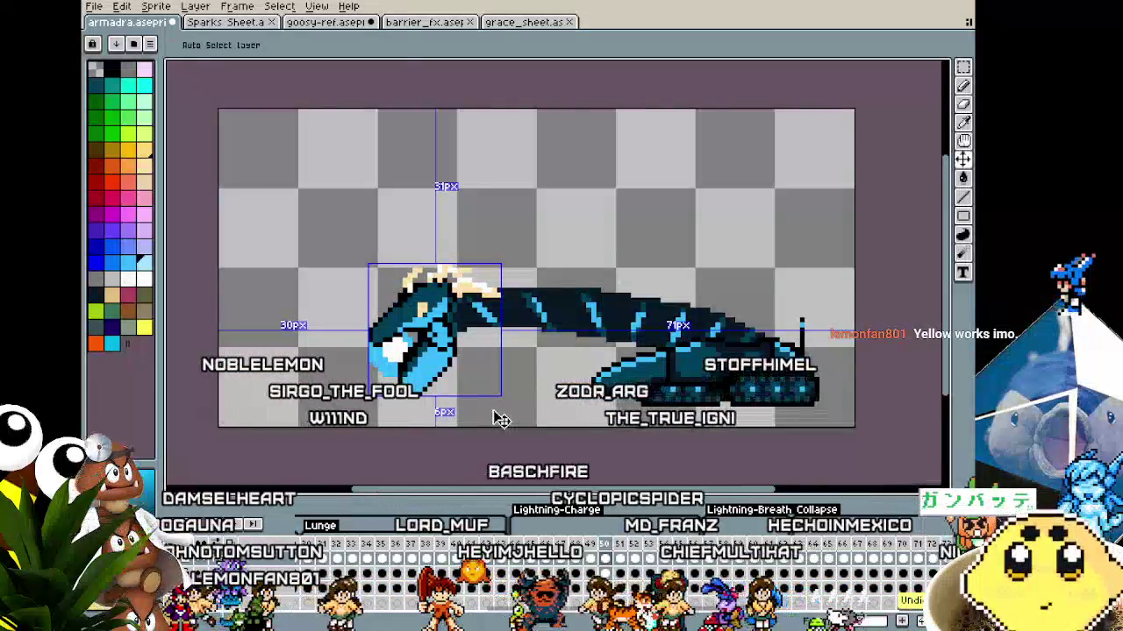
{"action": "key", "text": "ctrl"}
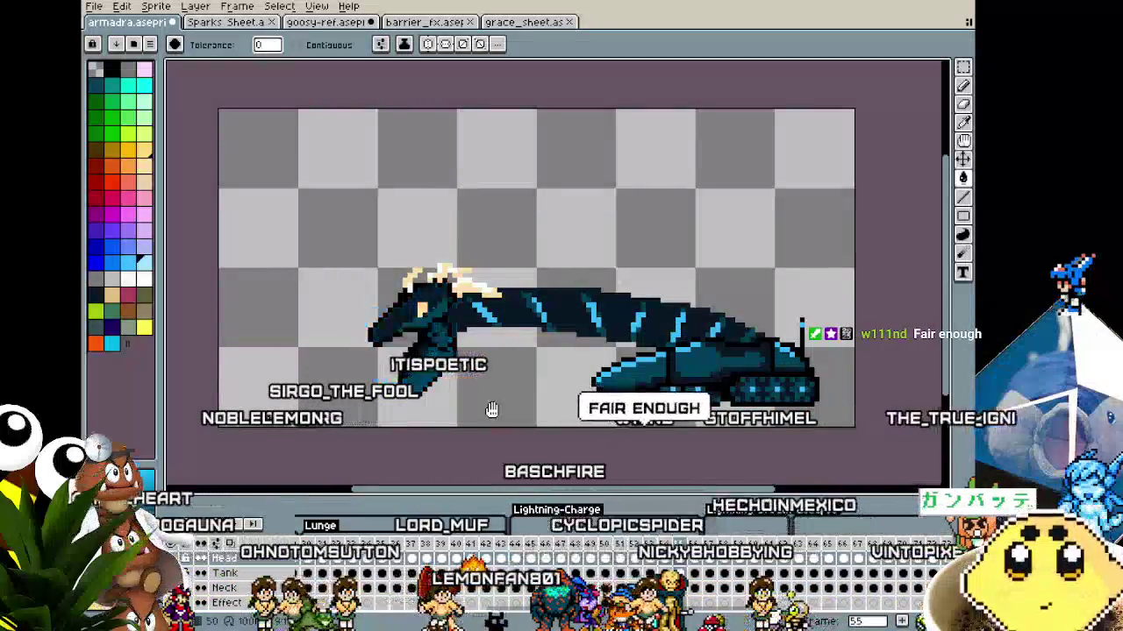
{"action": "key", "text": "ctrl"}
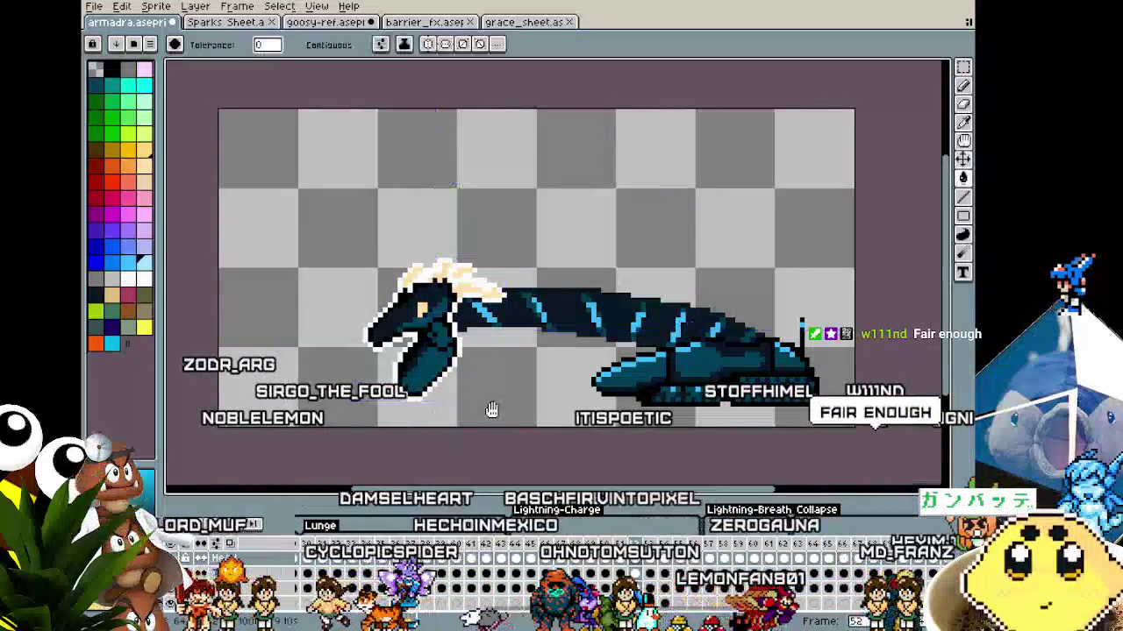
{"action": "key", "text": "ctrl"}
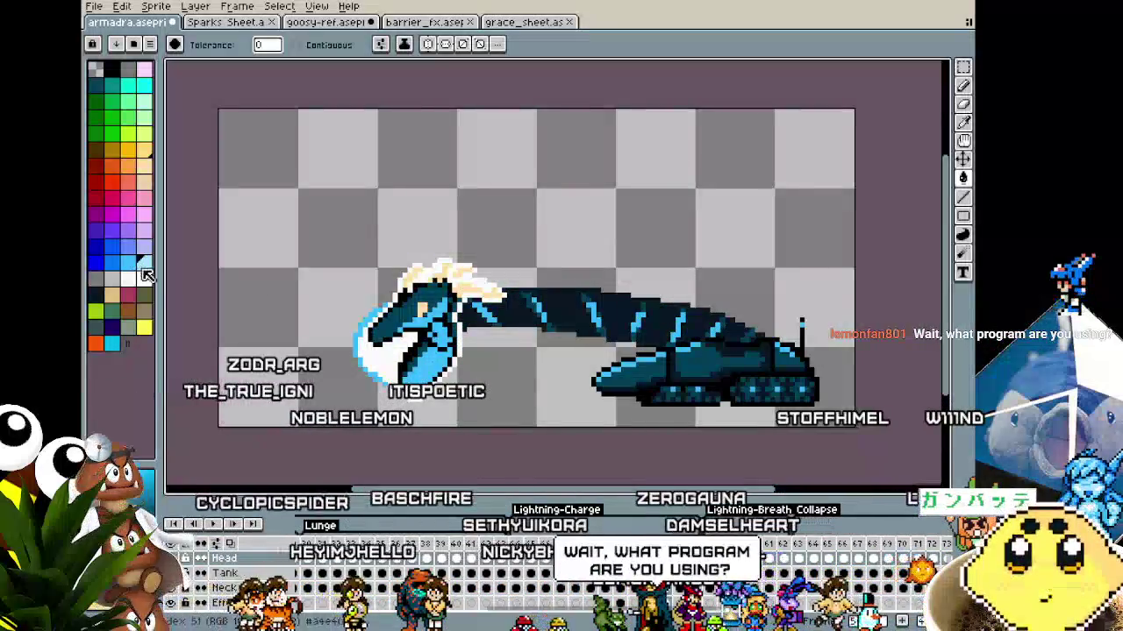
Zoom in on the dragon's head–neck seam and switch to the pencil
{"action": "scroll", "coordinate": [493, 410], "scroll_direction": "up", "scroll_amount": 2}
{"action": "scroll", "coordinate": [493, 409], "scroll_direction": "up", "scroll_amount": 1}
{"action": "scroll", "coordinate": [493, 410], "scroll_direction": "up", "scroll_amount": 1}
{"action": "left_click_drag", "start_coordinate": [383, 411], "coordinate": [377, 425]}
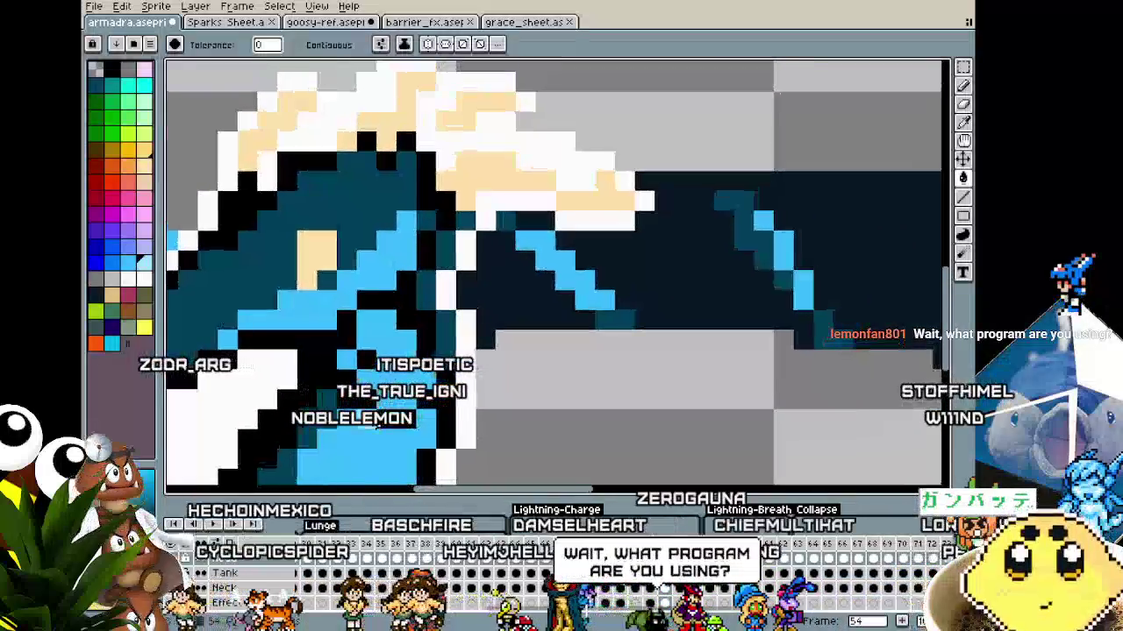
{"action": "left_click", "coordinate": [435, 317], "text": "alt"}
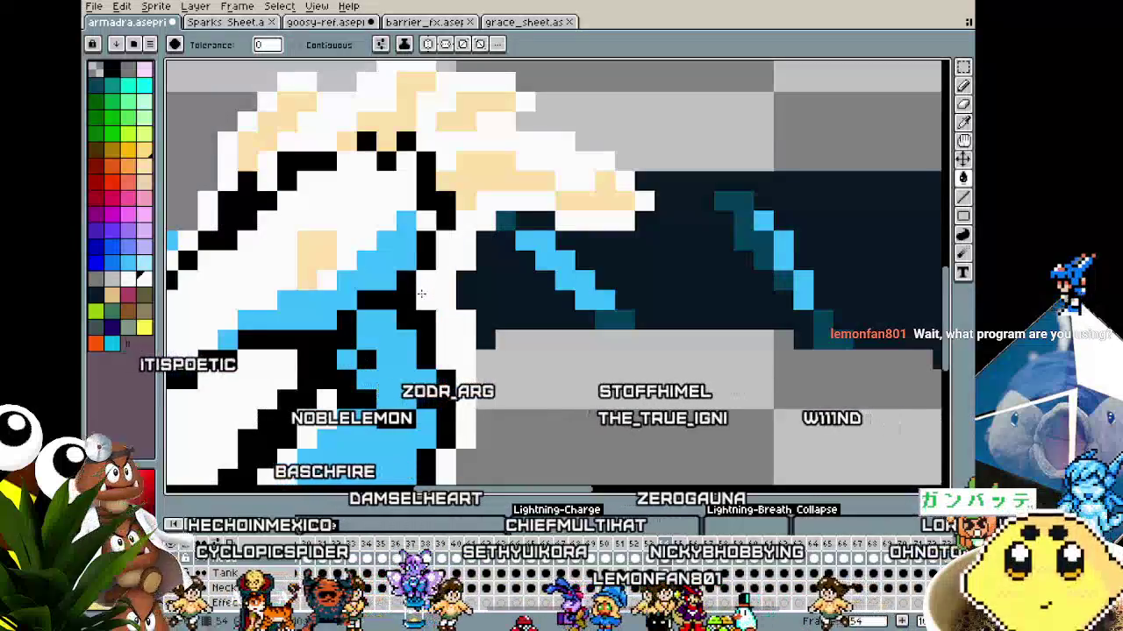
{"action": "key", "text": "b"}
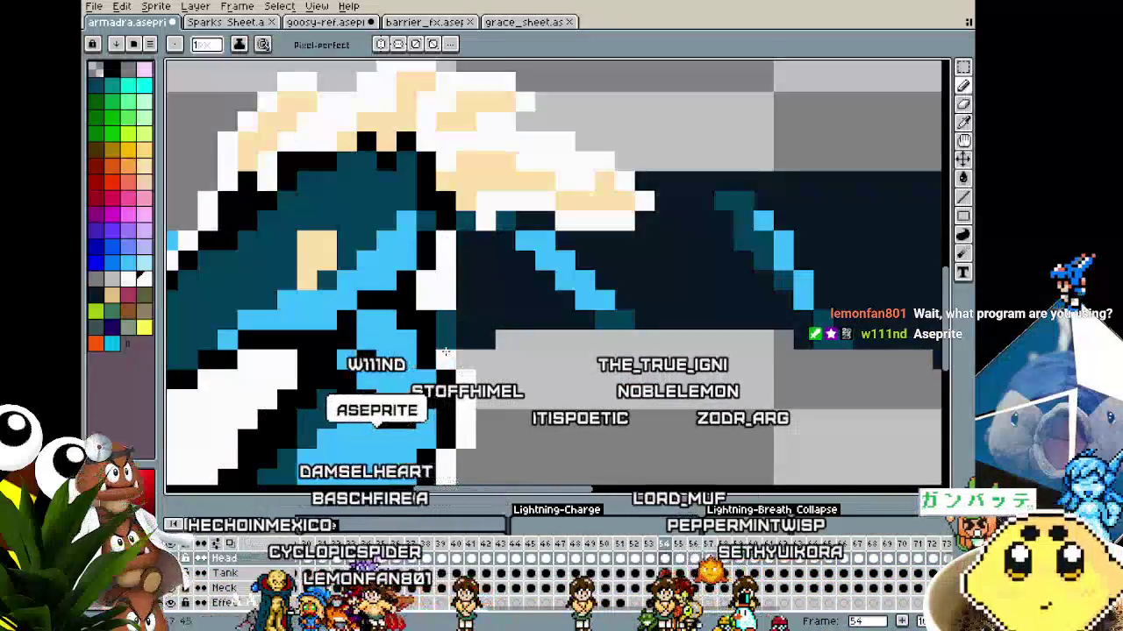
{"action": "scroll", "coordinate": [432, 370], "scroll_direction": "down", "scroll_amount": 3}
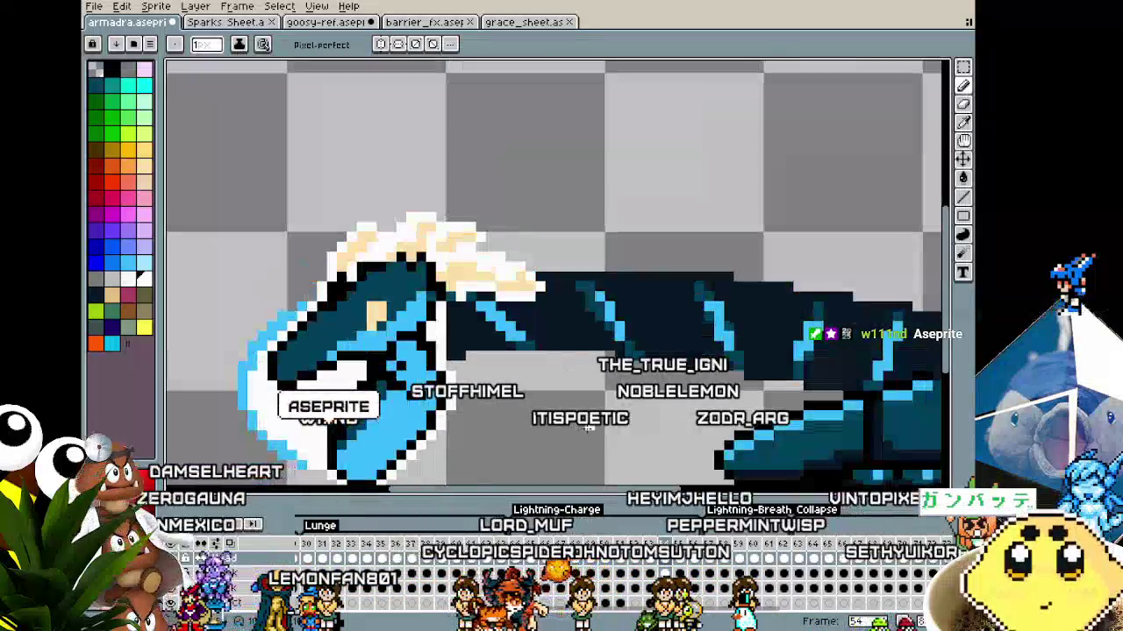
{"action": "scroll", "coordinate": [587, 428], "scroll_direction": "up", "scroll_amount": 2}
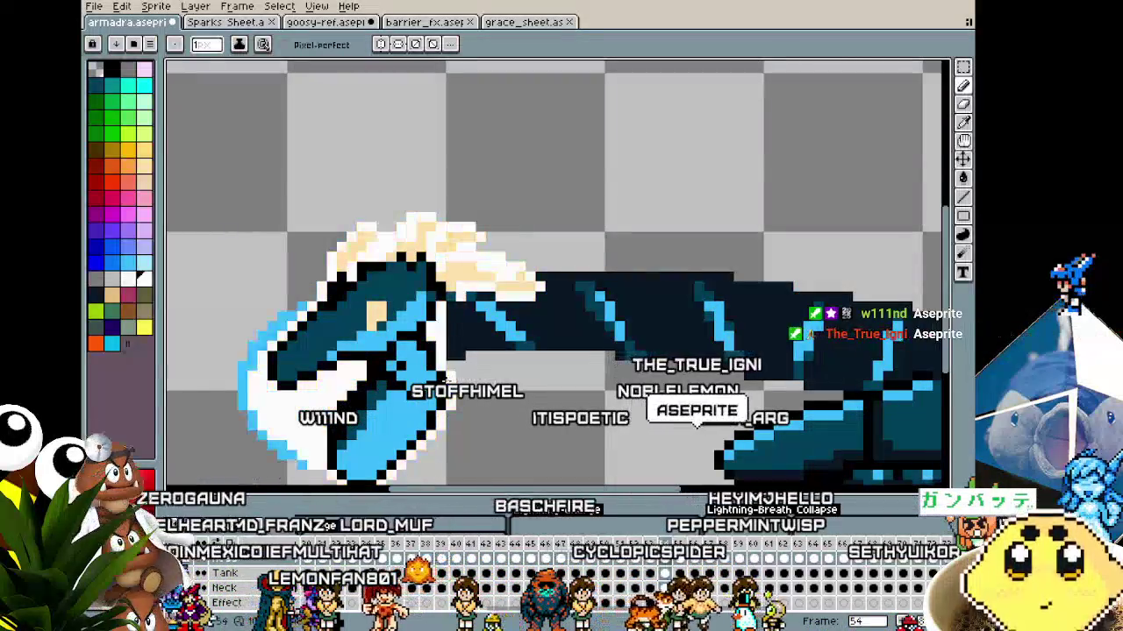
{"action": "scroll", "coordinate": [421, 278], "scroll_direction": "up", "scroll_amount": 2}
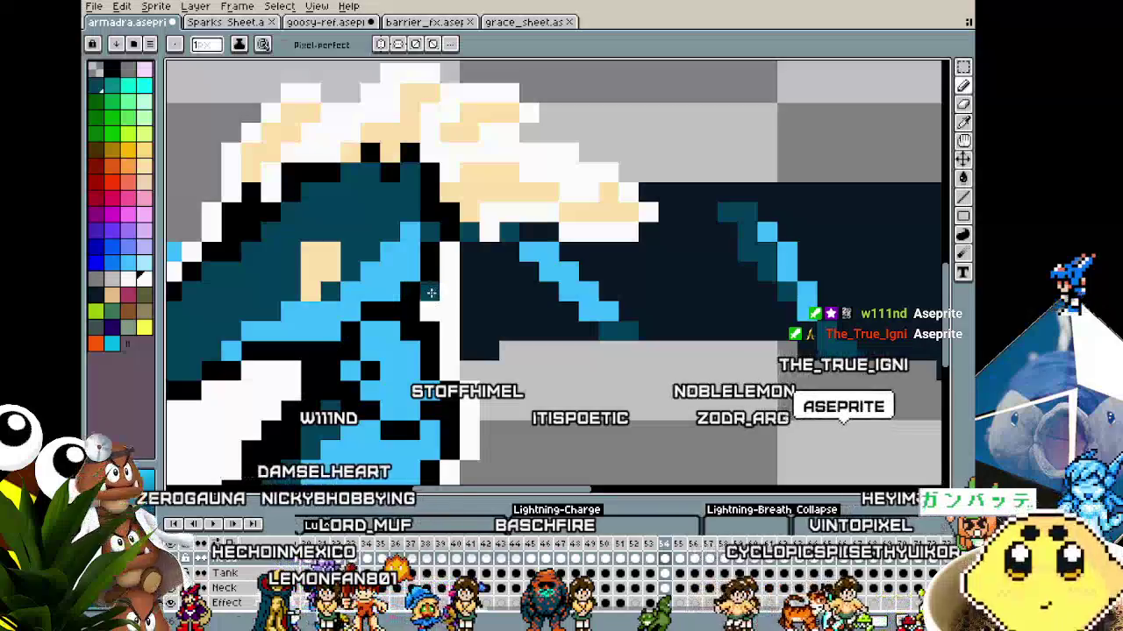
{"action": "scroll", "coordinate": [421, 278], "scroll_direction": "down", "scroll_amount": 2}
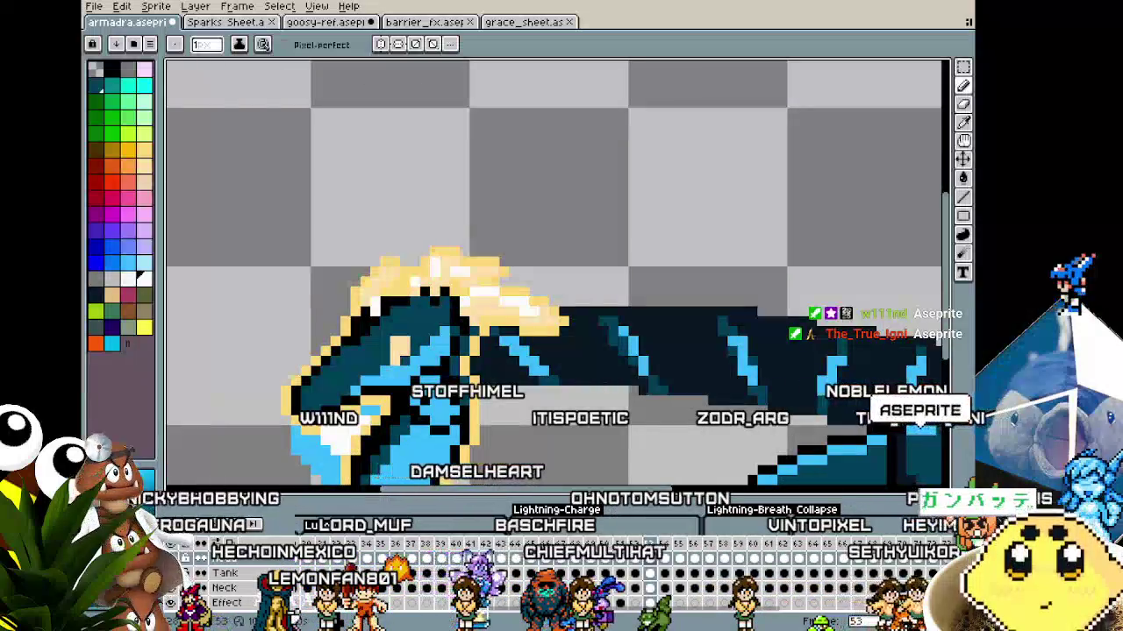
{"action": "scroll", "coordinate": [444, 362], "scroll_direction": "up", "scroll_amount": 2}
{"action": "scroll", "coordinate": [445, 361], "scroll_direction": "up", "scroll_amount": 2}
Eyedrop dark navy and paint over the stray white and yellow seam pixels
{"action": "key", "text": "alt"}
{"action": "left_click", "coordinate": [458, 320]}
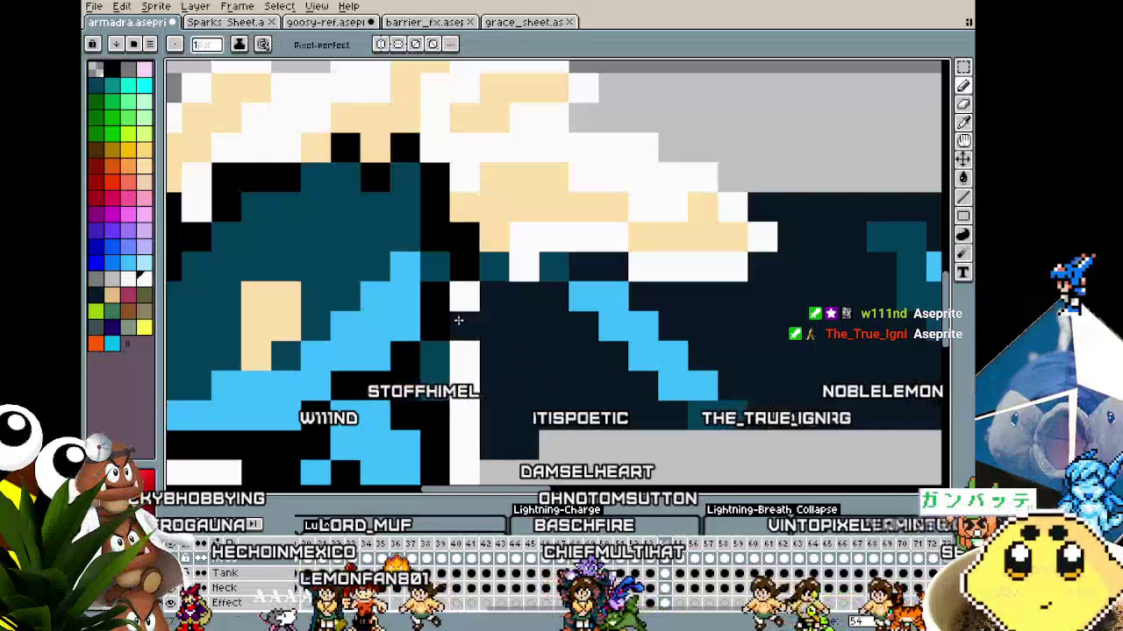
{"action": "scroll", "coordinate": [486, 319], "scroll_direction": "down", "scroll_amount": 2}
{"action": "scroll", "coordinate": [486, 325], "scroll_direction": "down", "scroll_amount": 1}
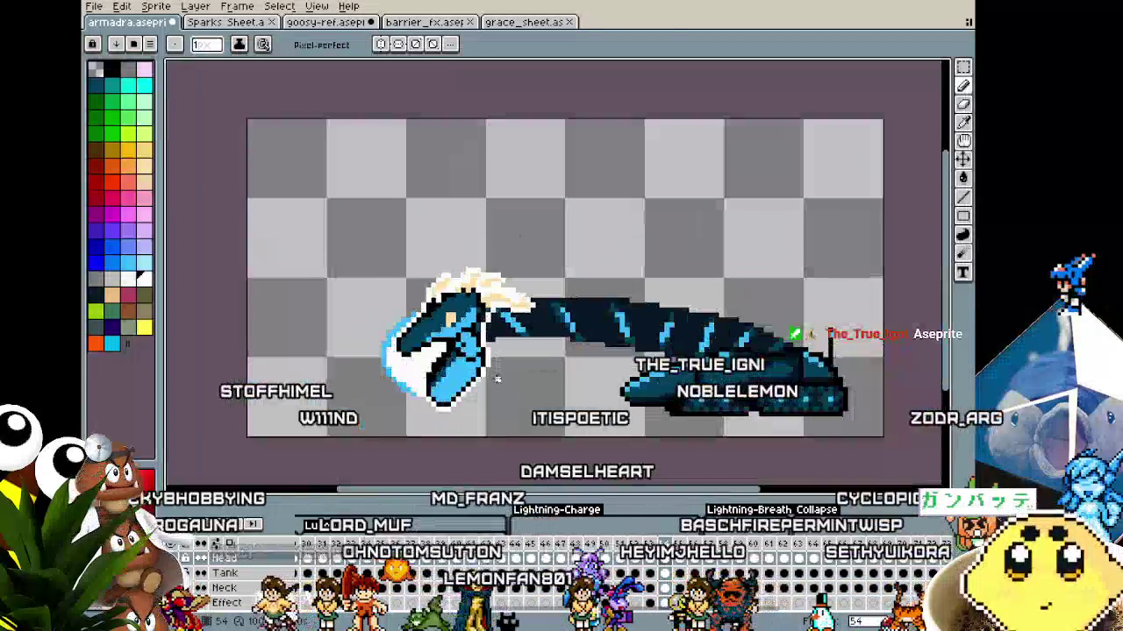
{"action": "scroll", "coordinate": [486, 331], "scroll_direction": "up", "scroll_amount": 1}
{"action": "scroll", "coordinate": [486, 338], "scroll_direction": "up", "scroll_amount": 1}
{"action": "scroll", "coordinate": [485, 339], "scroll_direction": "up", "scroll_amount": 2}
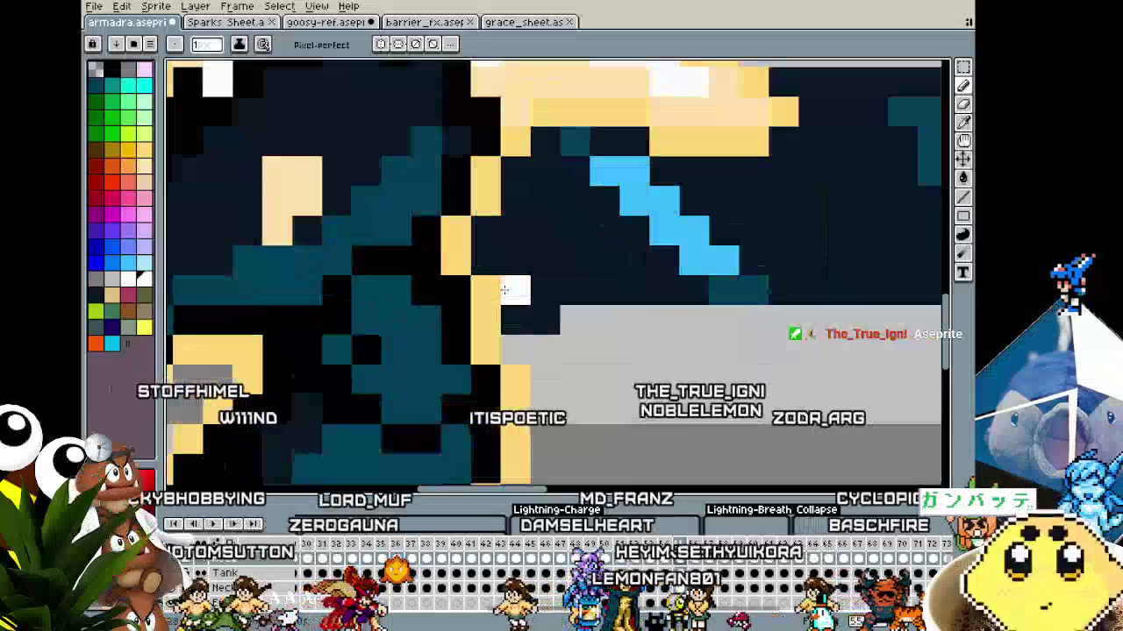
{"action": "left_click", "coordinate": [457, 235]}
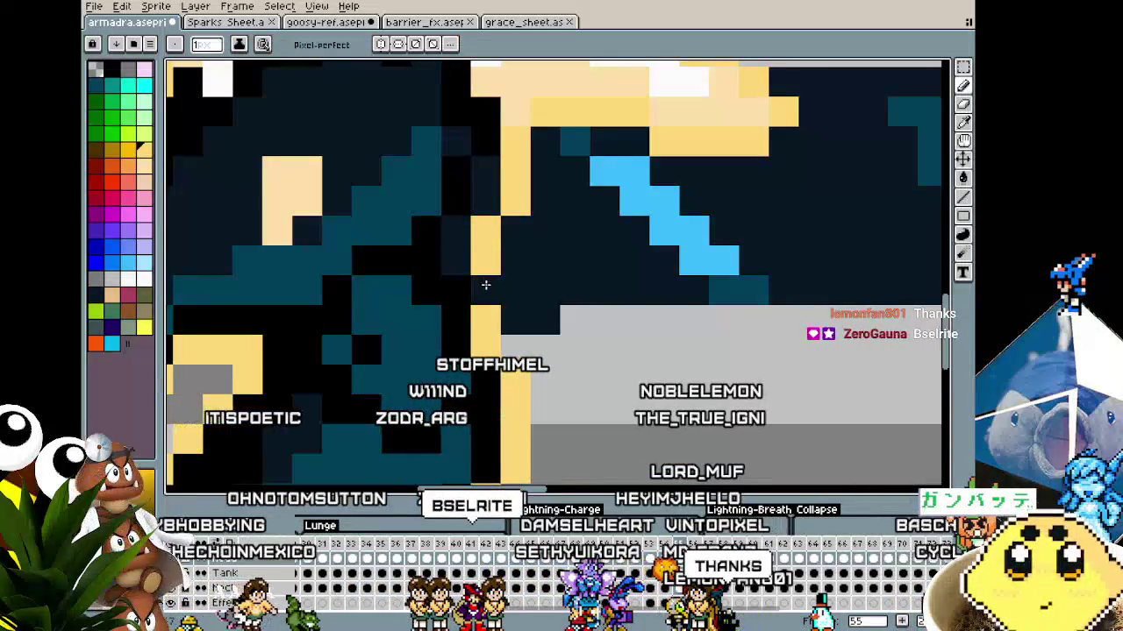
{"action": "scroll", "coordinate": [507, 339], "scroll_direction": "down", "scroll_amount": 2}
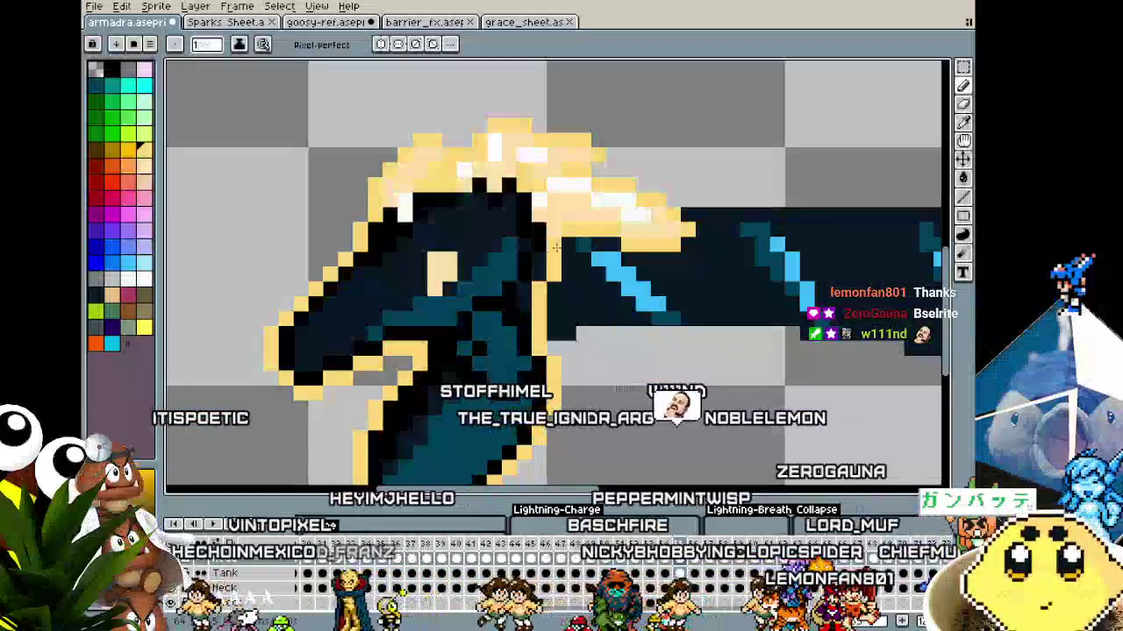
{"action": "scroll", "coordinate": [579, 395], "scroll_direction": "down", "scroll_amount": 2}
{"action": "scroll", "coordinate": [691, 464], "scroll_direction": "down", "scroll_amount": 1}
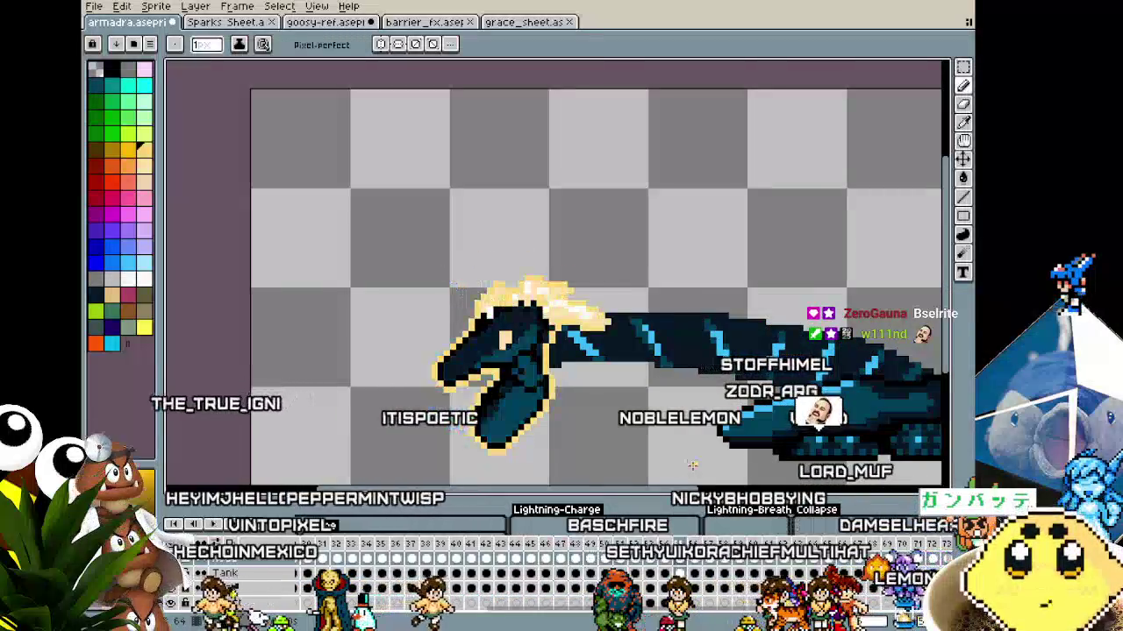
{"action": "left_click_drag", "start_coordinate": [691, 464], "coordinate": [661, 475]}
{"action": "key", "text": "v"}
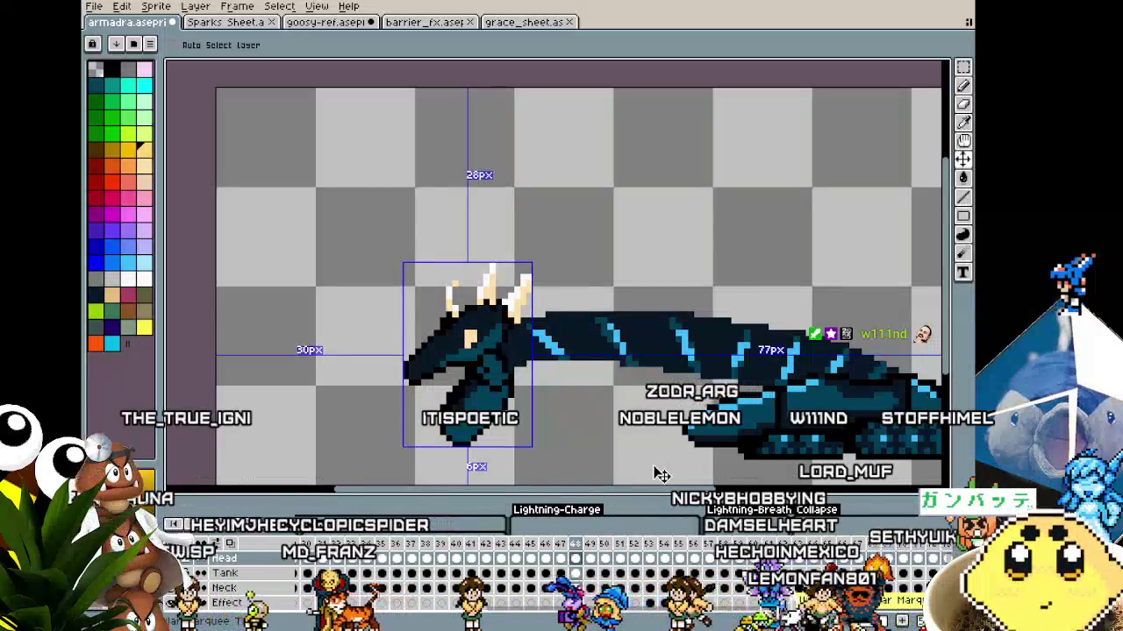
Return to the pencil and scroll the view toward an earlier idle frame
{"action": "key", "text": "b"}
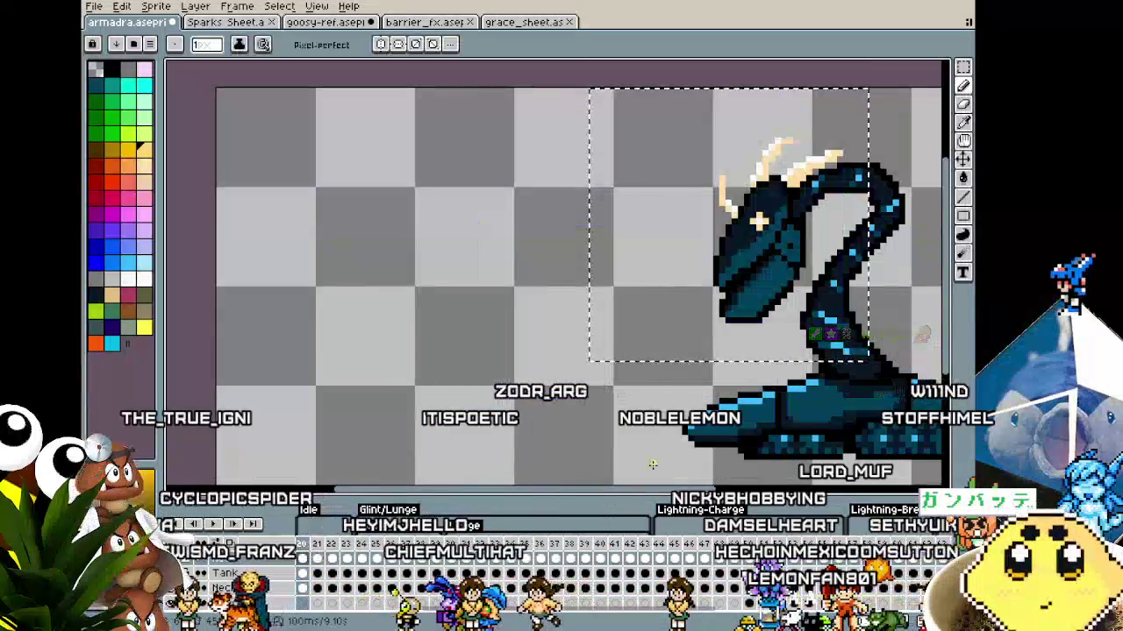
{"action": "scroll", "coordinate": [609, 395], "scroll_direction": "right", "scroll_amount": 5}
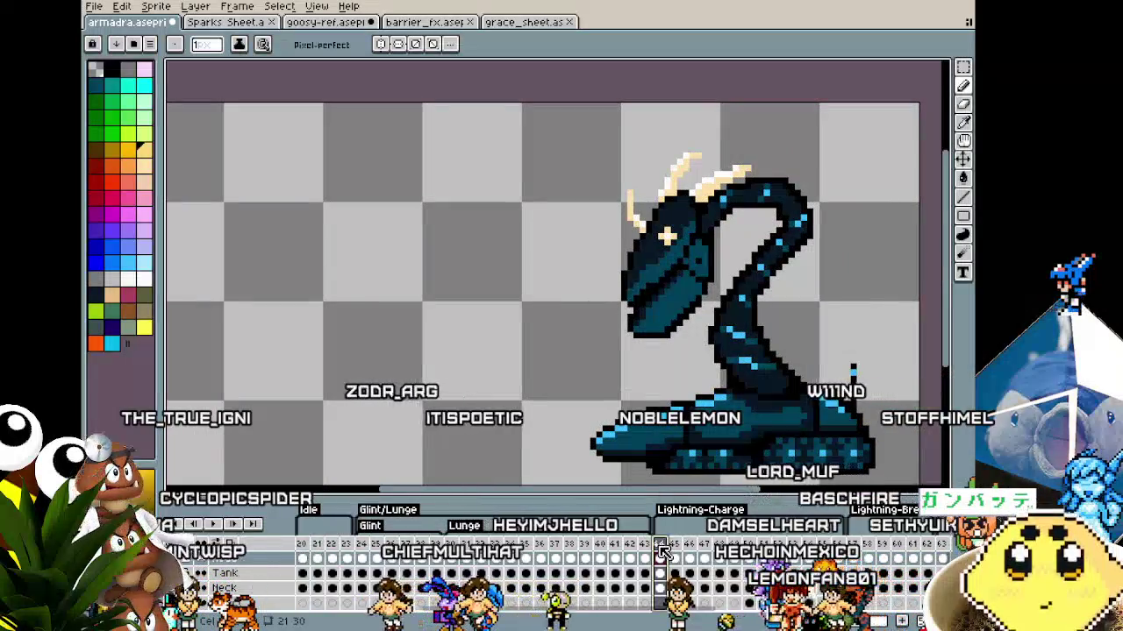
Play the lunge animation twice, panning and zooming to follow the dragon, then delete the frame's content
{"action": "key", "text": "Return"}
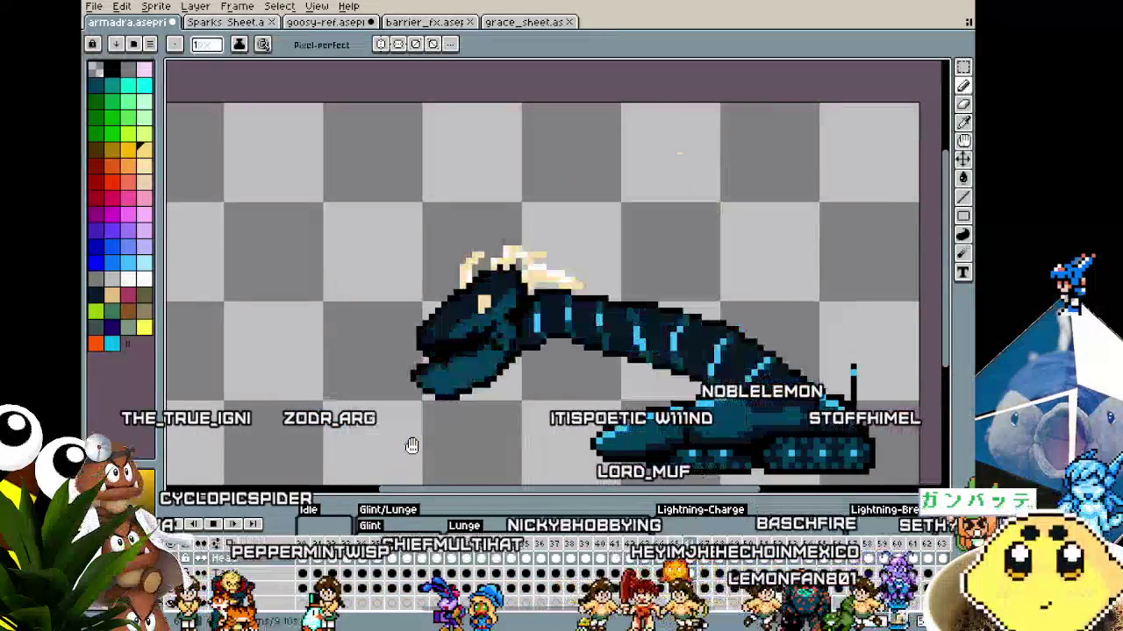
{"action": "scroll", "coordinate": [410, 448], "scroll_direction": "down", "scroll_amount": 1}
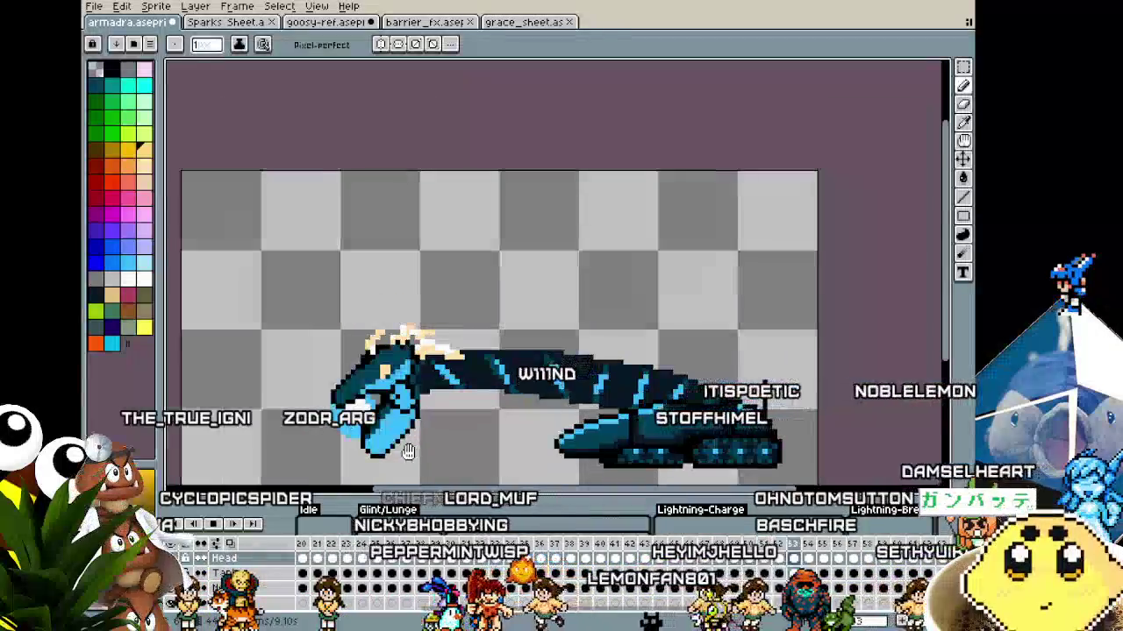
{"action": "left_click_drag", "start_coordinate": [407, 451], "coordinate": [417, 455]}
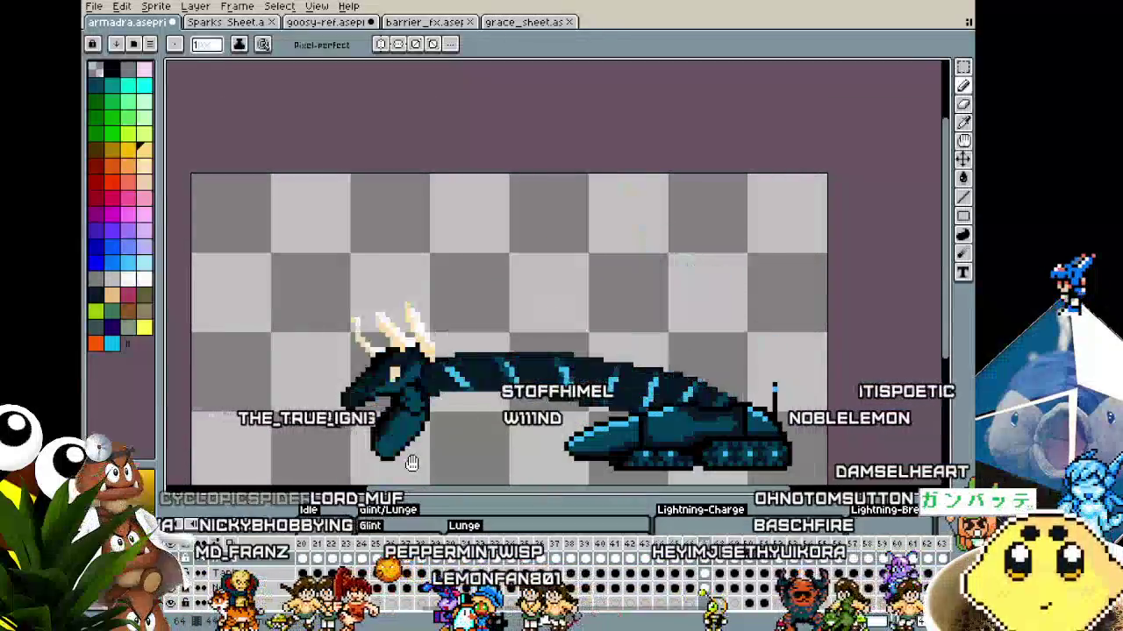
{"action": "scroll", "coordinate": [412, 463], "scroll_direction": "up", "scroll_amount": 1}
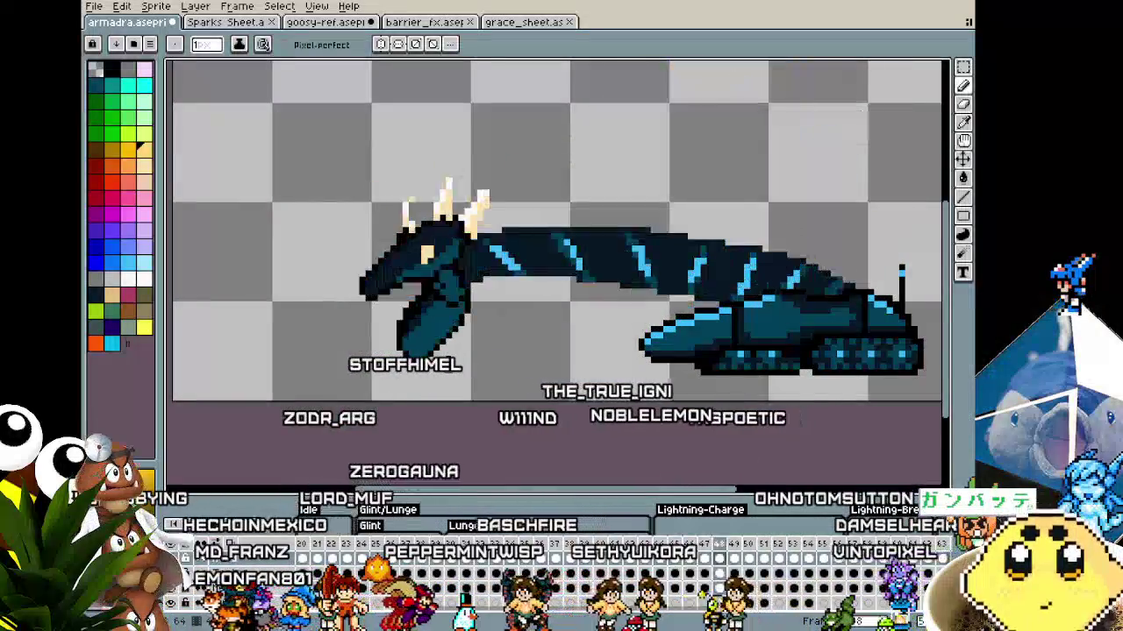
{"action": "scroll", "coordinate": [448, 364], "scroll_direction": "down", "scroll_amount": 1}
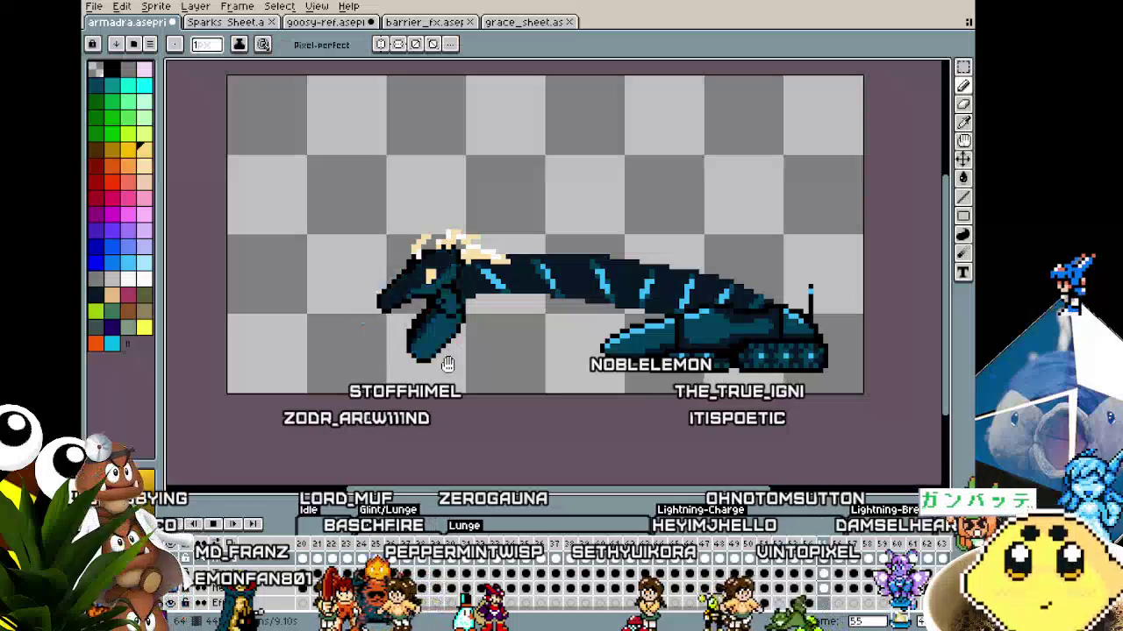
{"action": "scroll", "coordinate": [448, 364], "scroll_direction": "up", "scroll_amount": 1}
{"action": "scroll", "coordinate": [413, 286], "scroll_direction": "up", "scroll_amount": 1}
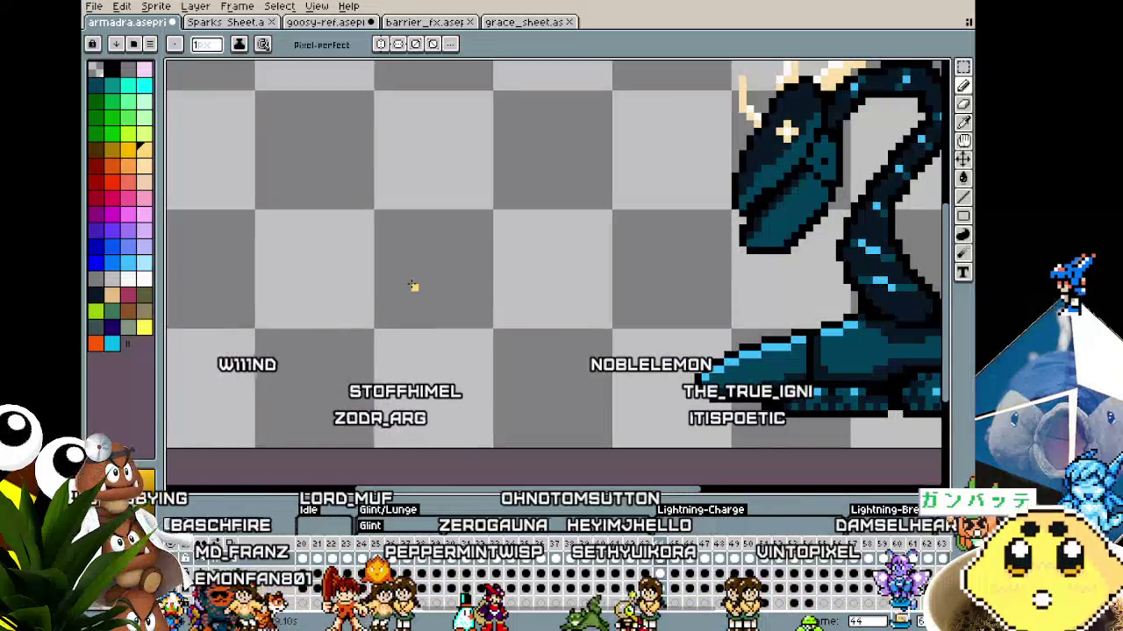
{"action": "left_click_drag", "start_coordinate": [414, 340], "coordinate": [354, 351]}
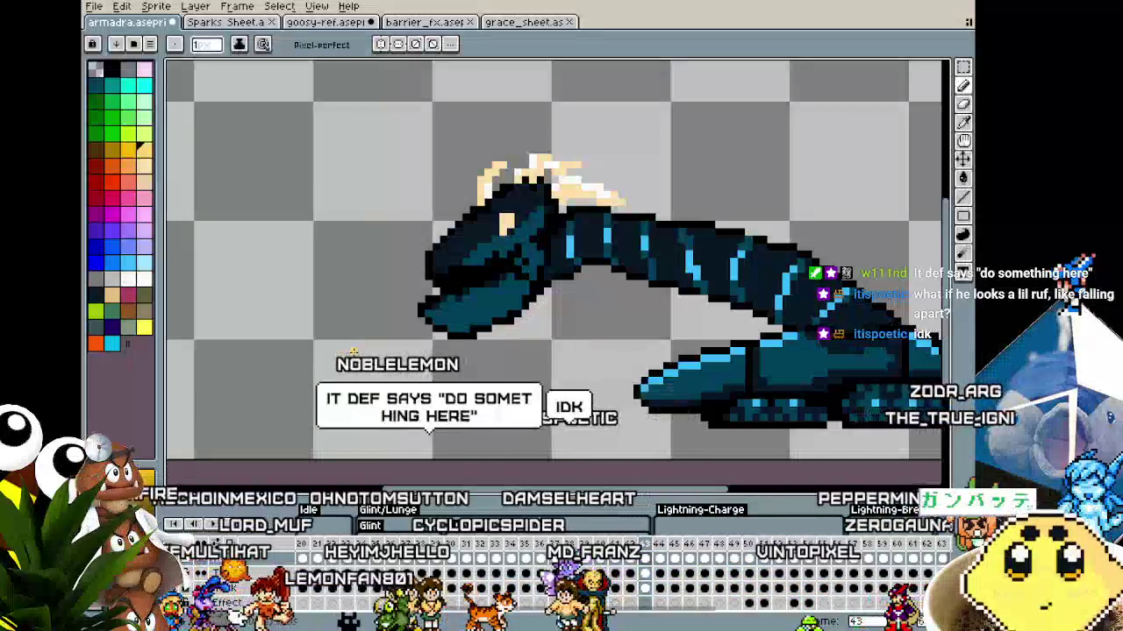
{"action": "key", "text": "Return"}
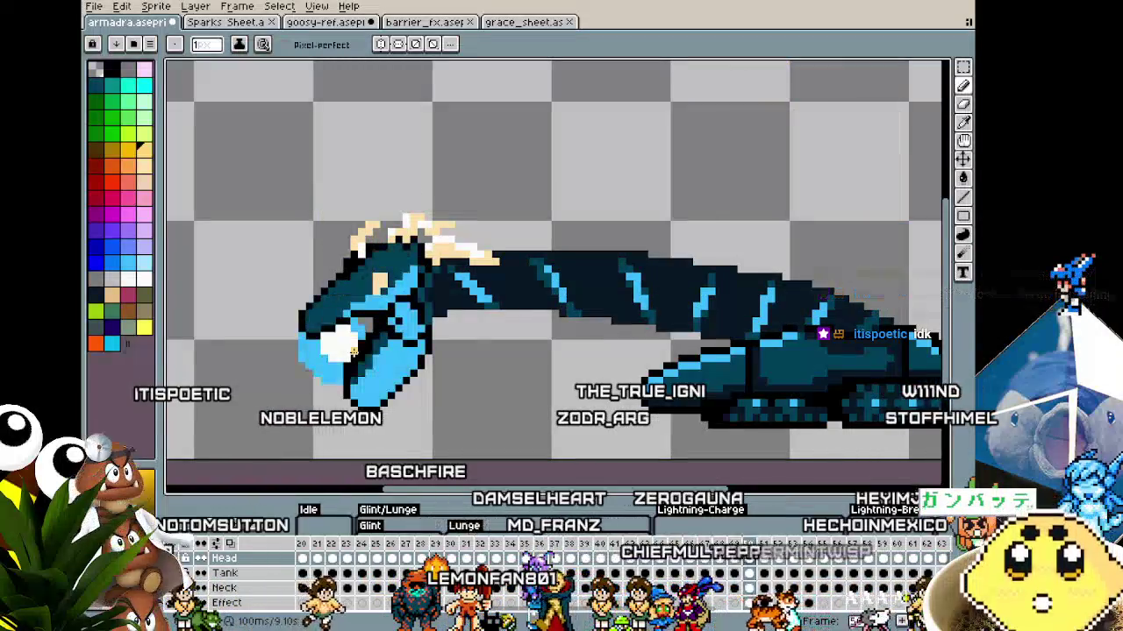
{"action": "scroll", "coordinate": [353, 350], "scroll_direction": "down", "scroll_amount": 1}
{"action": "scroll", "coordinate": [354, 352], "scroll_direction": "down", "scroll_amount": 1}
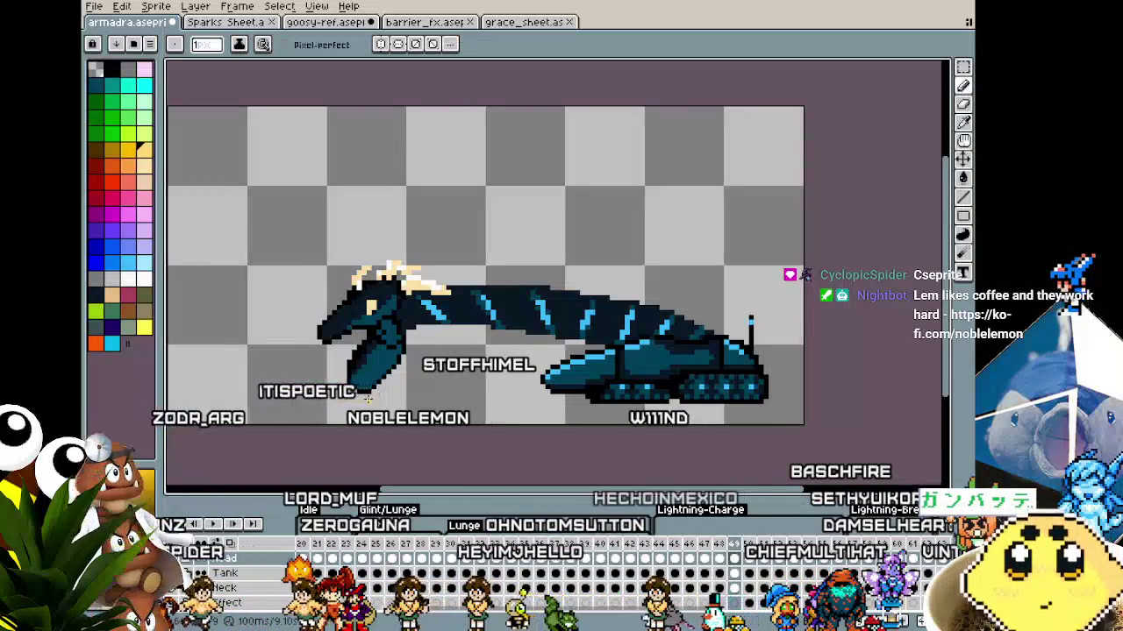
{"action": "key", "text": "Delete"}
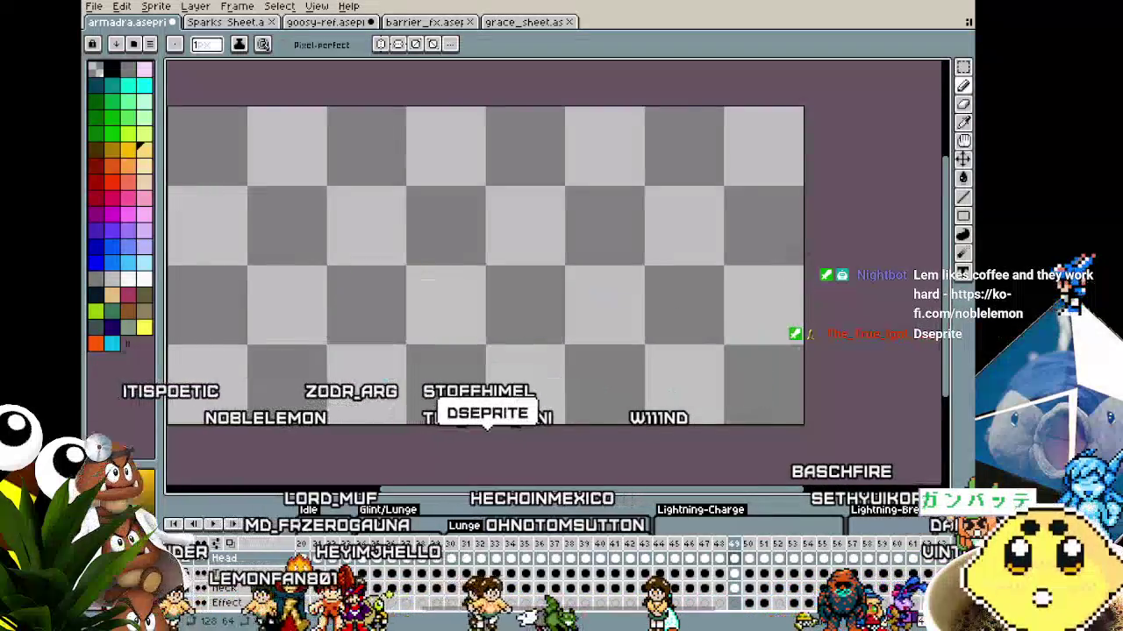
Restore the deleted dragon and magic-wand the dark teal to fill the head–neck seam
{"action": "key", "text": "ctrl+z"}
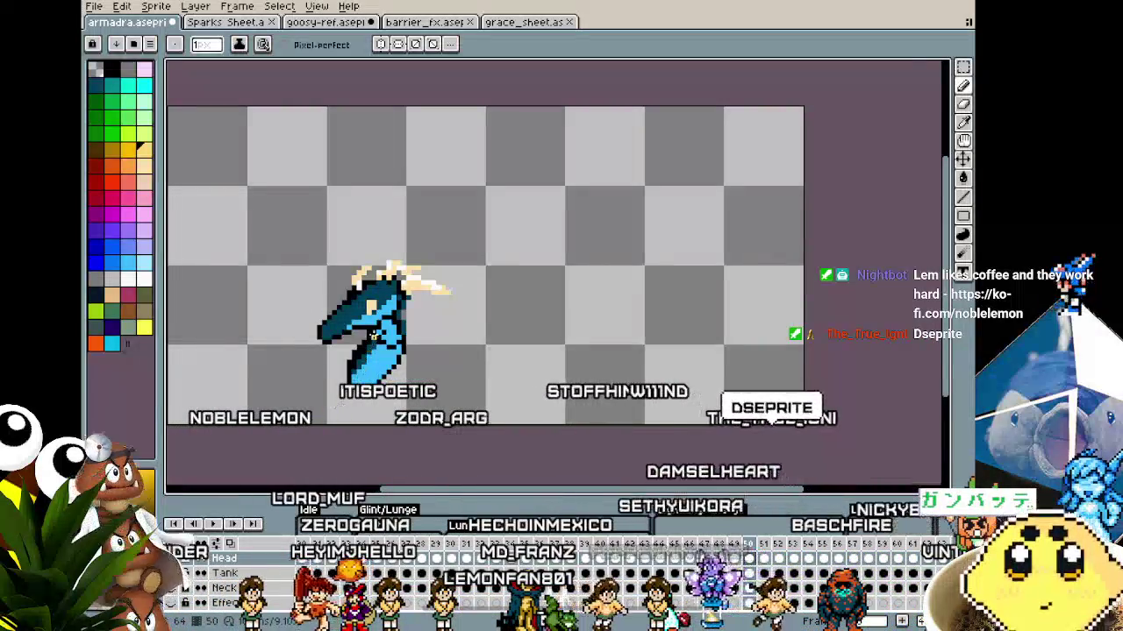
{"action": "scroll", "coordinate": [399, 330], "scroll_direction": "up", "scroll_amount": 3}
{"action": "scroll", "coordinate": [399, 330], "scroll_direction": "up", "scroll_amount": 1}
{"action": "key", "text": "w"}
{"action": "left_click", "coordinate": [489, 316]}
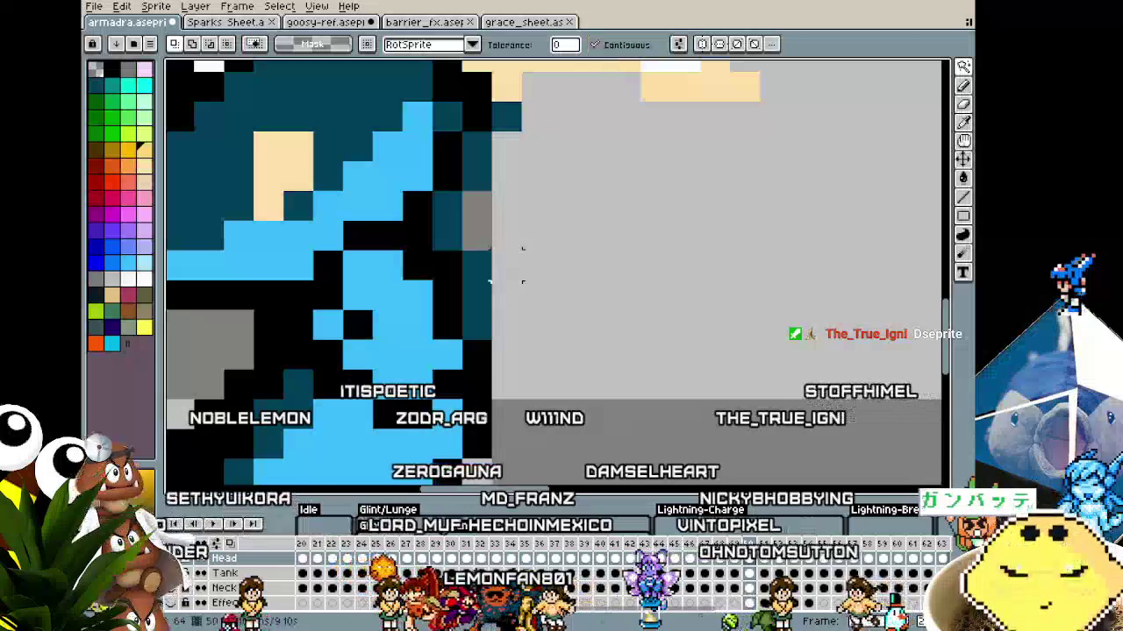
{"action": "left_click", "coordinate": [477, 296]}
{"action": "left_click", "coordinate": [477, 296]}
{"action": "left_click", "coordinate": [477, 162]}
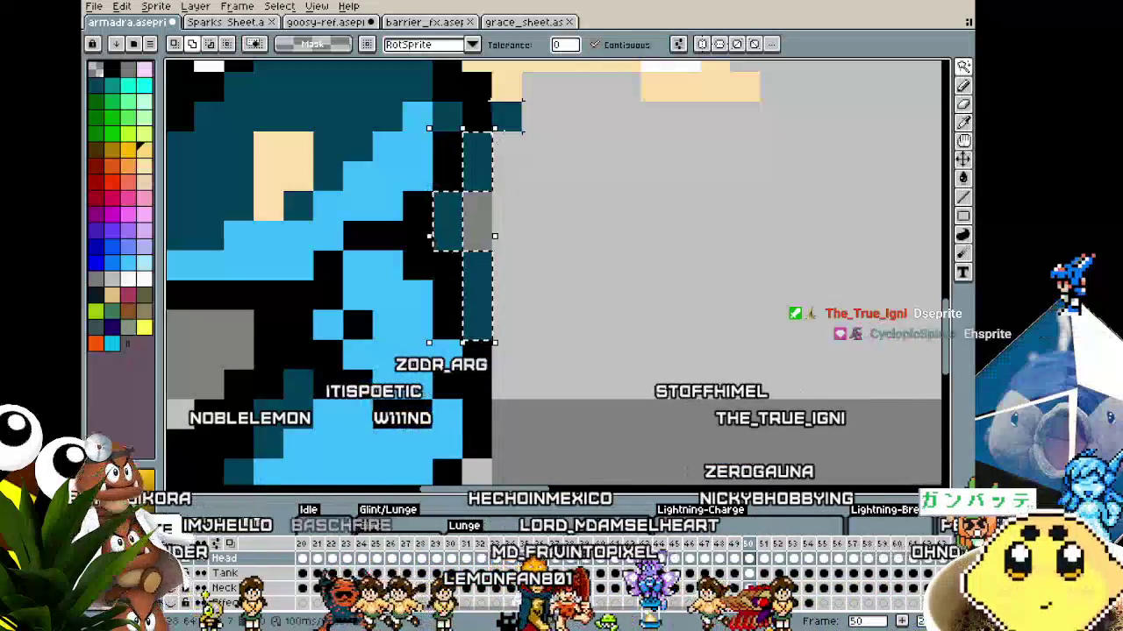
Move to the next frame and commit the transformed selection, then reframe the view
{"action": "scroll", "coordinate": [403, 362], "scroll_direction": "down", "scroll_amount": 4}
{"action": "scroll", "coordinate": [404, 362], "scroll_direction": "up", "scroll_amount": 1}
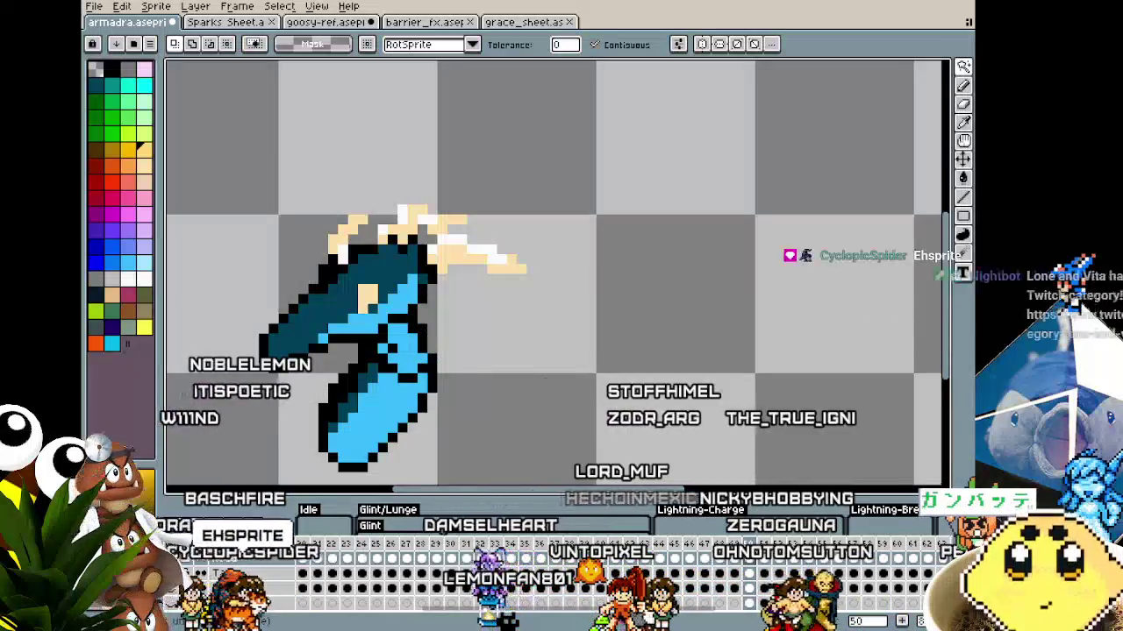
{"action": "key", "text": "Right"}
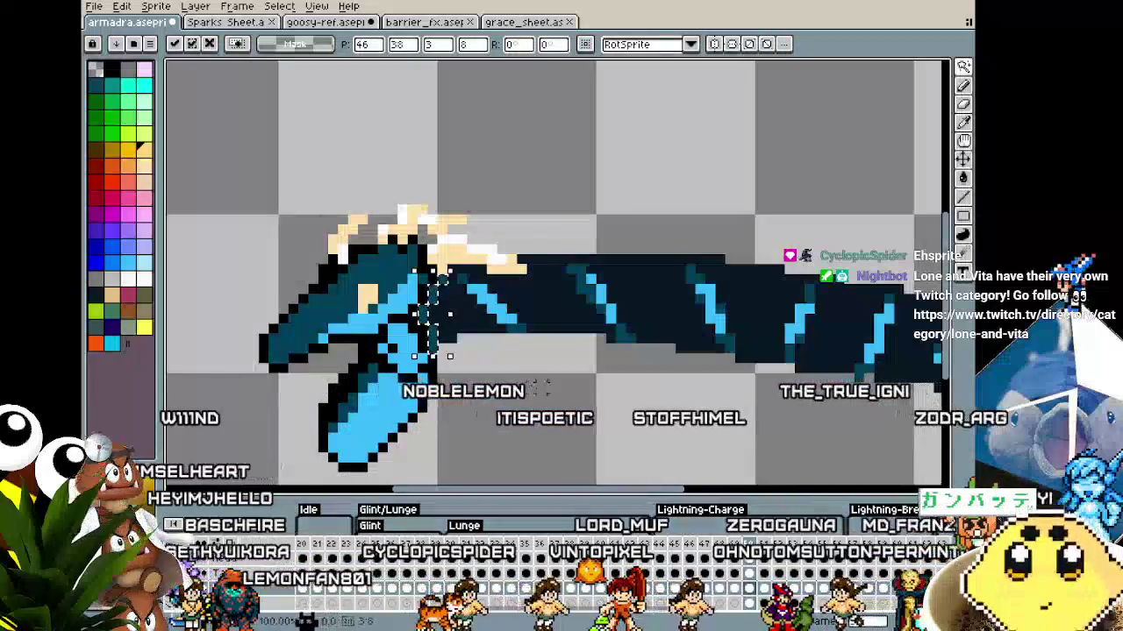
{"action": "key", "text": "ctrl+d"}
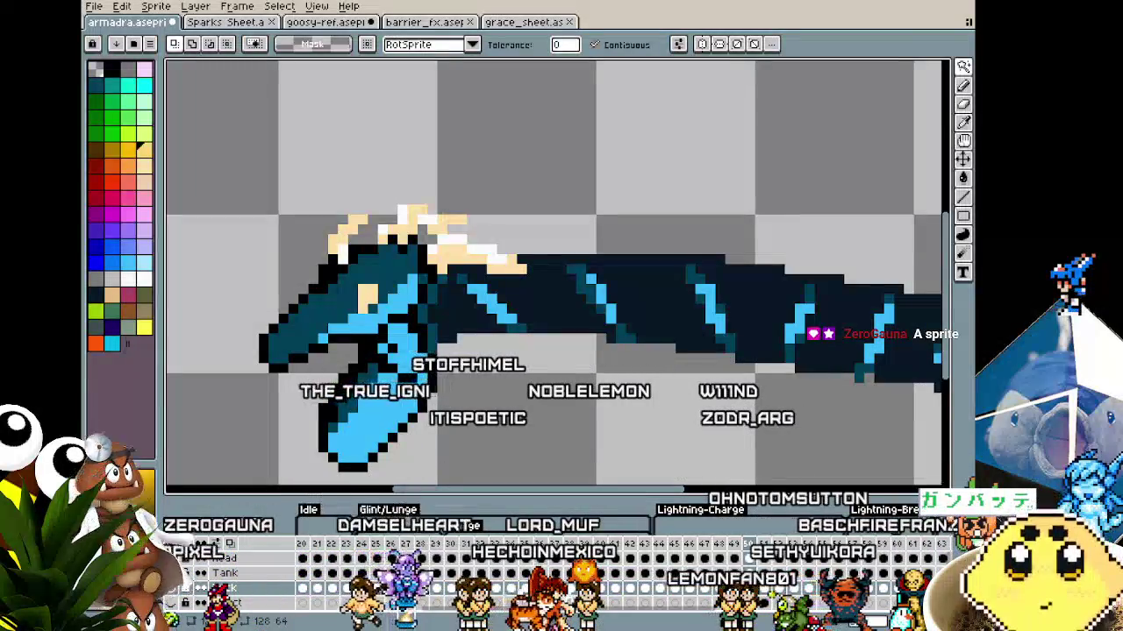
{"action": "scroll", "coordinate": [444, 397], "scroll_direction": "up", "scroll_amount": 1}
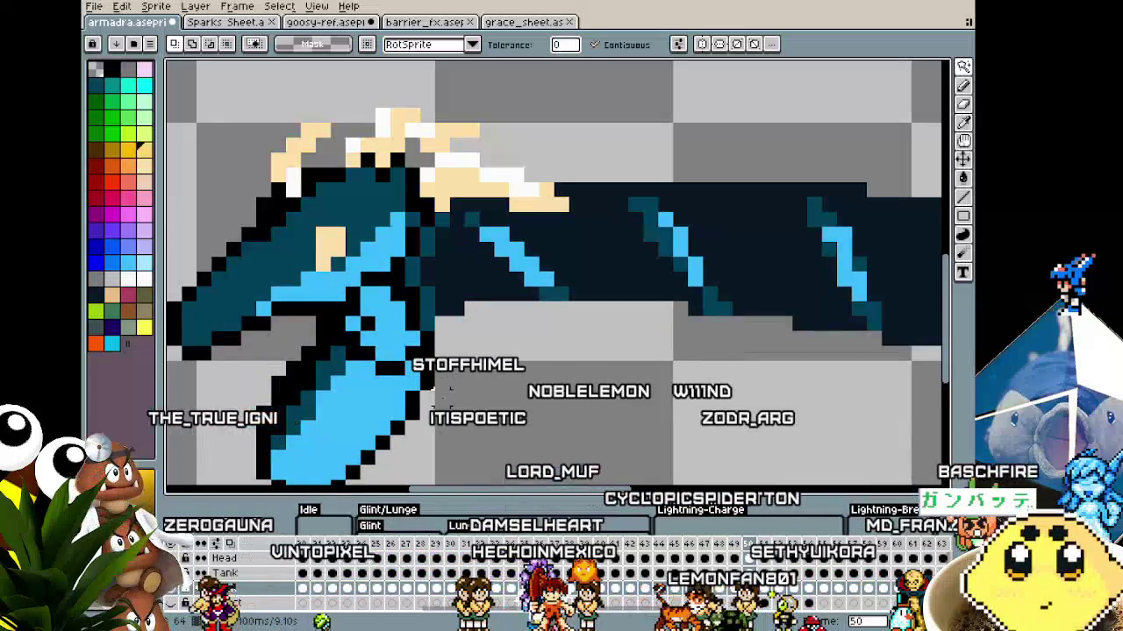
{"action": "scroll", "coordinate": [442, 399], "scroll_direction": "down", "scroll_amount": 1}
{"action": "scroll", "coordinate": [456, 434], "scroll_direction": "up", "scroll_amount": 1}
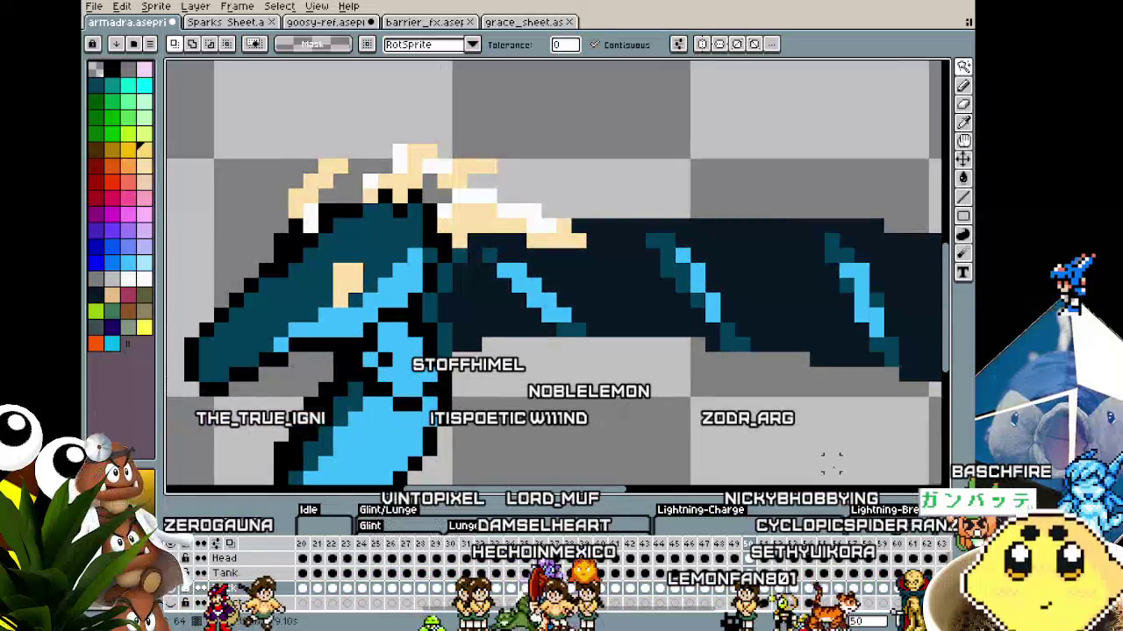
{"action": "scroll", "coordinate": [608, 420], "scroll_direction": "down", "scroll_amount": 1}
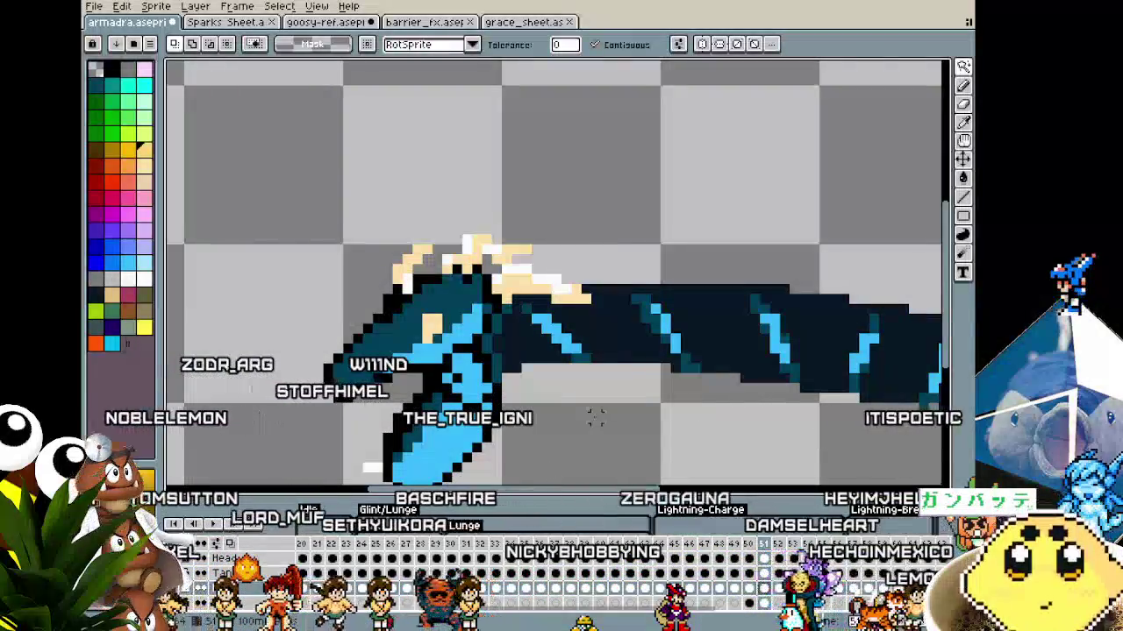
{"action": "left_click_drag", "start_coordinate": [494, 390], "coordinate": [479, 316]}
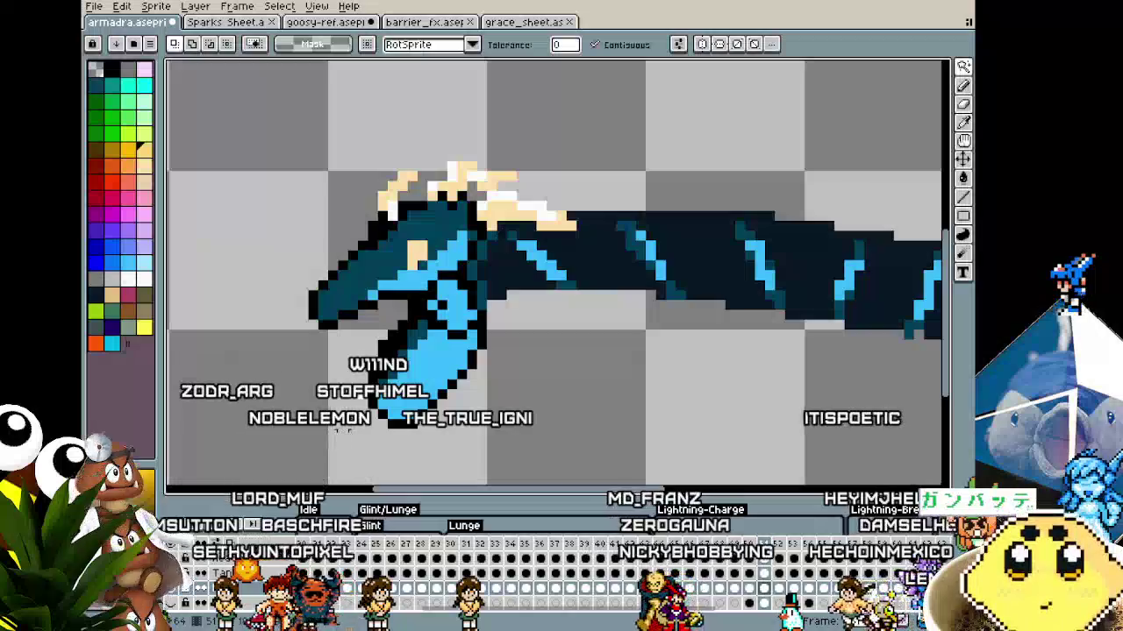
{"action": "key", "text": "b"}
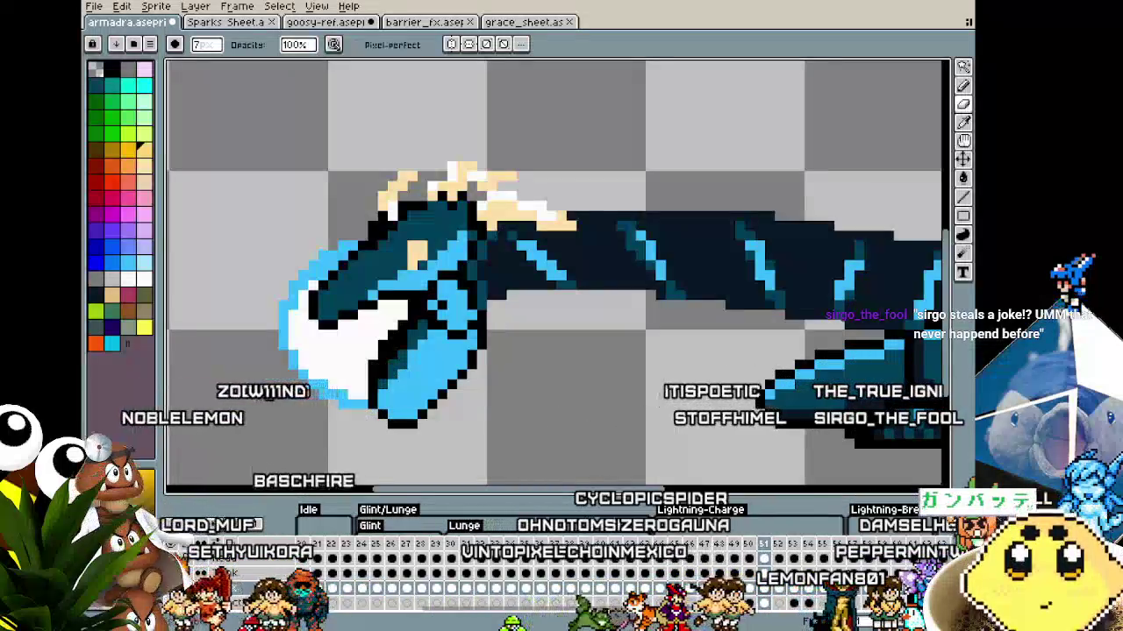
Hide the Neck layer and select the Head cel on frame 51
{"action": "scroll", "coordinate": [272, 450], "scroll_direction": "down", "scroll_amount": 2}
{"action": "left_click_drag", "start_coordinate": [272, 449], "coordinate": [290, 454]}
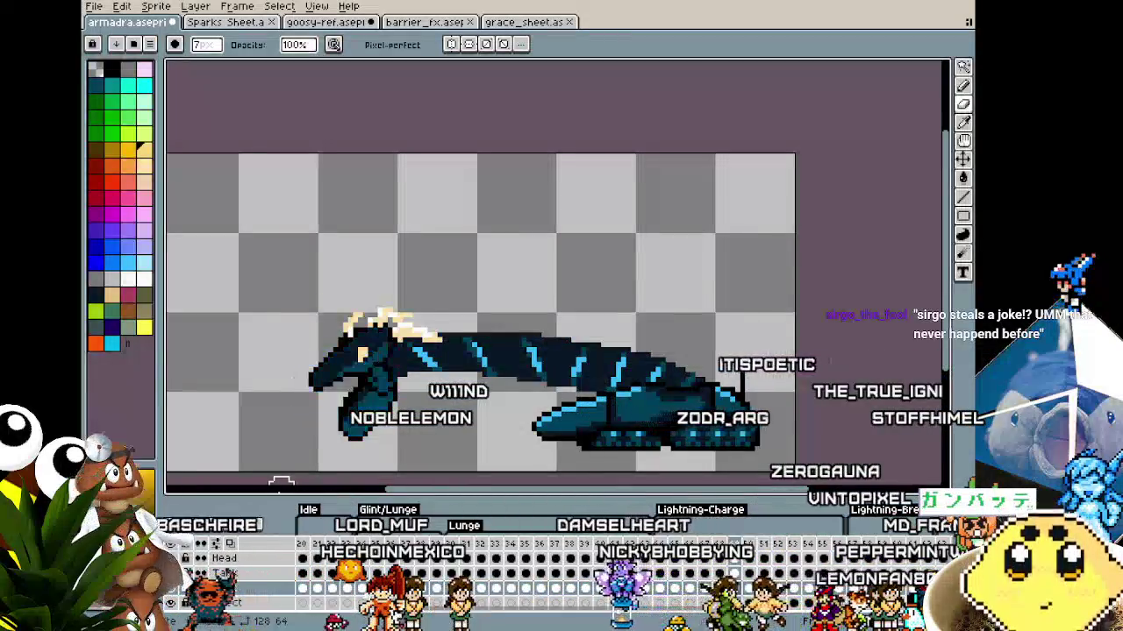
{"action": "scroll", "coordinate": [331, 445], "scroll_direction": "up", "scroll_amount": 1}
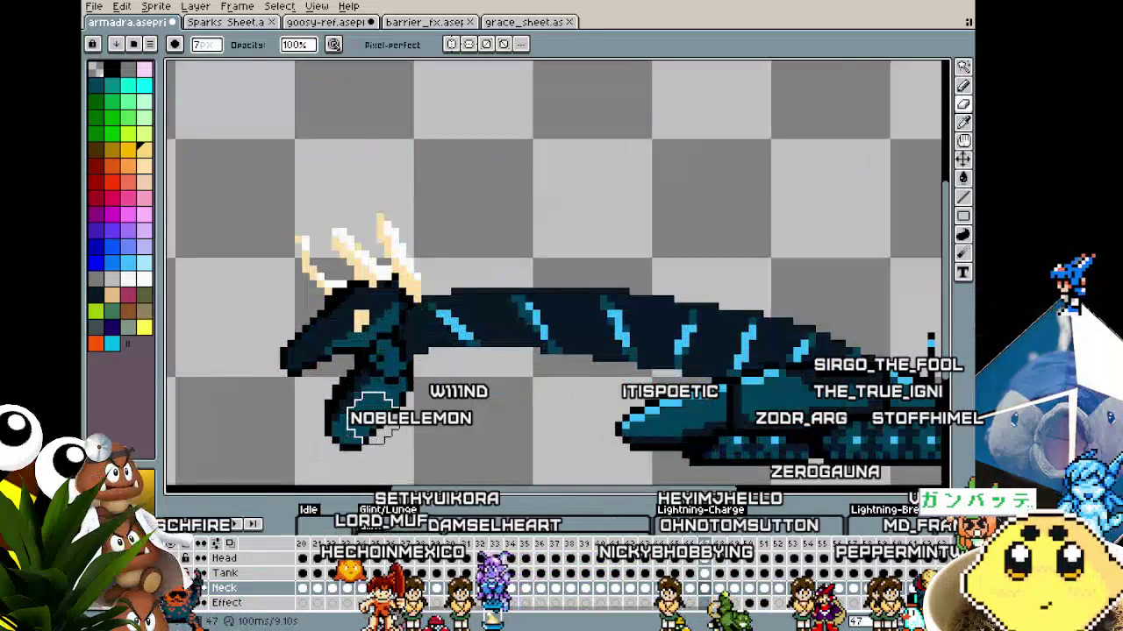
{"action": "scroll", "coordinate": [331, 444], "scroll_direction": "up", "scroll_amount": 1}
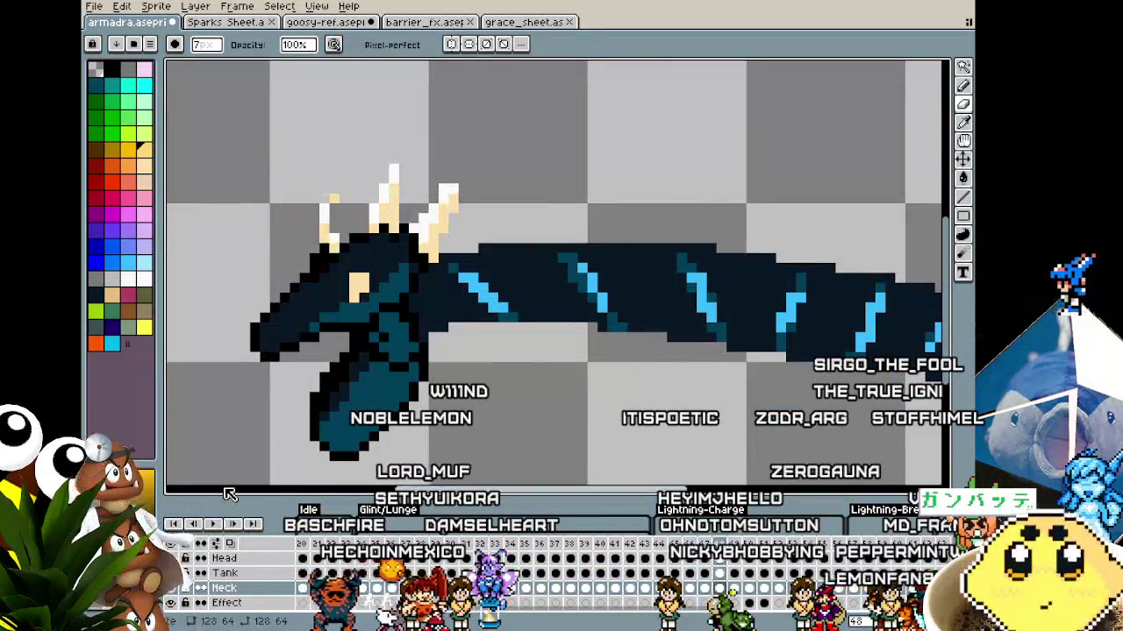
{"action": "left_click", "coordinate": [171, 573]}
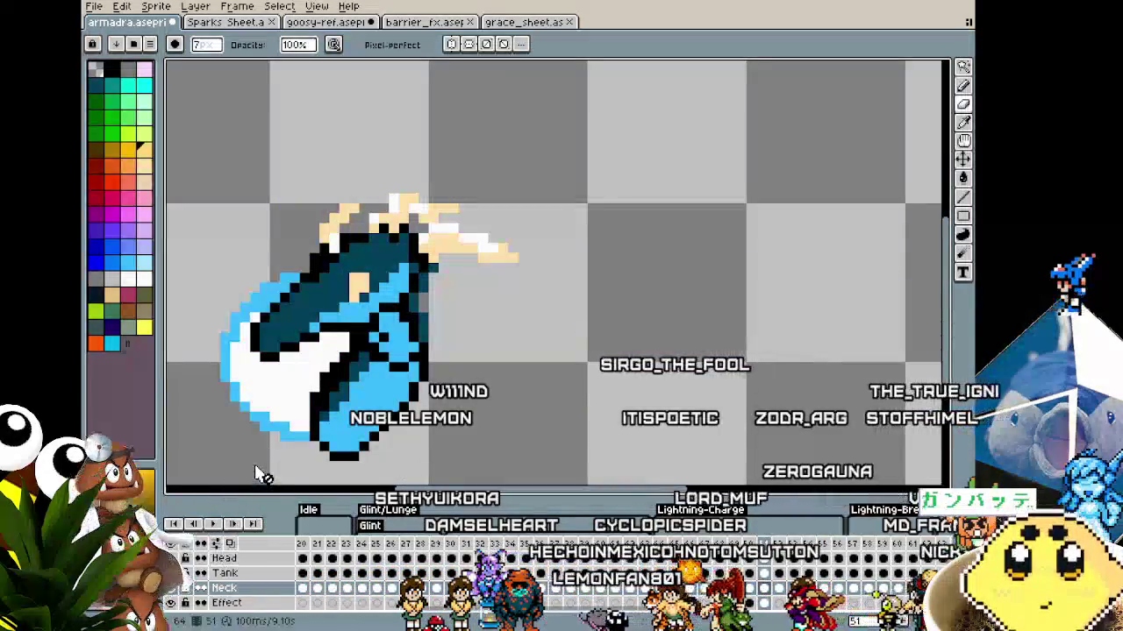
{"action": "scroll", "coordinate": [438, 351], "scroll_direction": "down", "scroll_amount": 1}
{"action": "scroll", "coordinate": [388, 351], "scroll_direction": "up", "scroll_amount": 2}
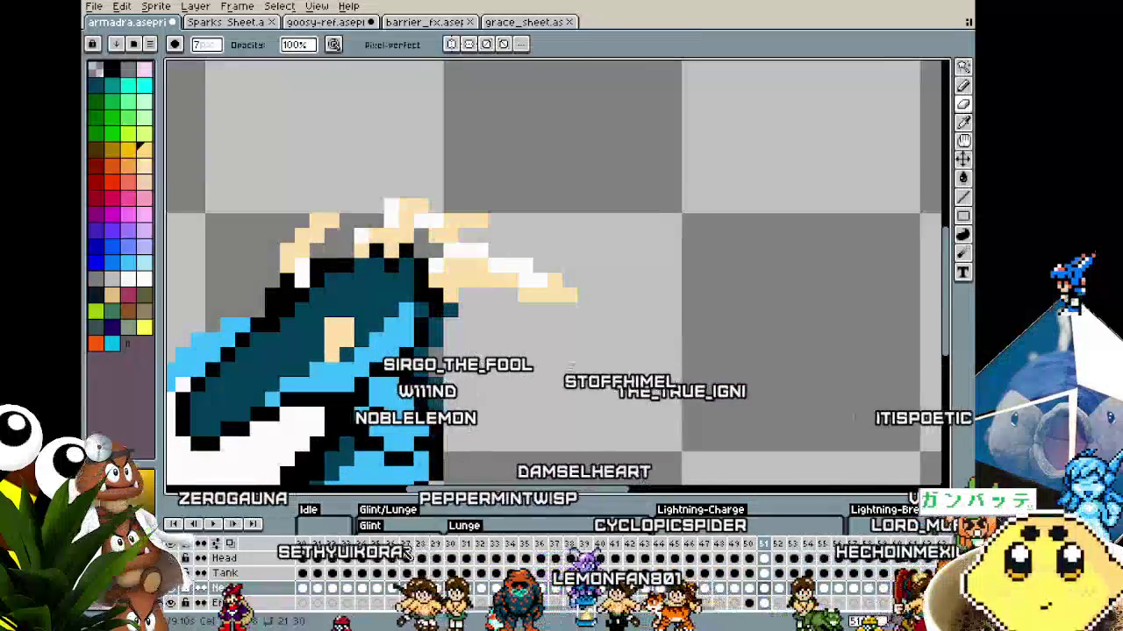
{"action": "left_click", "coordinate": [763, 562]}
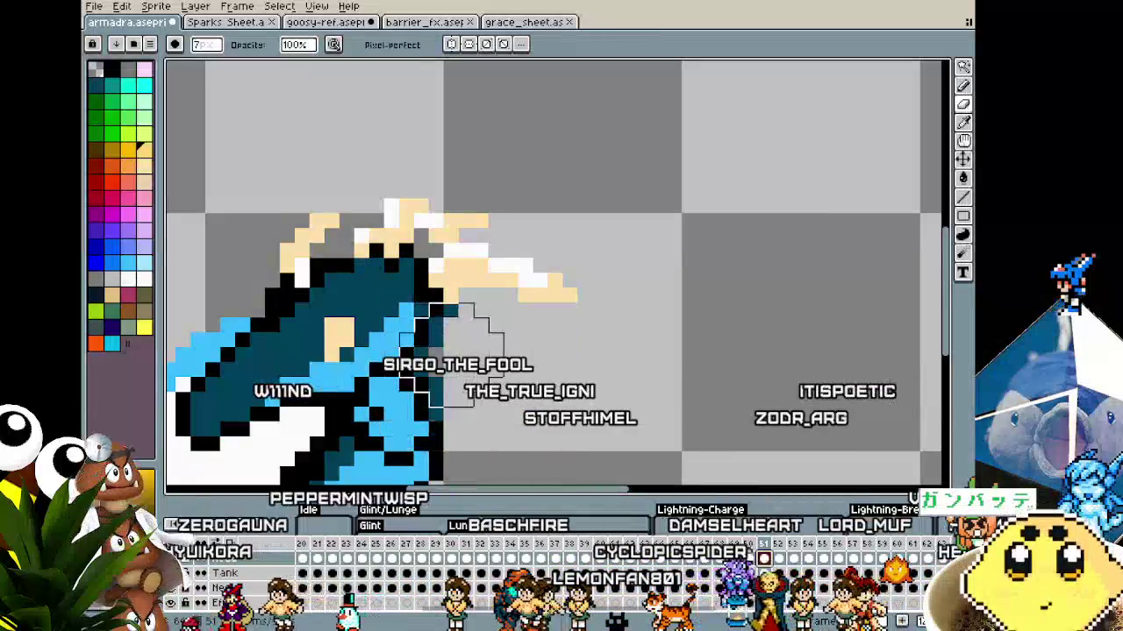
Magic-wand the black outline pixels, paste and move the 3x8 strip, compare with undo/redo, then deselect
{"action": "key", "text": "w"}
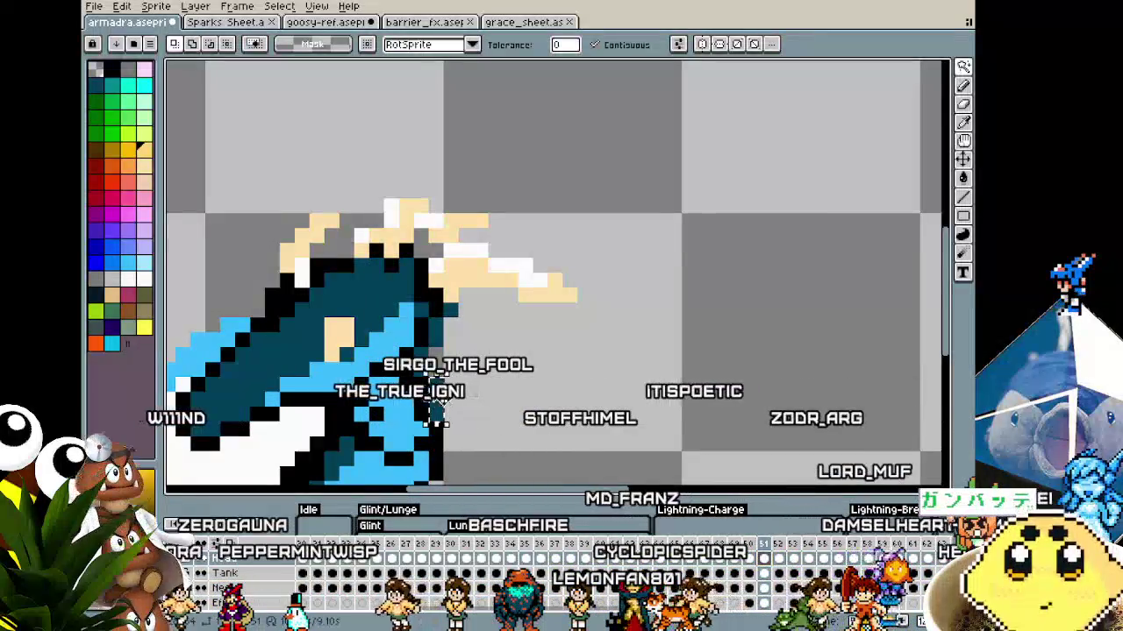
{"action": "left_click", "coordinate": [438, 312]}
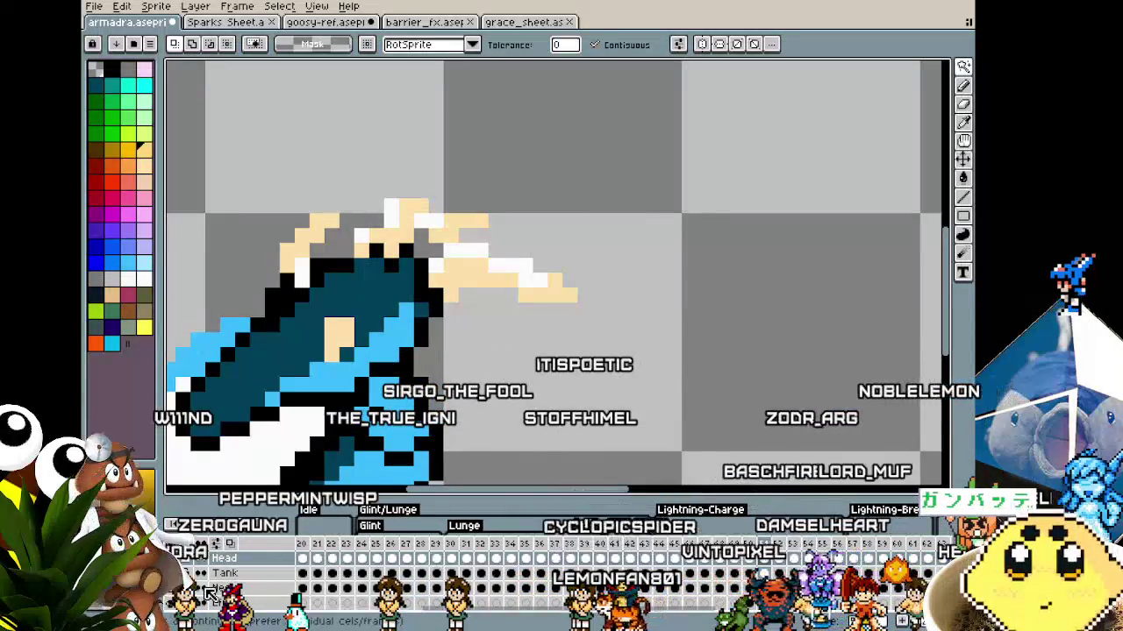
{"action": "key", "text": "ctrl+v"}
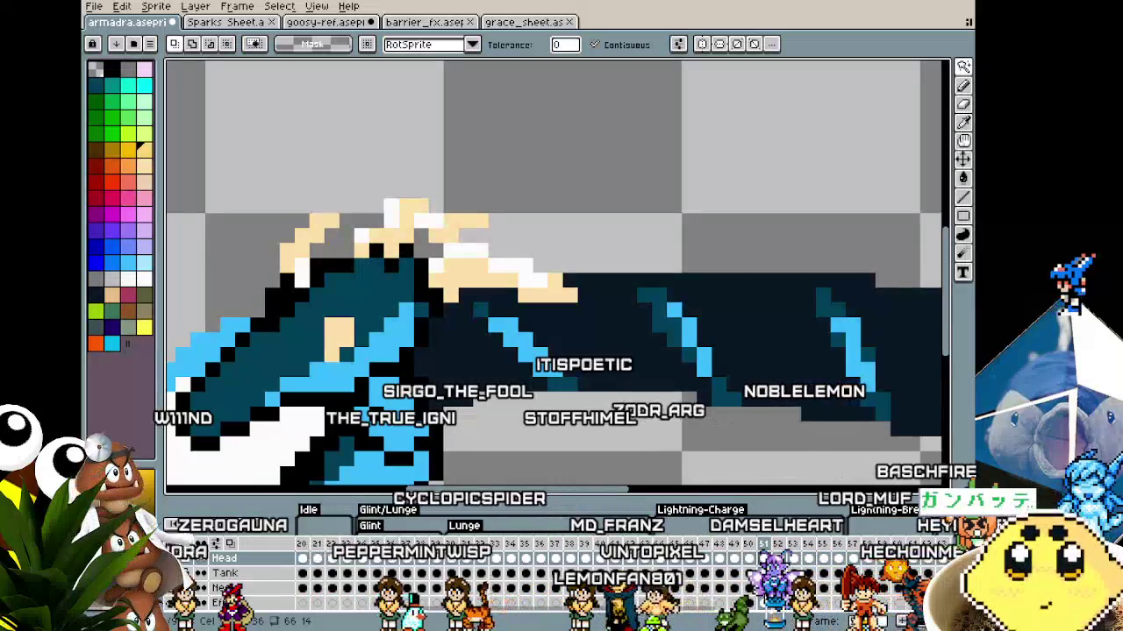
{"action": "key", "text": "ctrl+t"}
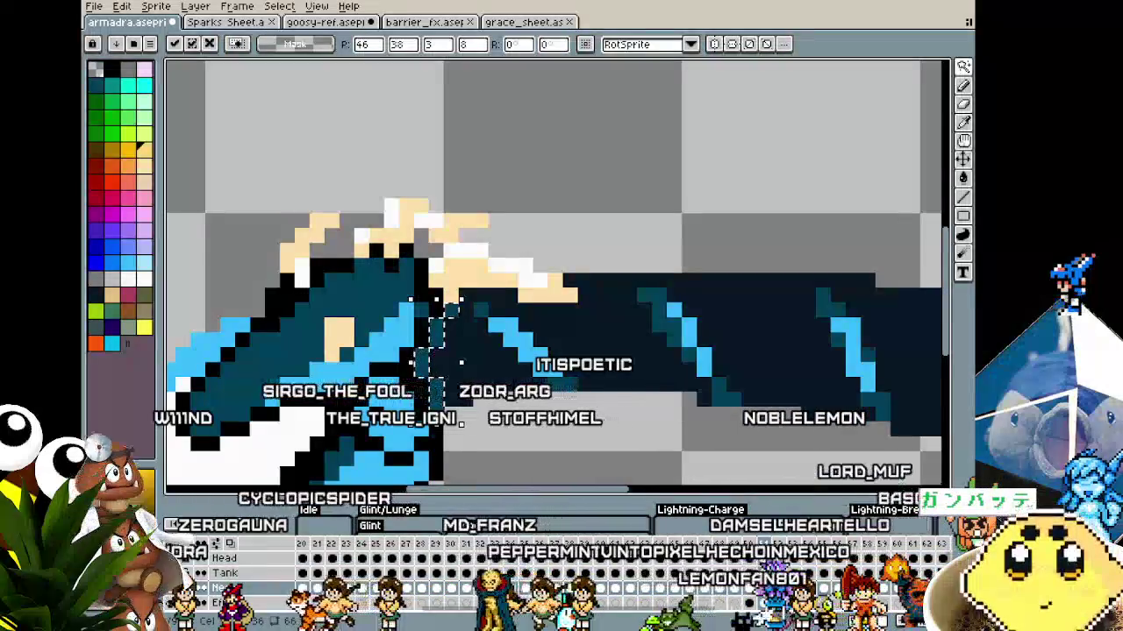
{"action": "key", "text": "Return"}
{"action": "key", "text": "ctrl+z"}
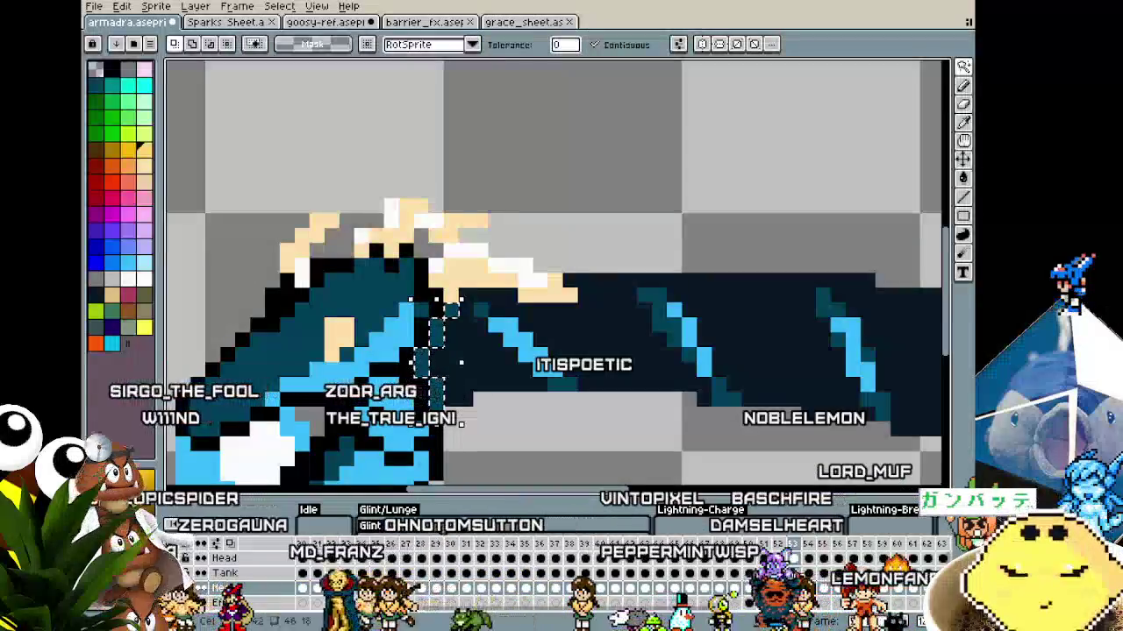
{"action": "key", "text": "ctrl+z"}
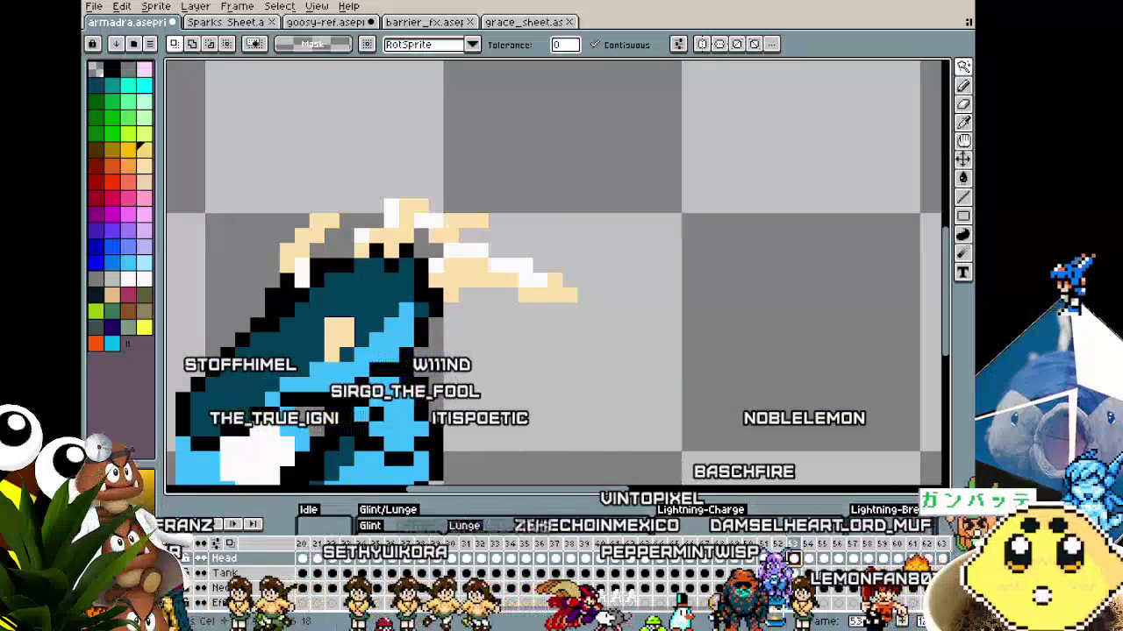
{"action": "key", "text": "ctrl+y"}
{"action": "key", "text": "ctrl+y"}
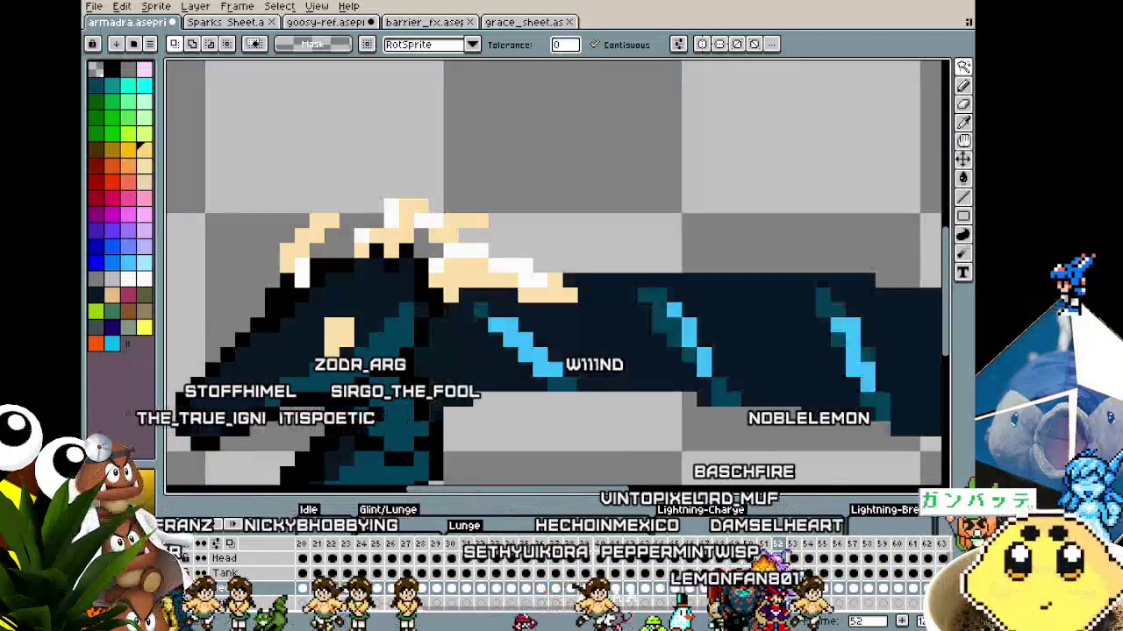
{"action": "key", "text": "Return"}
{"action": "key", "text": "ctrl+d"}
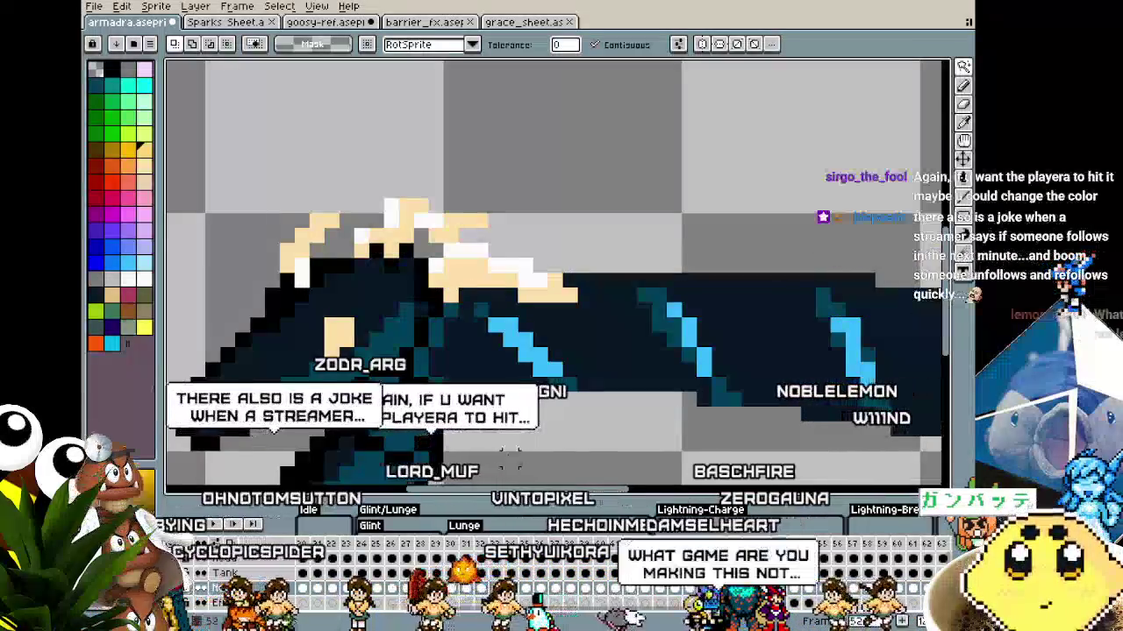
Pan and zoom to frame the head and neck, then play the animation
{"action": "scroll", "coordinate": [511, 454], "scroll_direction": "down", "scroll_amount": 2}
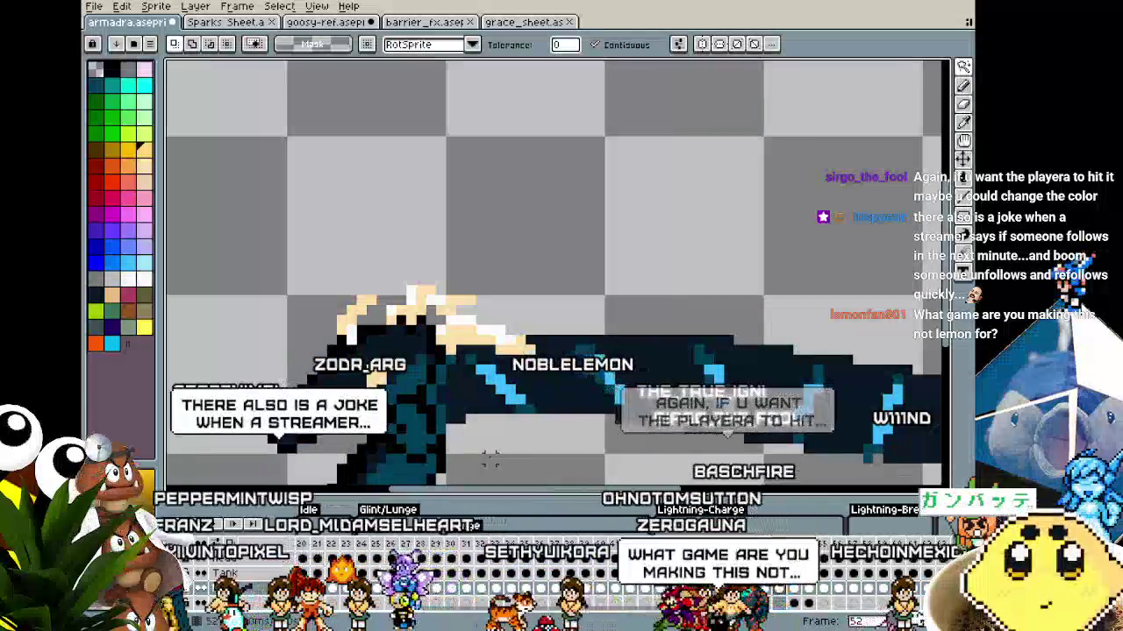
{"action": "scroll", "coordinate": [491, 459], "scroll_direction": "up", "scroll_amount": 1}
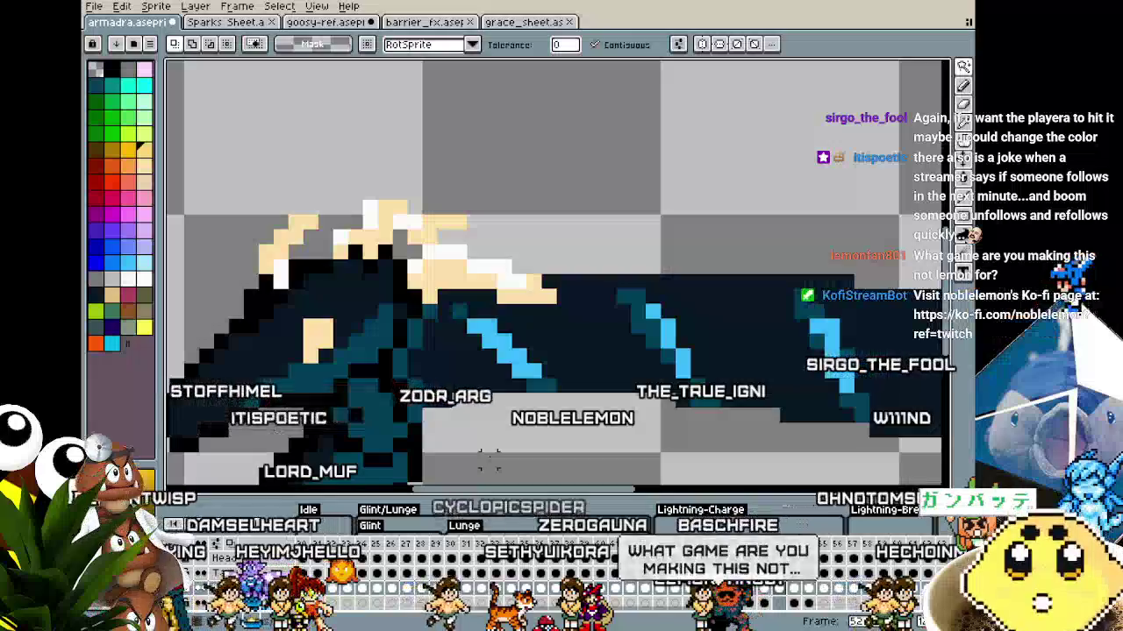
{"action": "scroll", "coordinate": [490, 459], "scroll_direction": "down", "scroll_amount": 1}
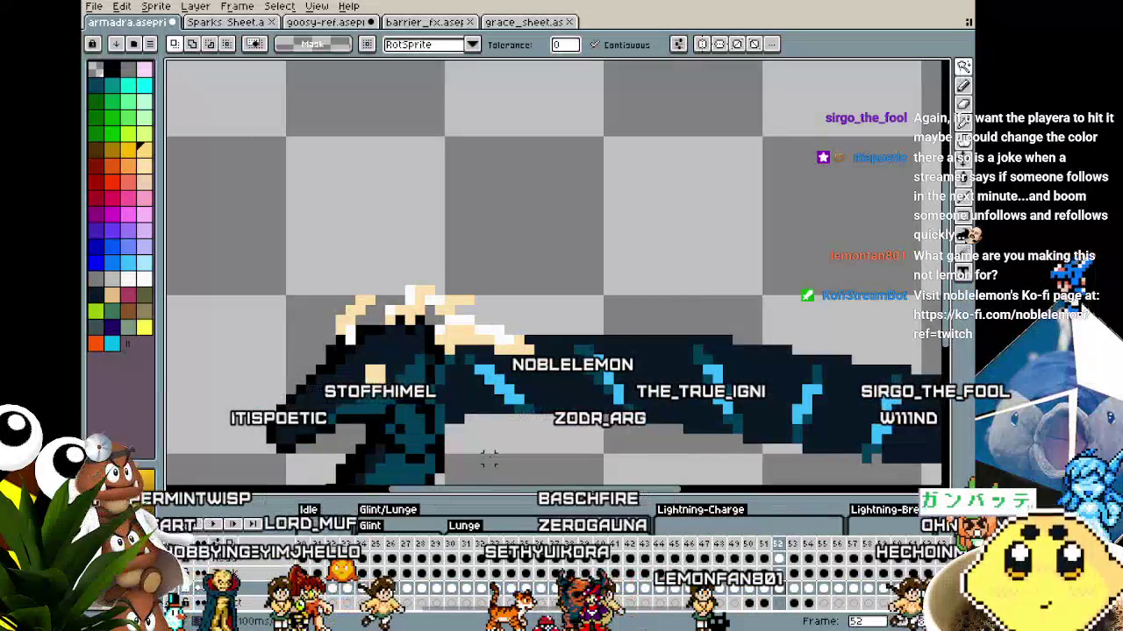
{"action": "scroll", "coordinate": [489, 459], "scroll_direction": "right", "scroll_amount": 1}
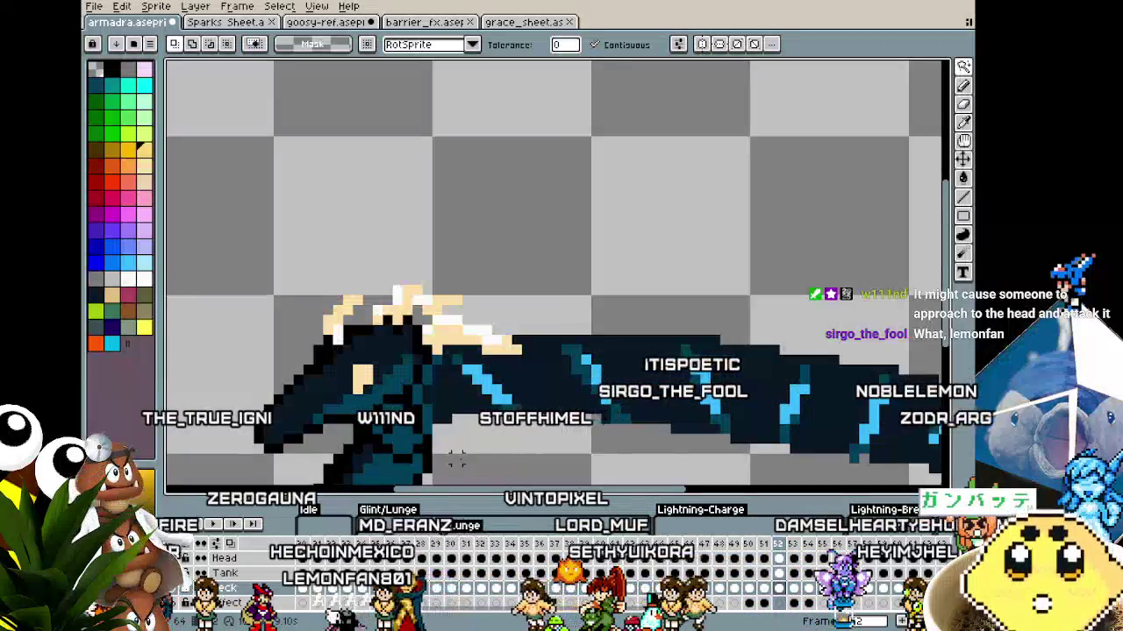
{"action": "left_click_drag", "start_coordinate": [406, 441], "coordinate": [411, 296]}
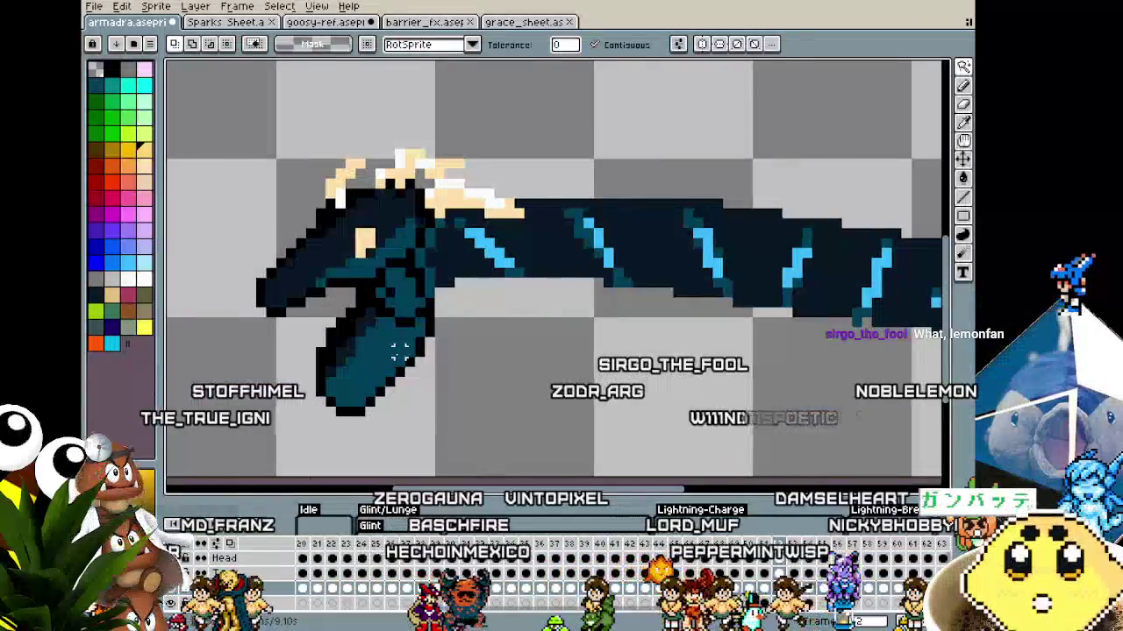
{"action": "scroll", "coordinate": [412, 351], "scroll_direction": "down", "scroll_amount": 1}
{"action": "scroll", "coordinate": [396, 353], "scroll_direction": "down", "scroll_amount": 1}
{"action": "scroll", "coordinate": [398, 353], "scroll_direction": "up", "scroll_amount": 1}
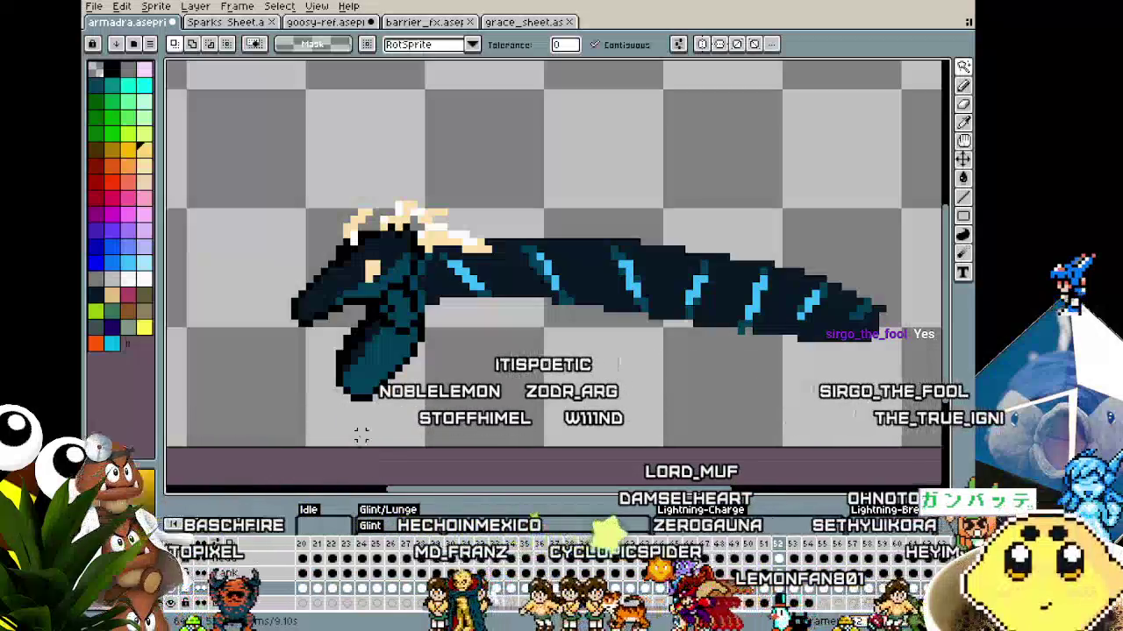
{"action": "key", "text": "Return"}
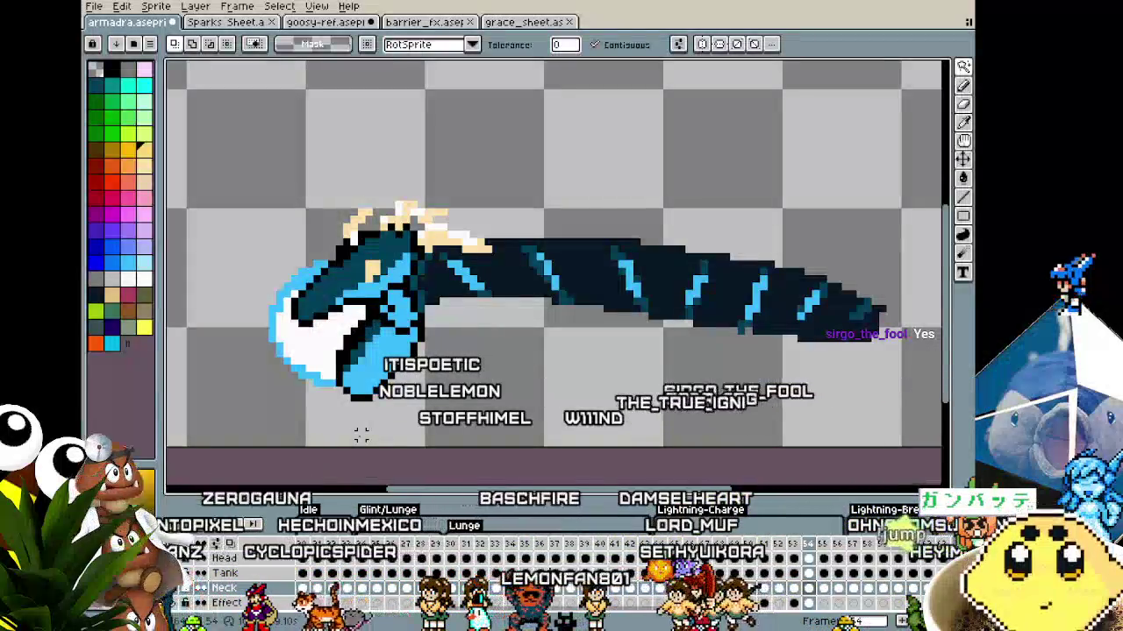
Toggle the Neck layer's visibility, leaving it hidden
{"action": "left_click", "coordinate": [186, 589]}
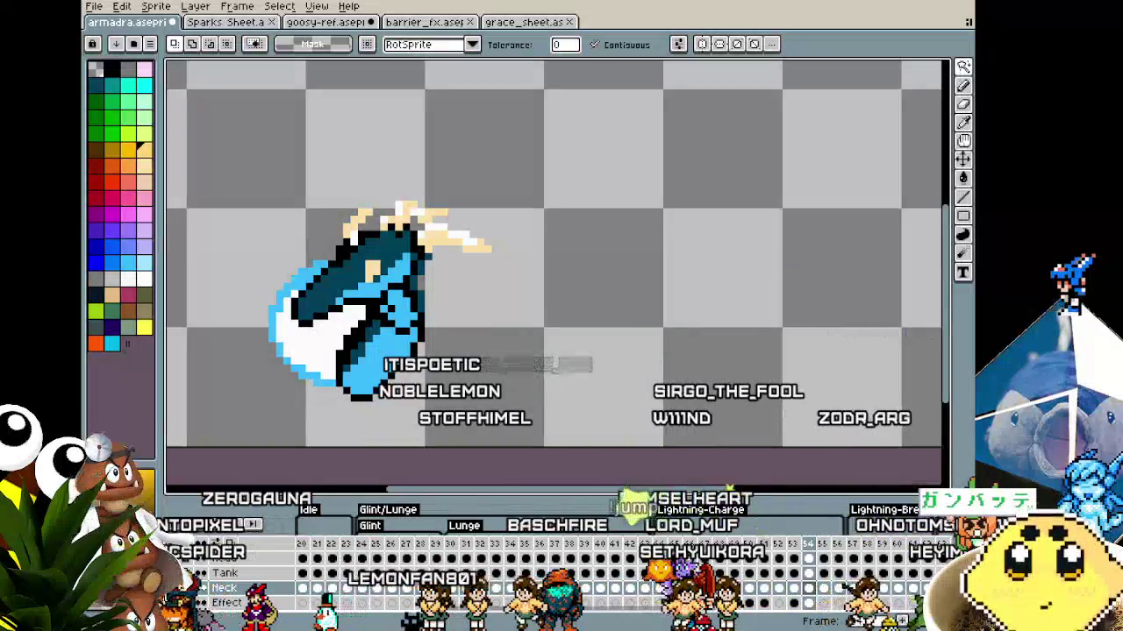
{"action": "left_click", "coordinate": [186, 588]}
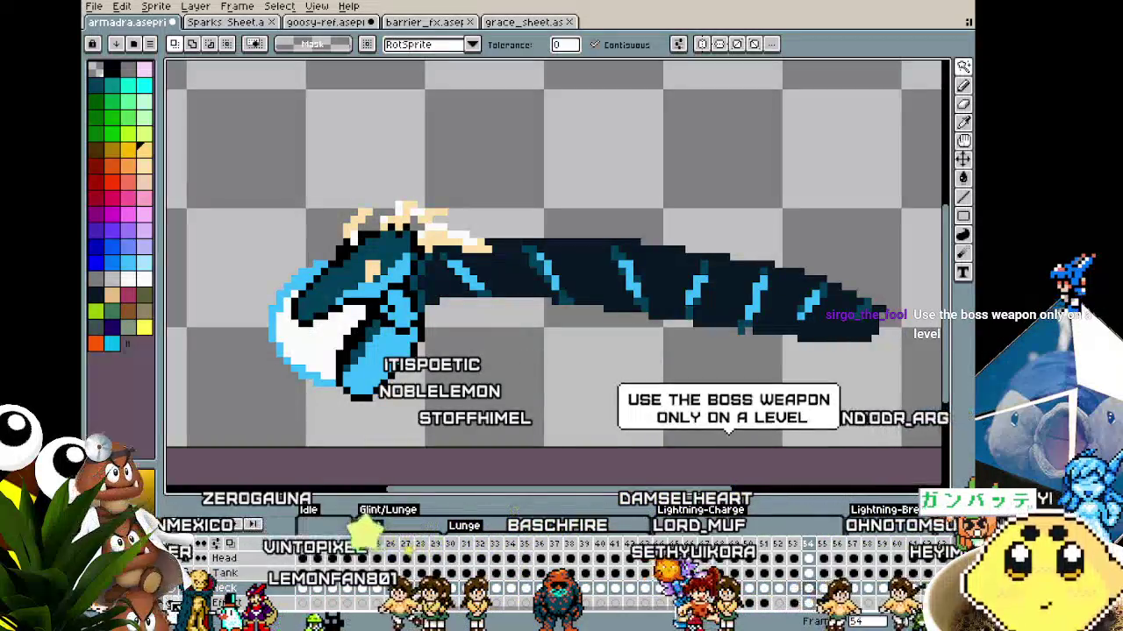
{"action": "left_click", "coordinate": [185, 589]}
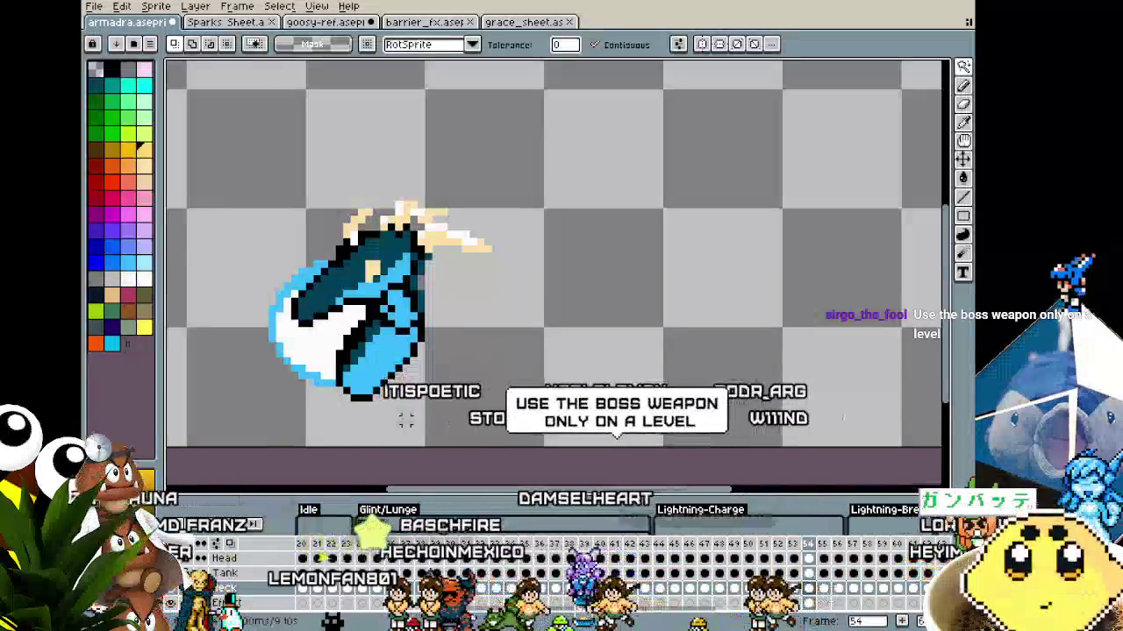
{"action": "scroll", "coordinate": [424, 215], "scroll_direction": "up", "scroll_amount": 2}
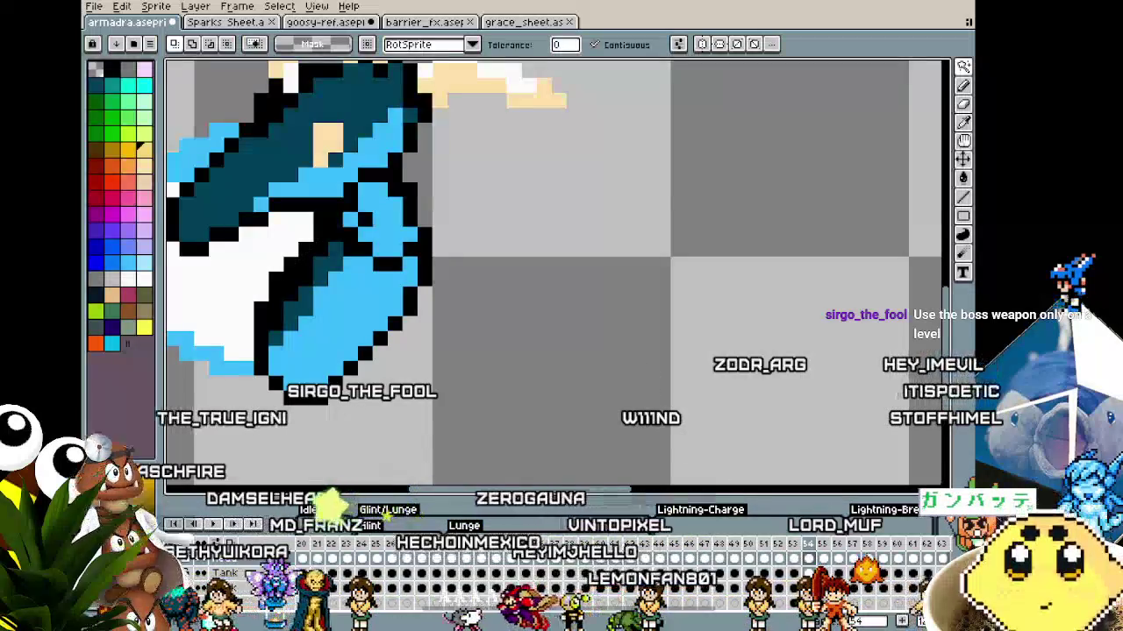
Paste and commit the outline strip on this frame, then step back to frame 55
{"action": "key", "text": "ctrl+z"}
{"action": "key", "text": "ctrl+v"}
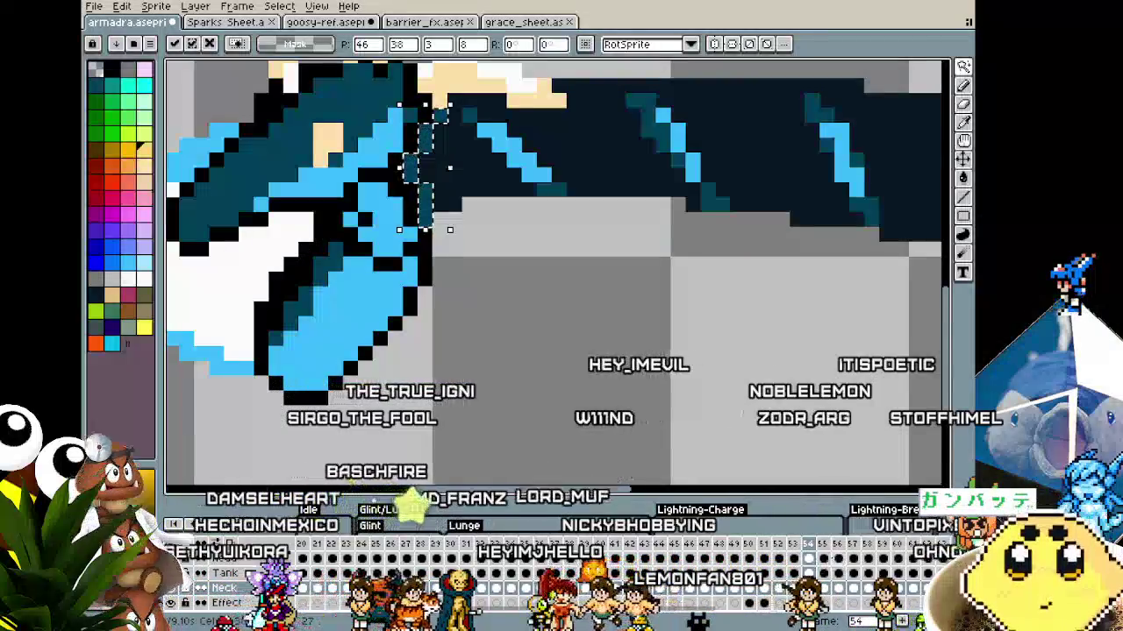
{"action": "left_click", "coordinate": [838, 558]}
{"action": "key", "text": "comma"}
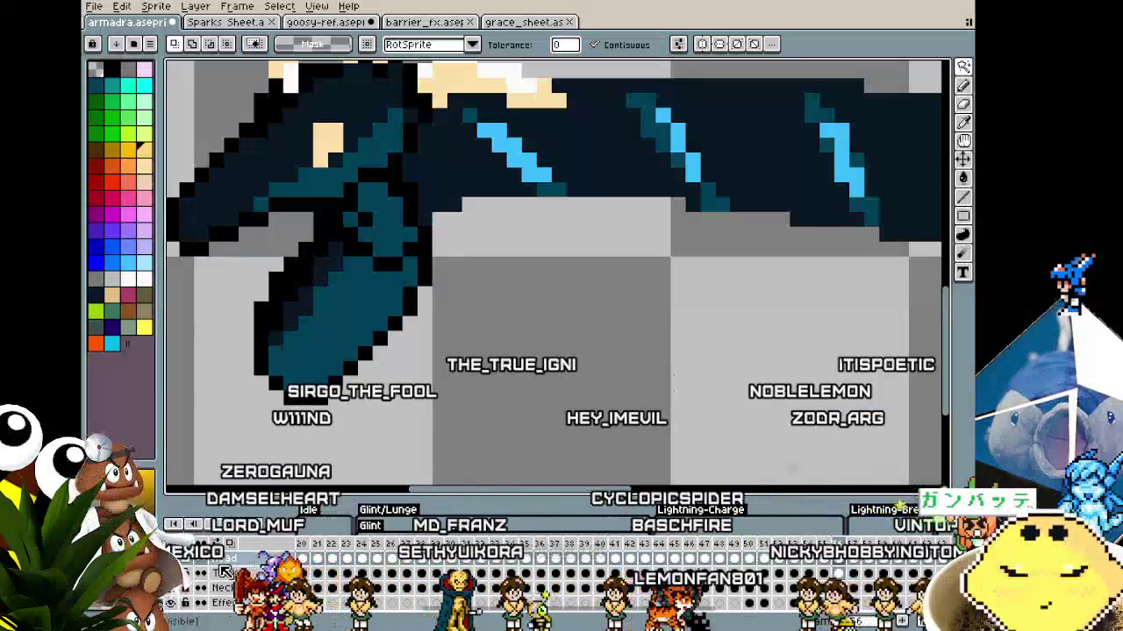
{"action": "key", "text": "comma"}
{"action": "scroll", "coordinate": [423, 429], "scroll_direction": "down", "scroll_amount": 3}
{"action": "scroll", "coordinate": [423, 429], "scroll_direction": "up", "scroll_amount": 3}
{"action": "scroll", "coordinate": [423, 429], "scroll_direction": "down", "scroll_amount": 1}
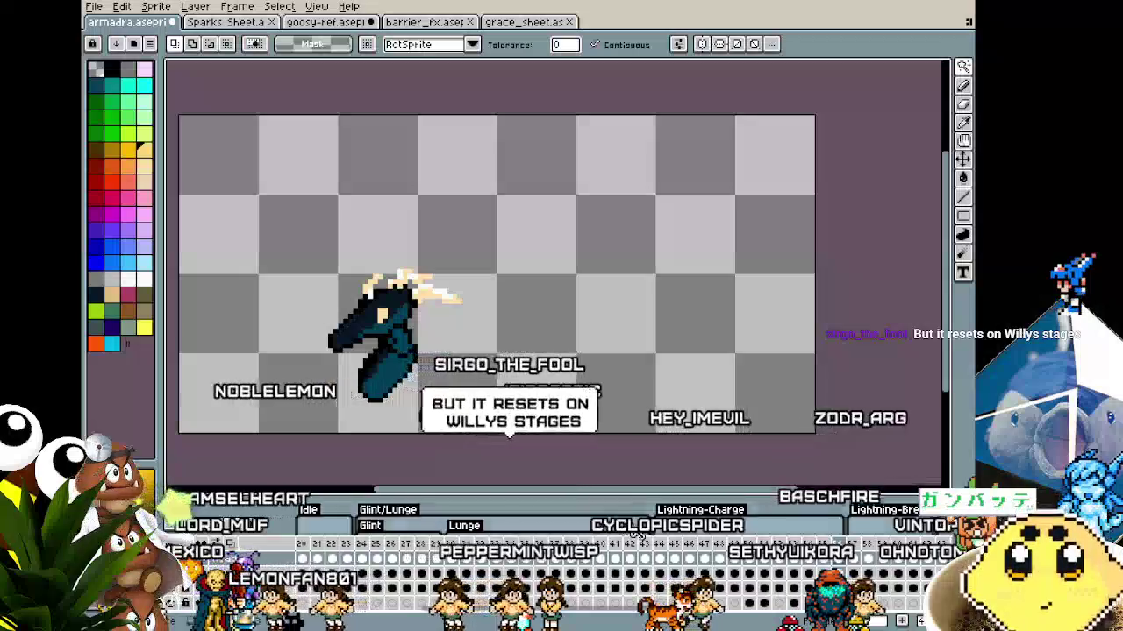
Jump to the upright pose on frame 44 and choose pink after trying red
{"action": "left_click", "coordinate": [666, 552]}
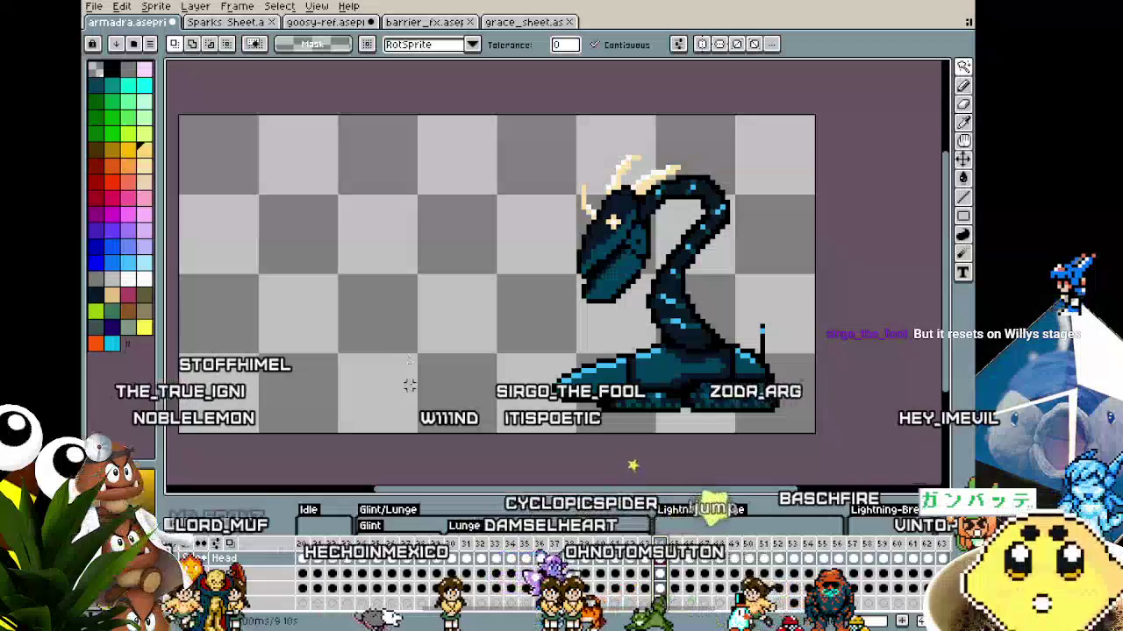
{"action": "left_click", "coordinate": [113, 200]}
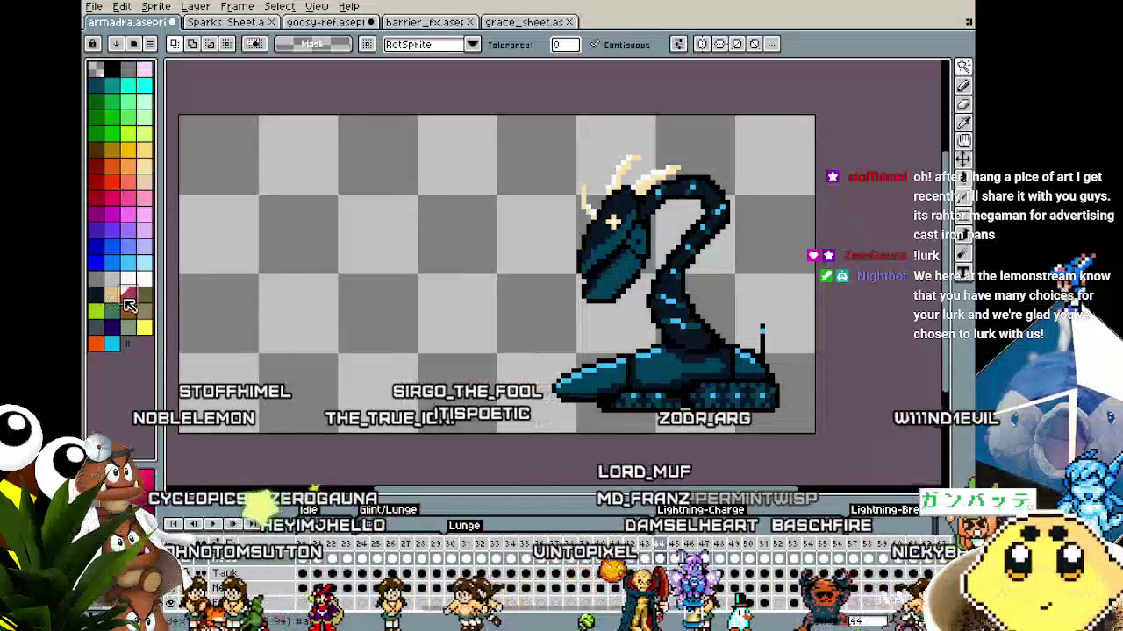
{"action": "left_click", "coordinate": [130, 202]}
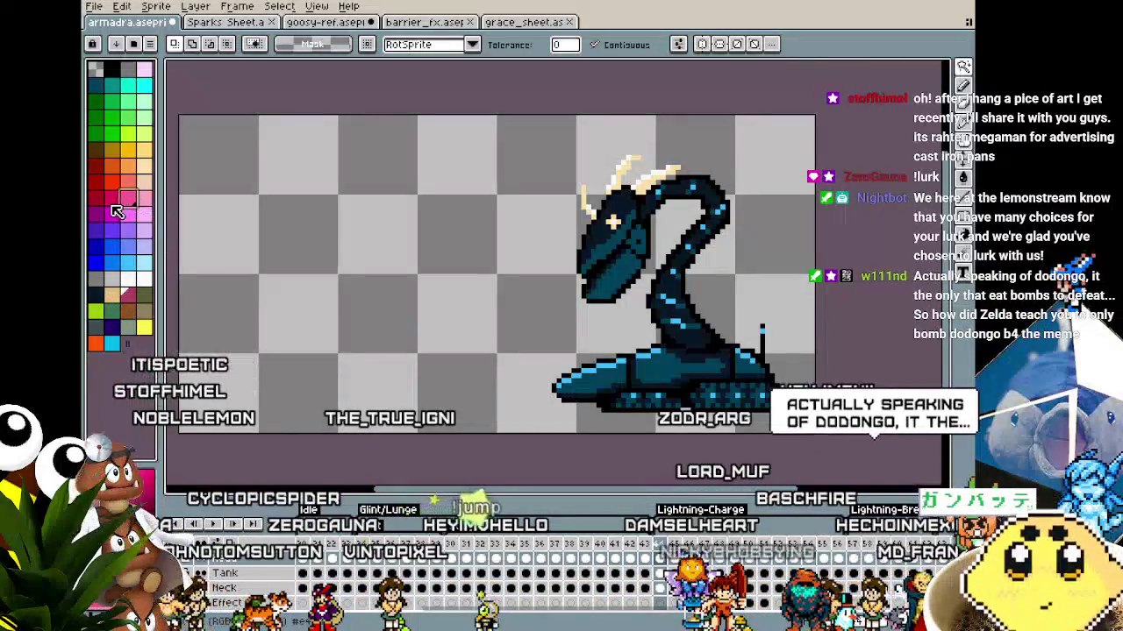
{"action": "scroll", "coordinate": [371, 350], "scroll_direction": "up", "scroll_amount": 1}
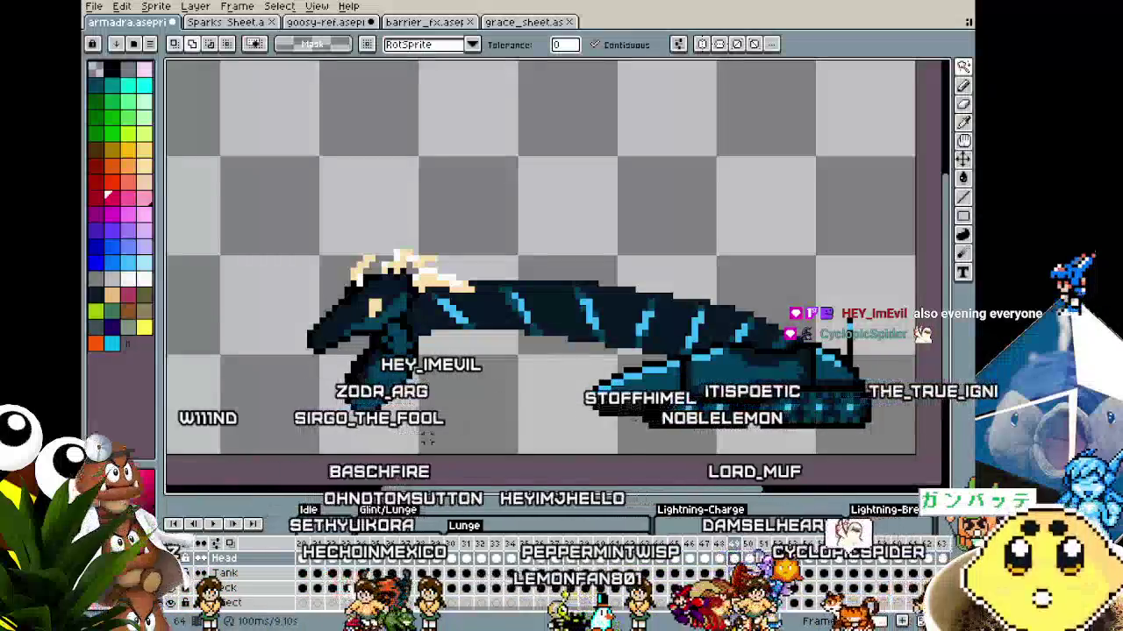
Outline the dragon-tank's head in red and play the animation to review it
{"action": "key", "text": "shift+o"}
{"action": "key", "text": "Return"}
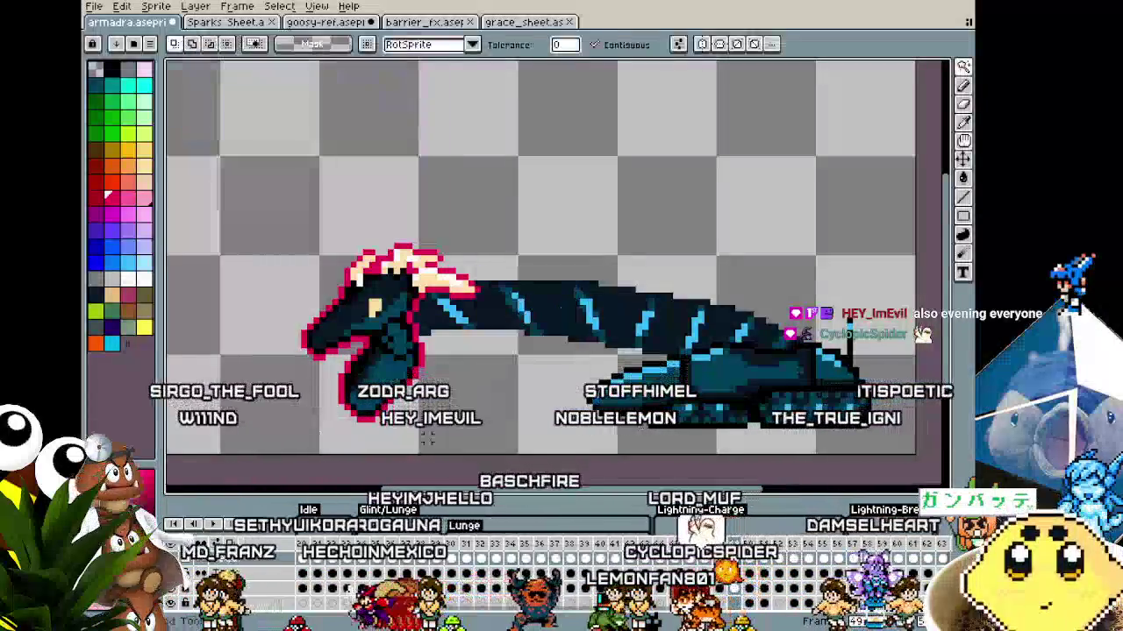
{"action": "key", "text": "Return"}
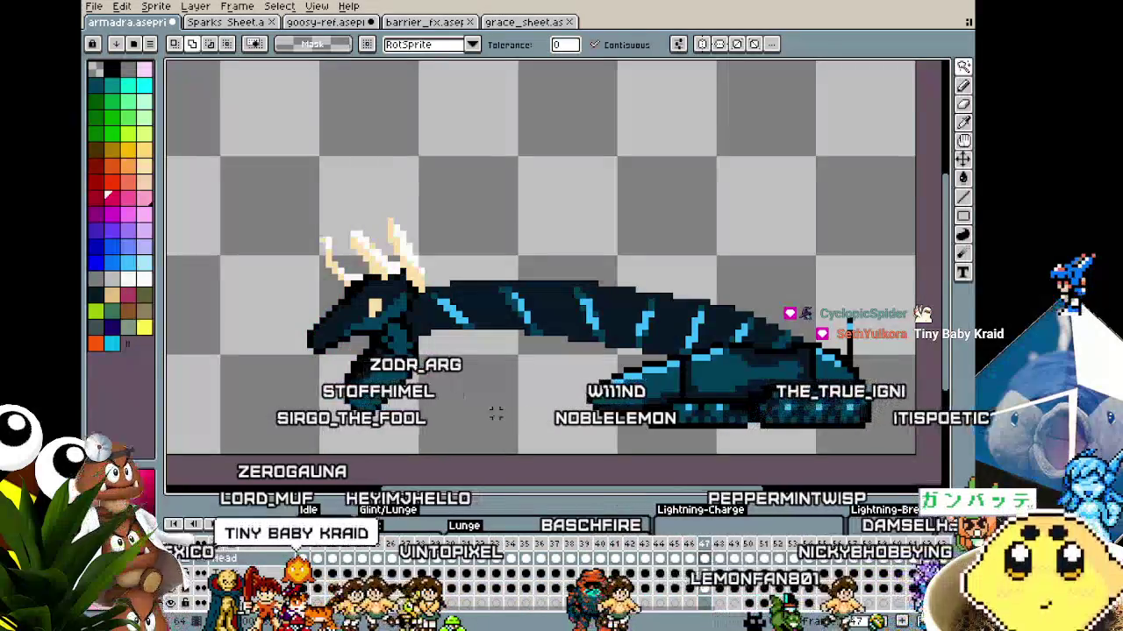
Apply the red head outline in the other lunge frames, cancelling one preview
{"action": "key", "text": "shift+o"}
{"action": "key", "text": "Return"}
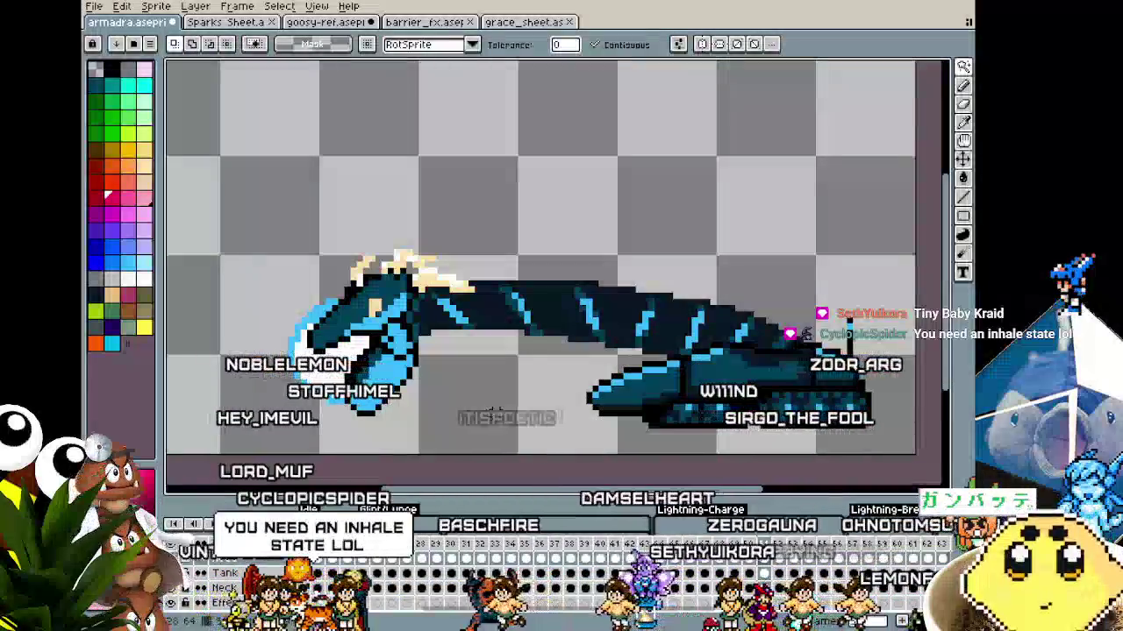
{"action": "key", "text": "shift+o"}
{"action": "key", "text": "Escape"}
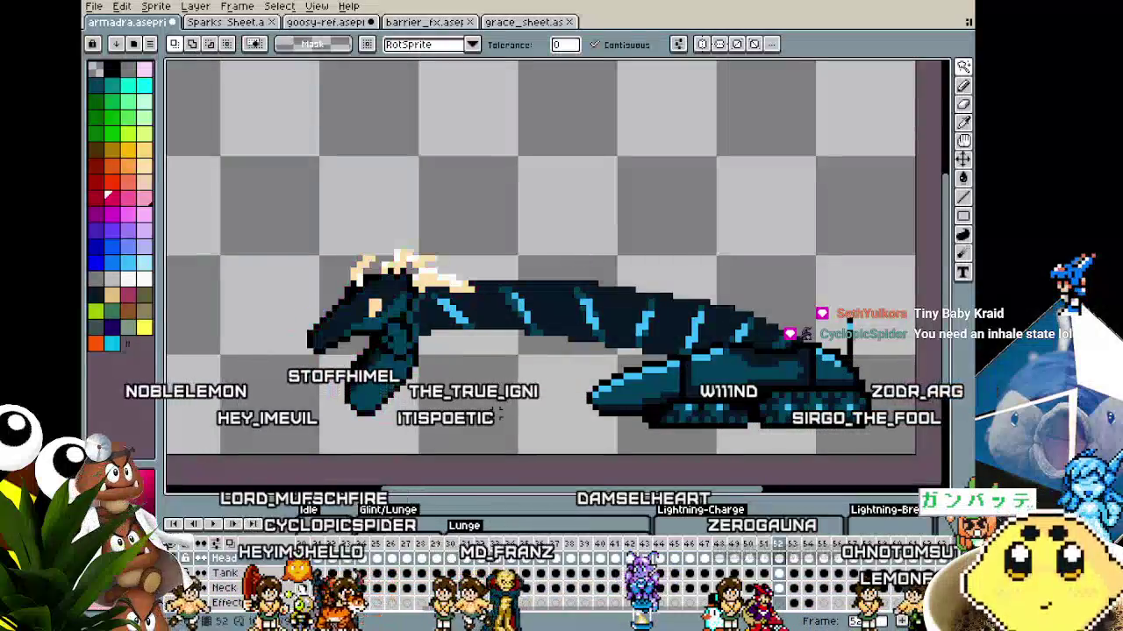
{"action": "key", "text": "shift+o"}
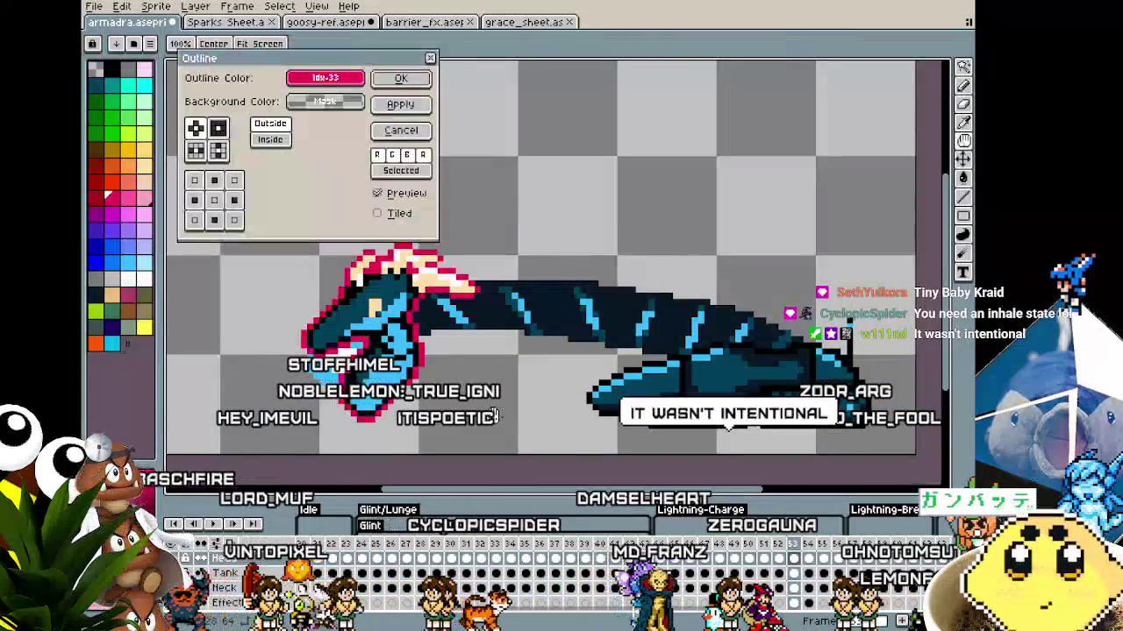
{"action": "key", "text": "Return"}
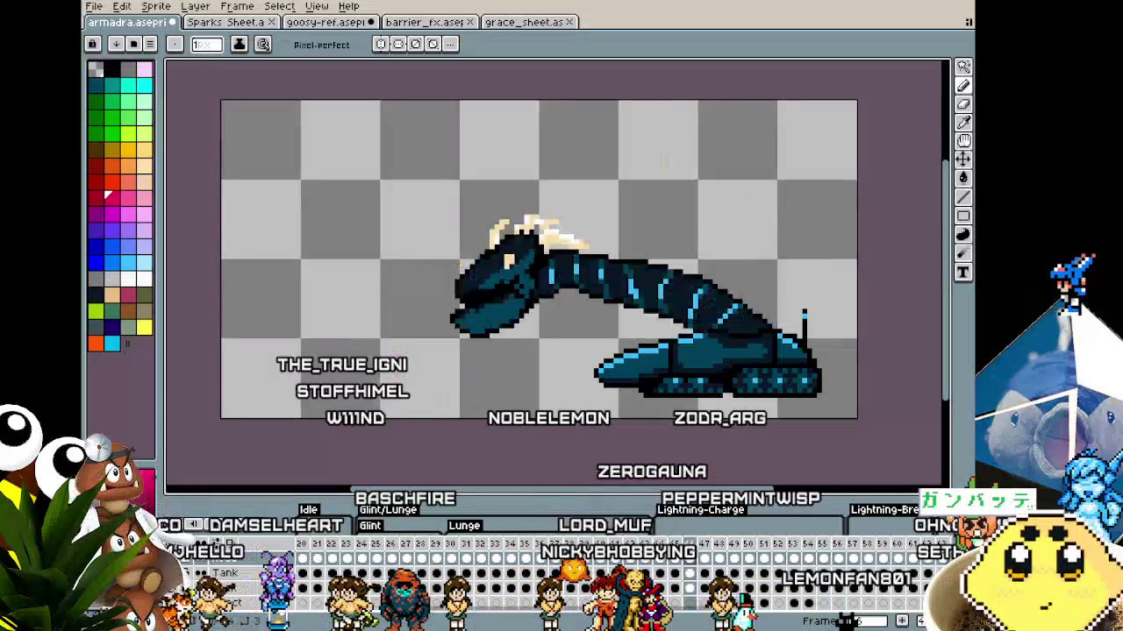
Create a new blank sprite and paste the Mac Attack art photo into it
{"action": "left_click", "coordinate": [94, 7]}
{"action": "left_click", "coordinate": [105, 24]}
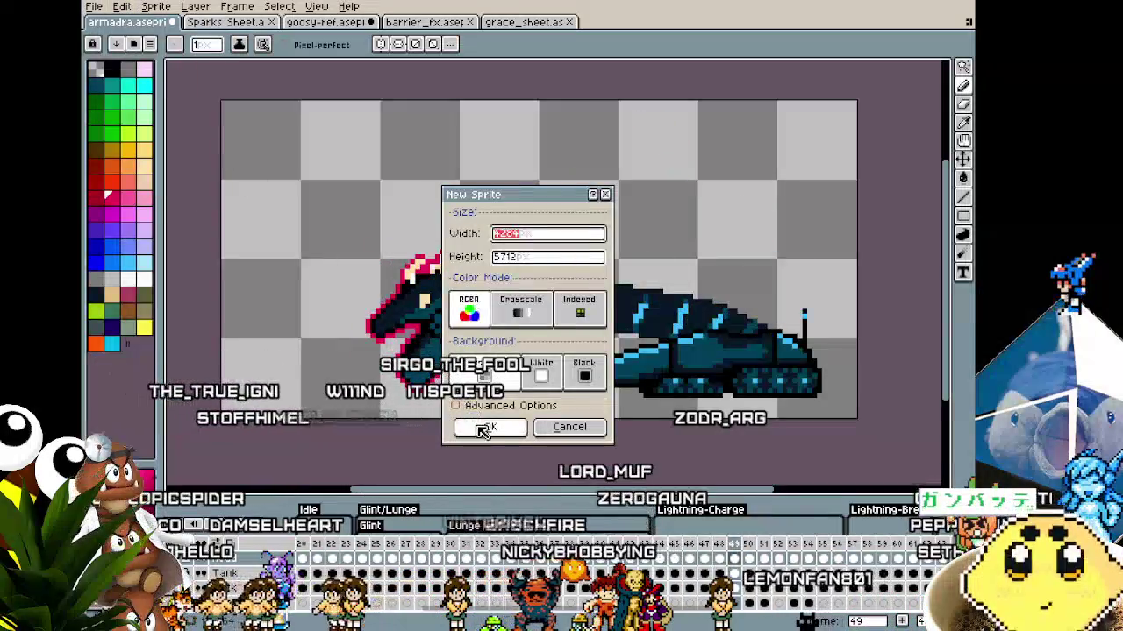
{"action": "left_click", "coordinate": [485, 429]}
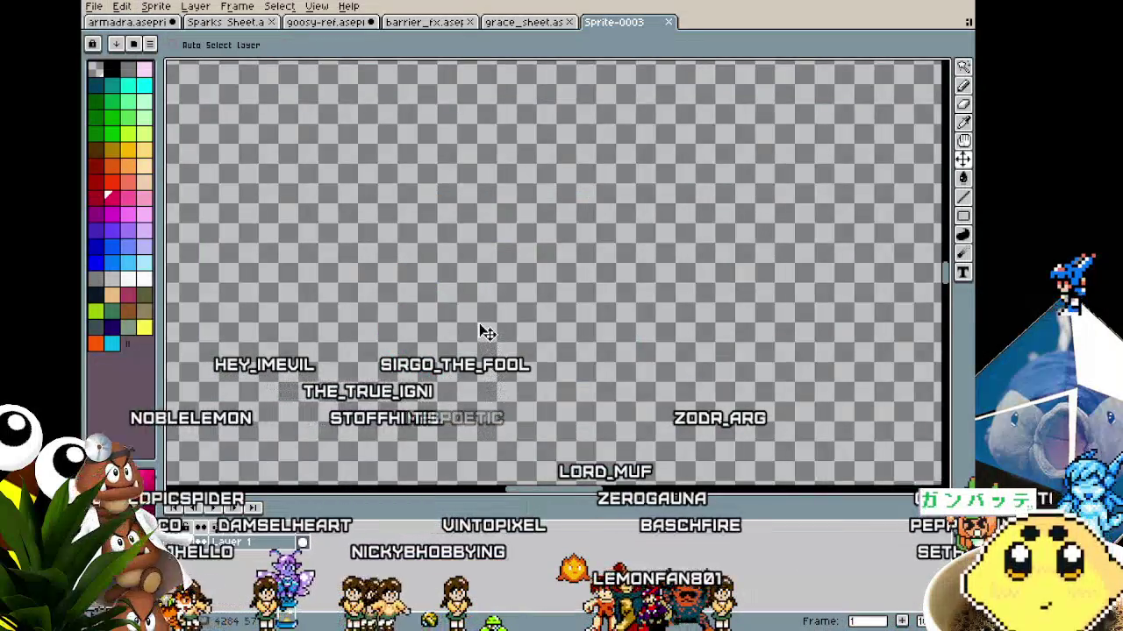
{"action": "key", "text": "ctrl+v"}
{"action": "scroll", "coordinate": [482, 330], "scroll_direction": "down", "scroll_amount": 1}
{"action": "scroll", "coordinate": [482, 331], "scroll_direction": "down", "scroll_amount": 1}
{"action": "scroll", "coordinate": [484, 329], "scroll_direction": "down", "scroll_amount": 1}
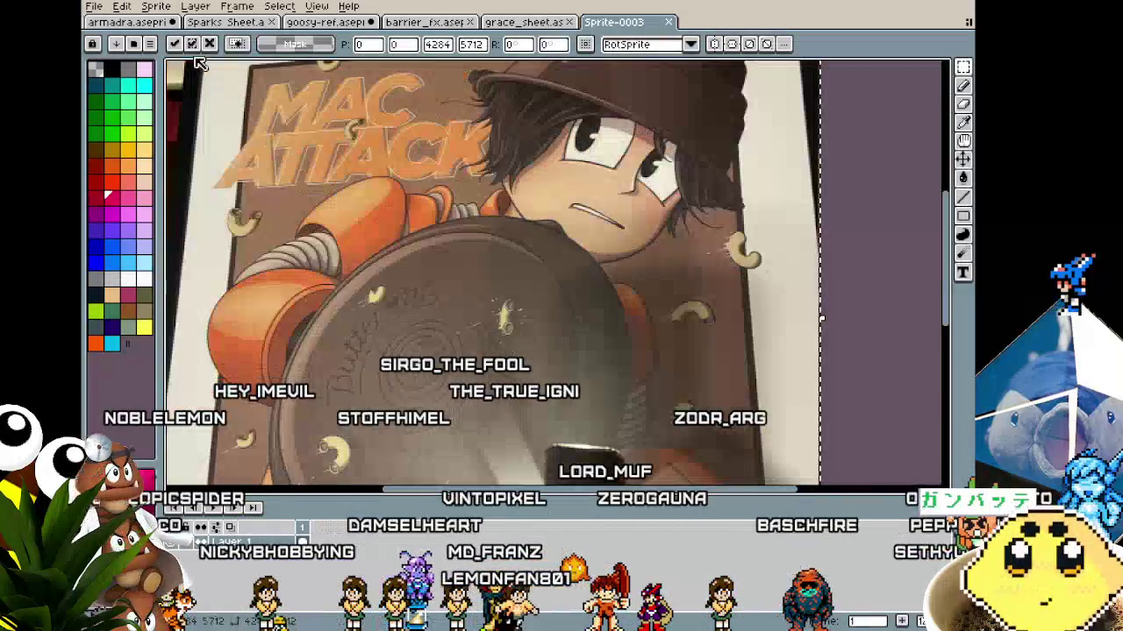
Commit the pasted photo and show the Sprite-0003 canvas full-screen
{"action": "left_click", "coordinate": [129, 22]}
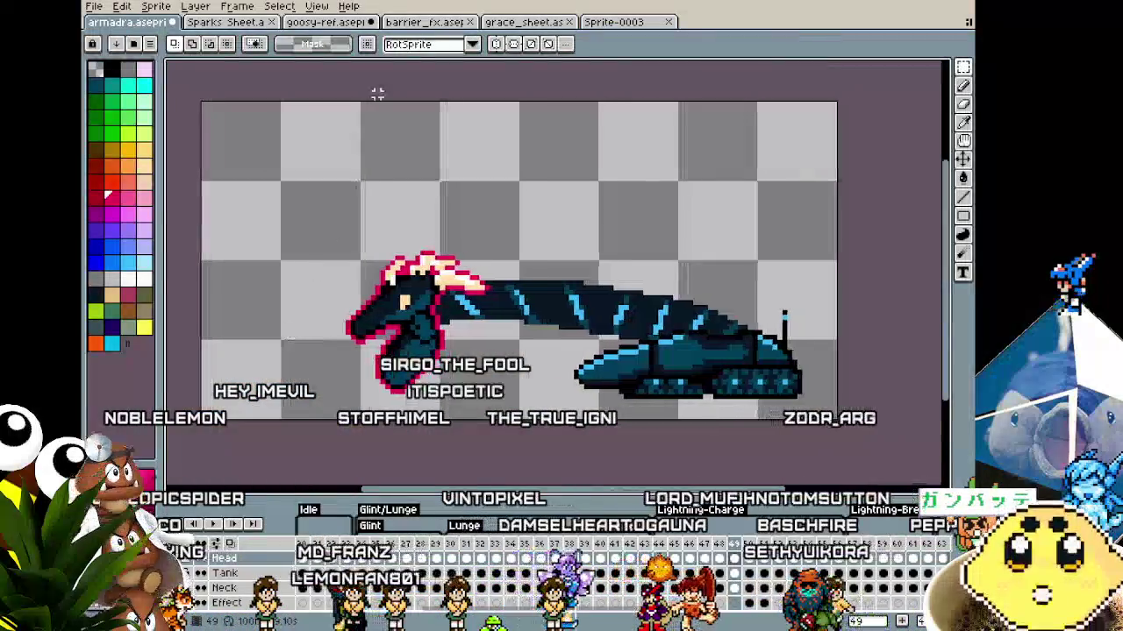
{"action": "left_click", "coordinate": [619, 23]}
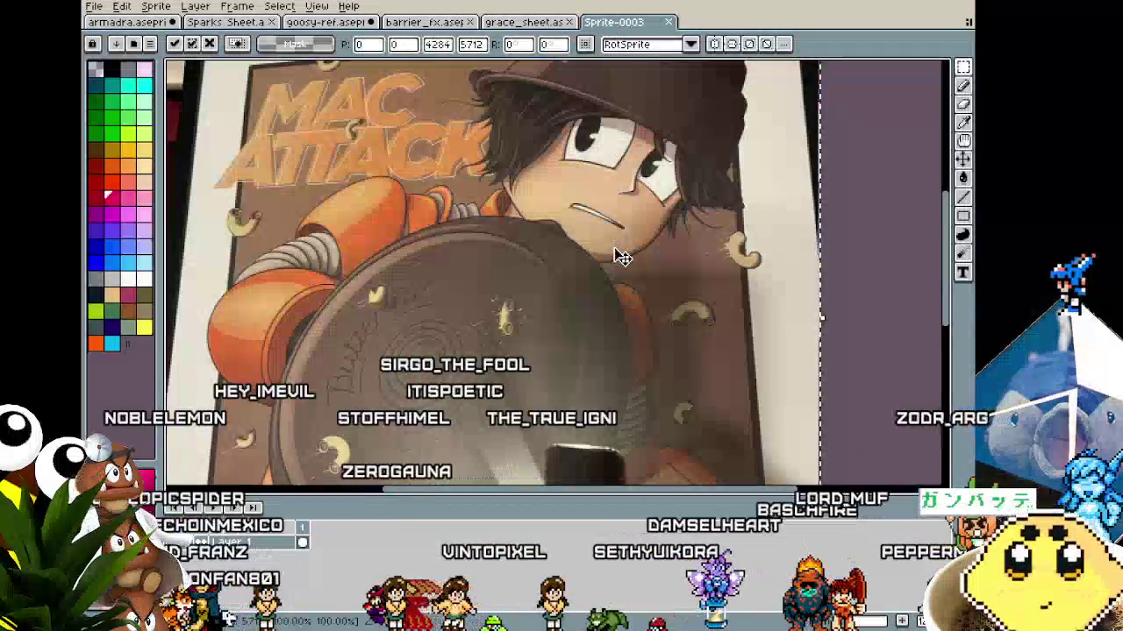
{"action": "scroll", "coordinate": [621, 255], "scroll_direction": "down", "scroll_amount": 1}
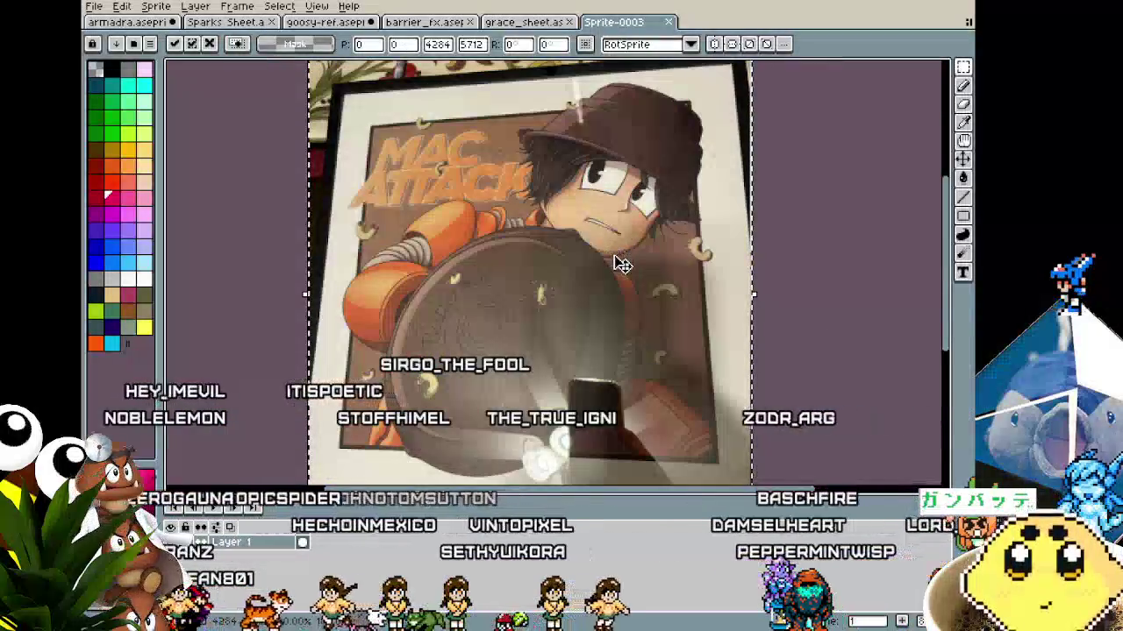
{"action": "left_click", "coordinate": [811, 305]}
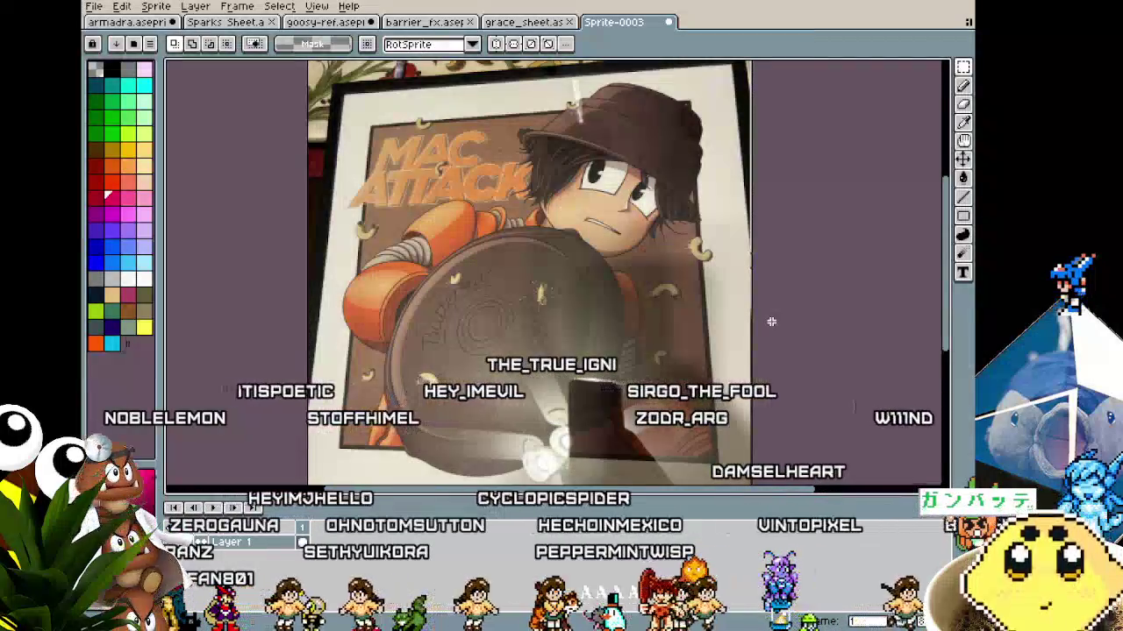
{"action": "key", "text": "ctrl+f"}
{"action": "scroll", "coordinate": [683, 365], "scroll_direction": "up", "scroll_amount": 1}
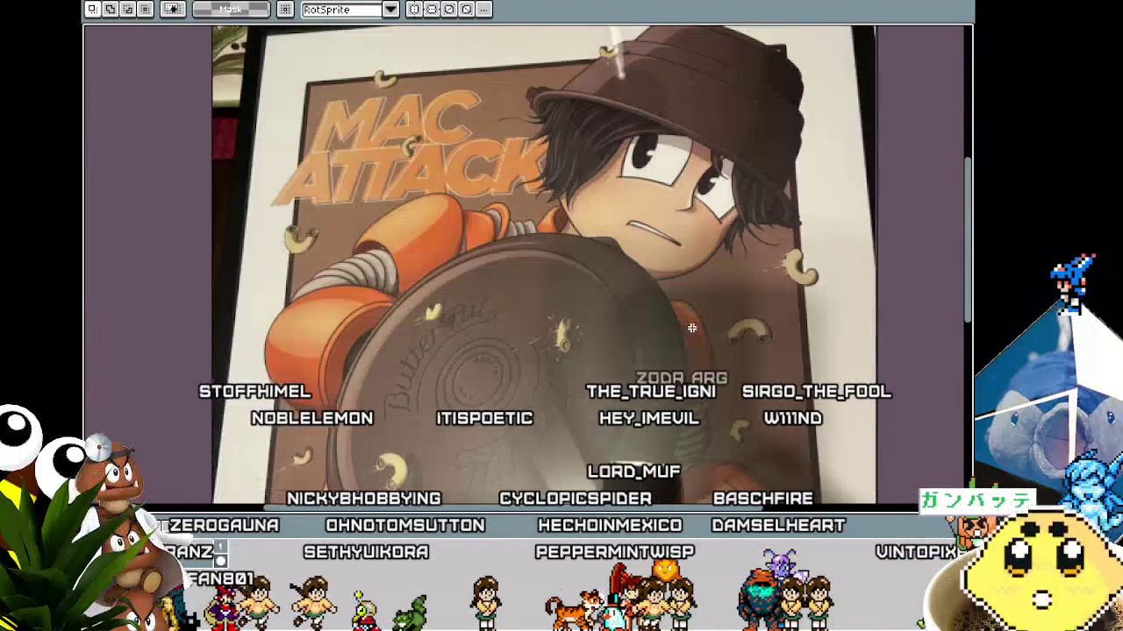
{"action": "left_click_drag", "start_coordinate": [692, 328], "coordinate": [685, 324]}
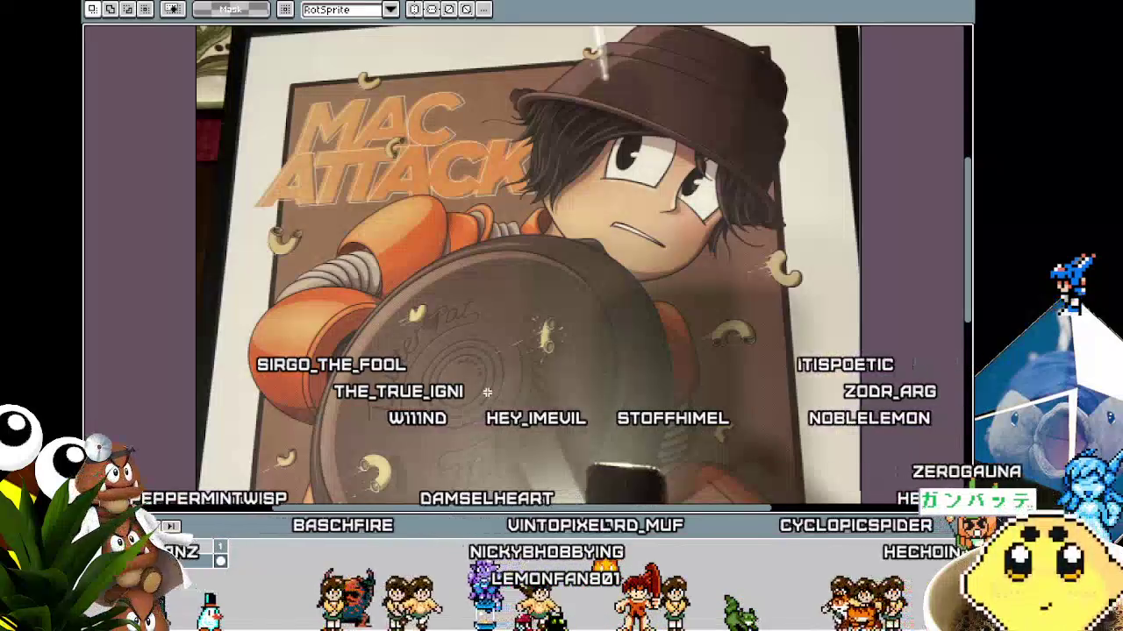
Leave full-screen view to restore the menus, tabs, palette and toolbar around the photo
{"action": "key", "text": "ctrl+f"}
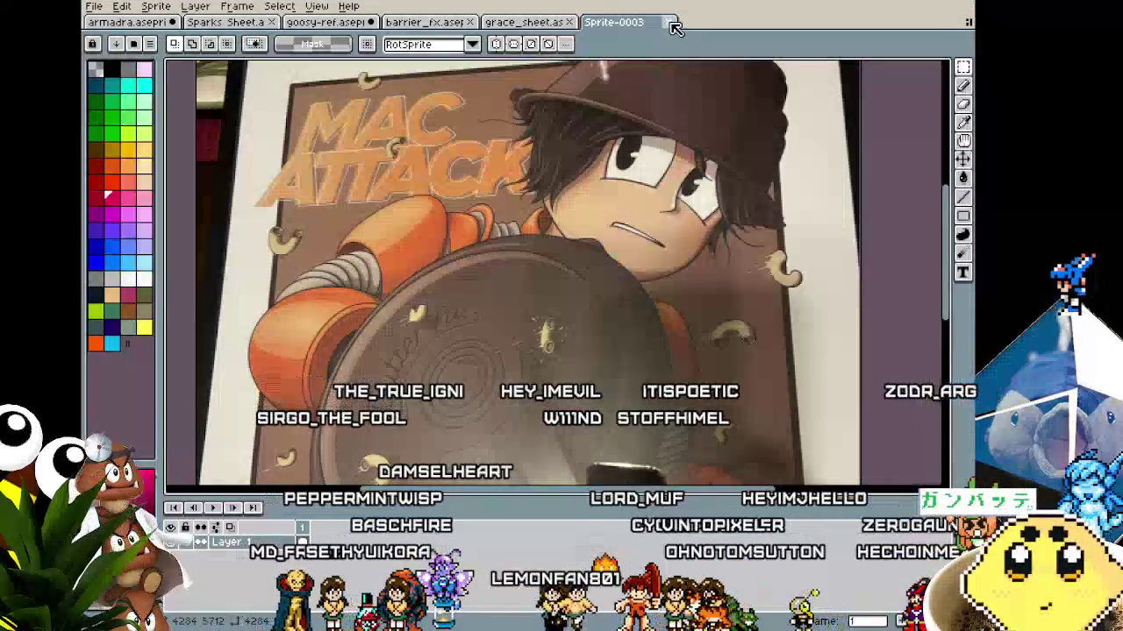
Discard Sprite-0003 without saving and pan the grace_sheet character view right
{"action": "left_click", "coordinate": [671, 23]}
{"action": "left_click", "coordinate": [594, 343]}
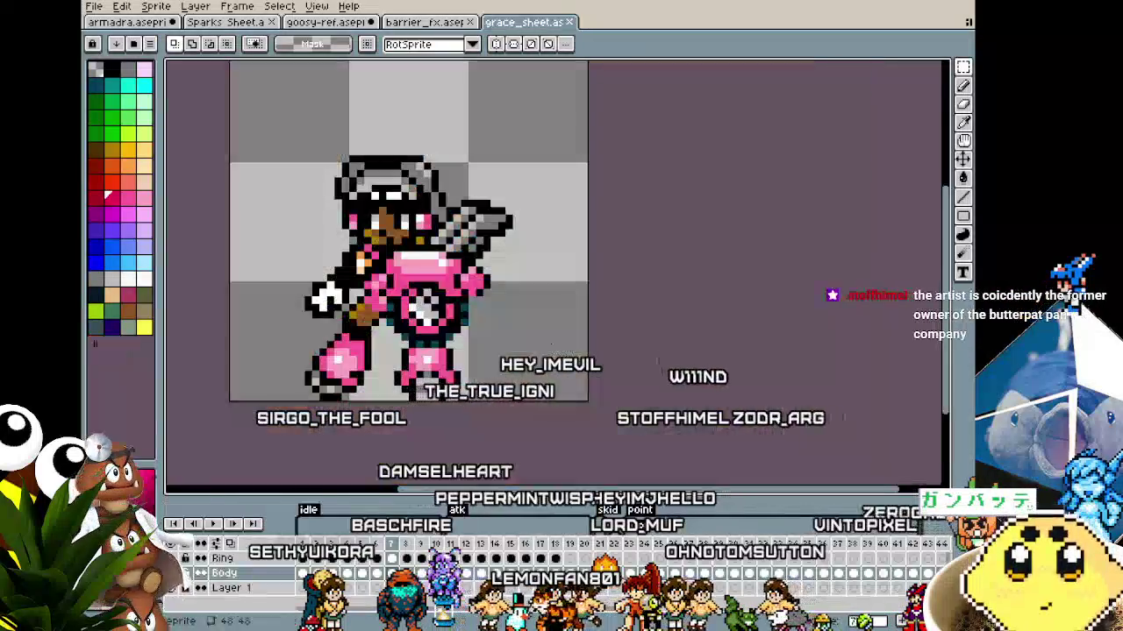
{"action": "left_click_drag", "start_coordinate": [329, 453], "coordinate": [370, 457]}
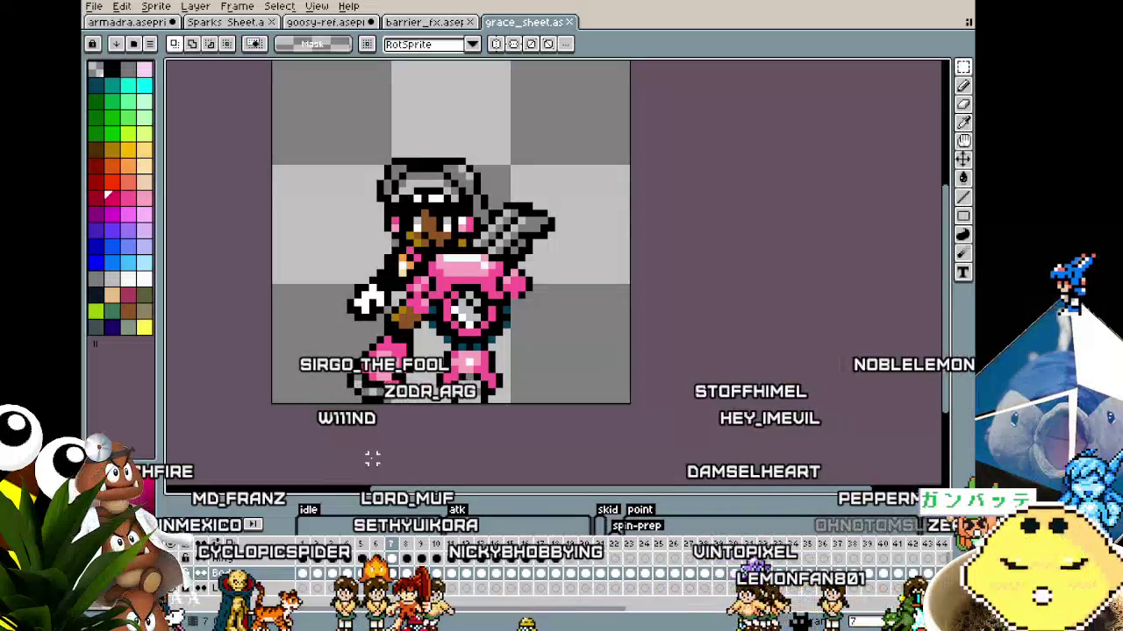
Switch to armadra.aseprite and zoom in and out on the serpent-tank sprite
{"action": "left_click", "coordinate": [154, 25]}
{"action": "scroll", "coordinate": [412, 289], "scroll_direction": "up", "scroll_amount": 1}
{"action": "scroll", "coordinate": [413, 289], "scroll_direction": "up", "scroll_amount": 1}
{"action": "scroll", "coordinate": [412, 289], "scroll_direction": "up", "scroll_amount": 1}
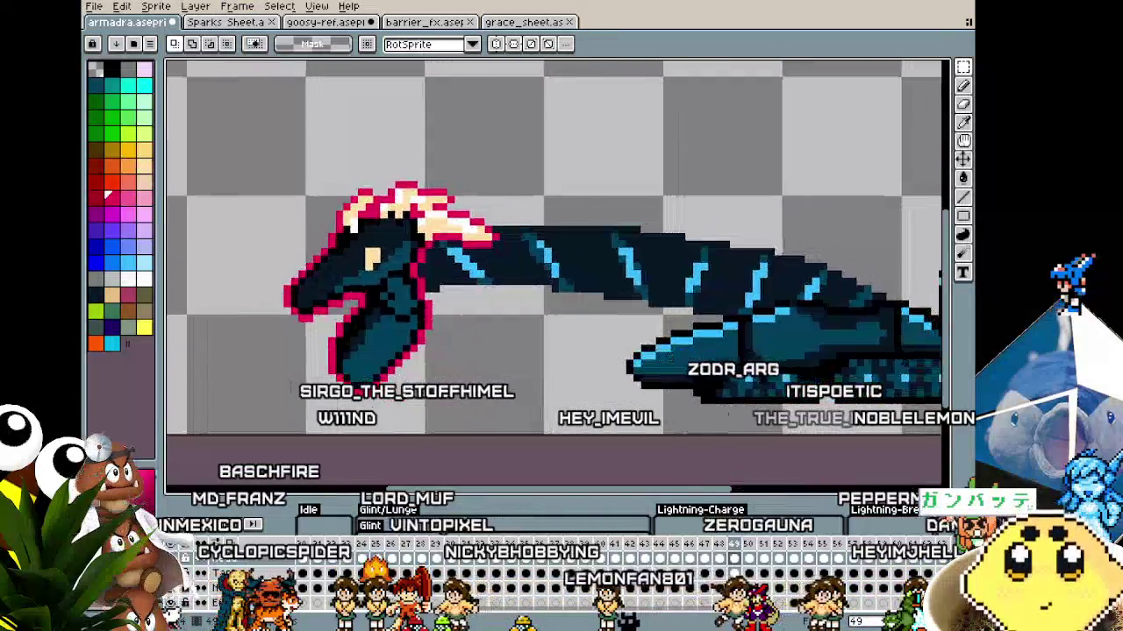
{"action": "scroll", "coordinate": [399, 417], "scroll_direction": "down", "scroll_amount": 1}
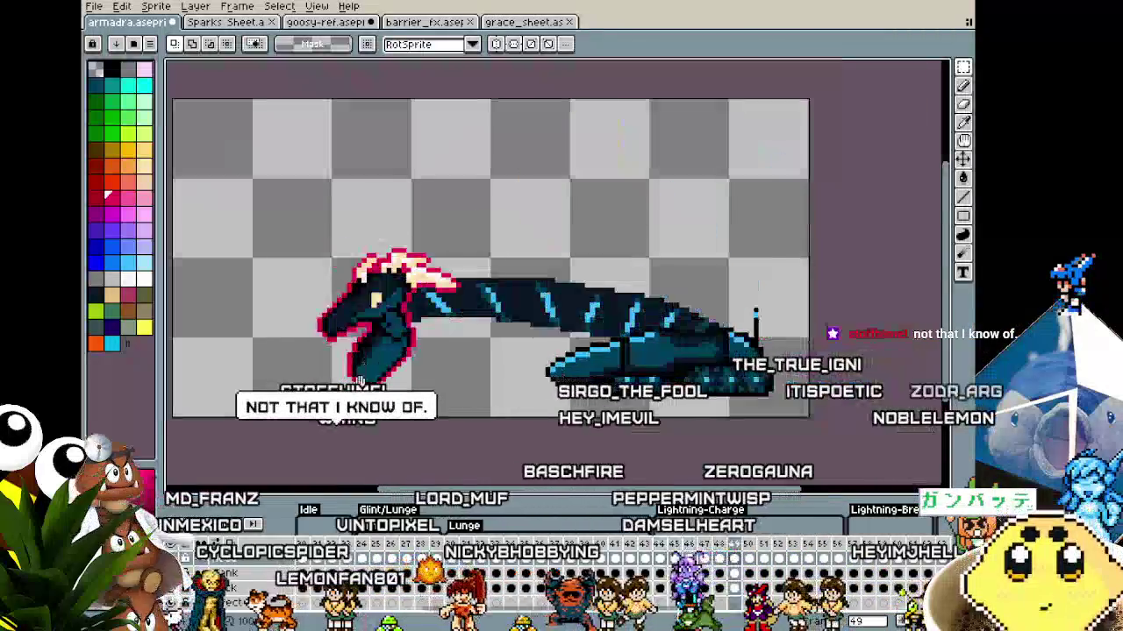
{"action": "scroll", "coordinate": [336, 434], "scroll_direction": "down", "scroll_amount": 1}
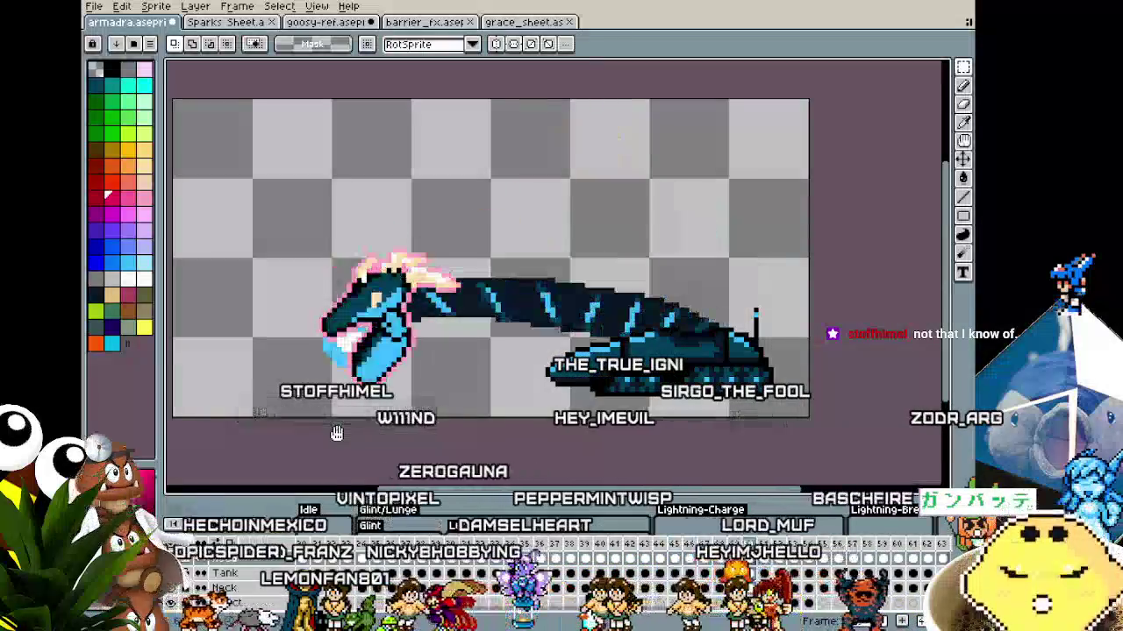
{"action": "scroll", "coordinate": [336, 433], "scroll_direction": "up", "scroll_amount": 1}
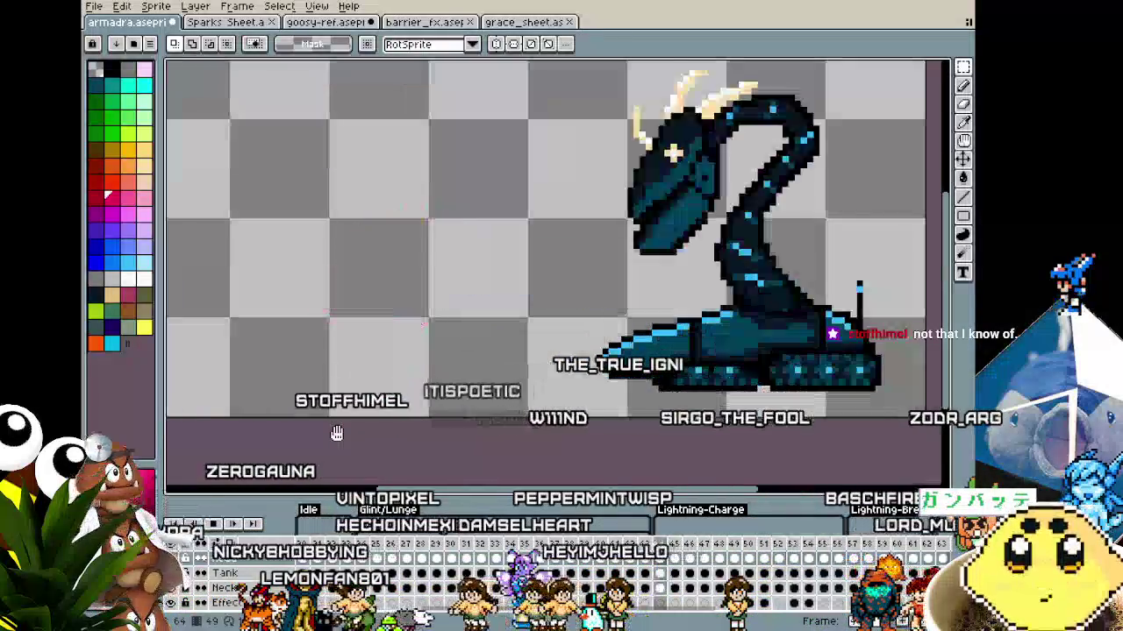
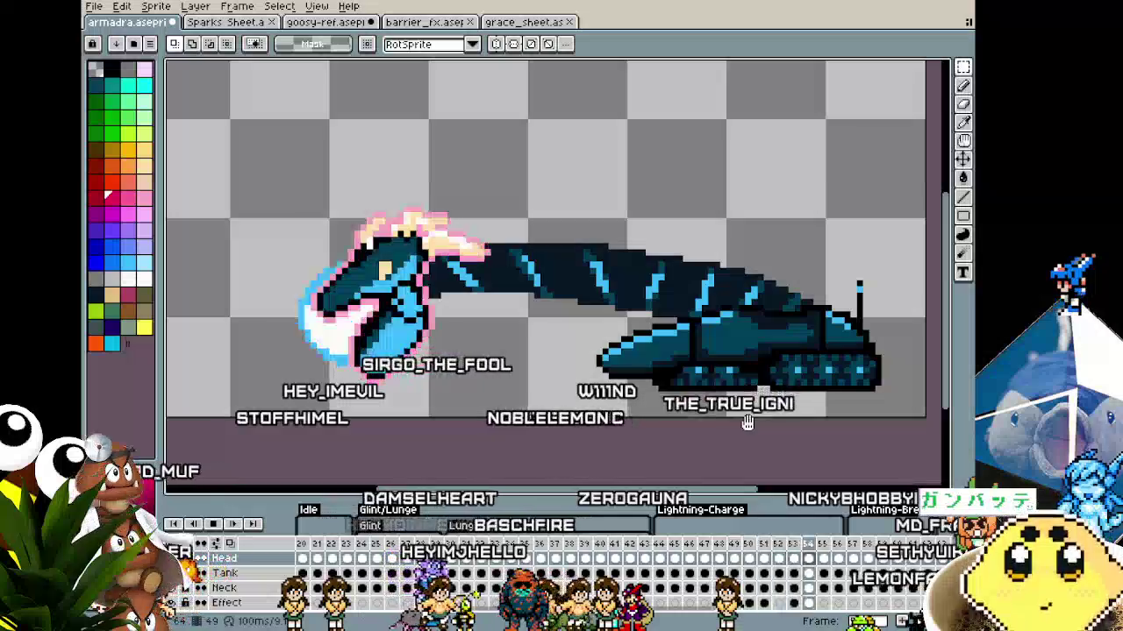
Glance at the goosy reference sprite, then return to the armadra dragon and frame it
{"action": "left_click", "coordinate": [326, 22]}
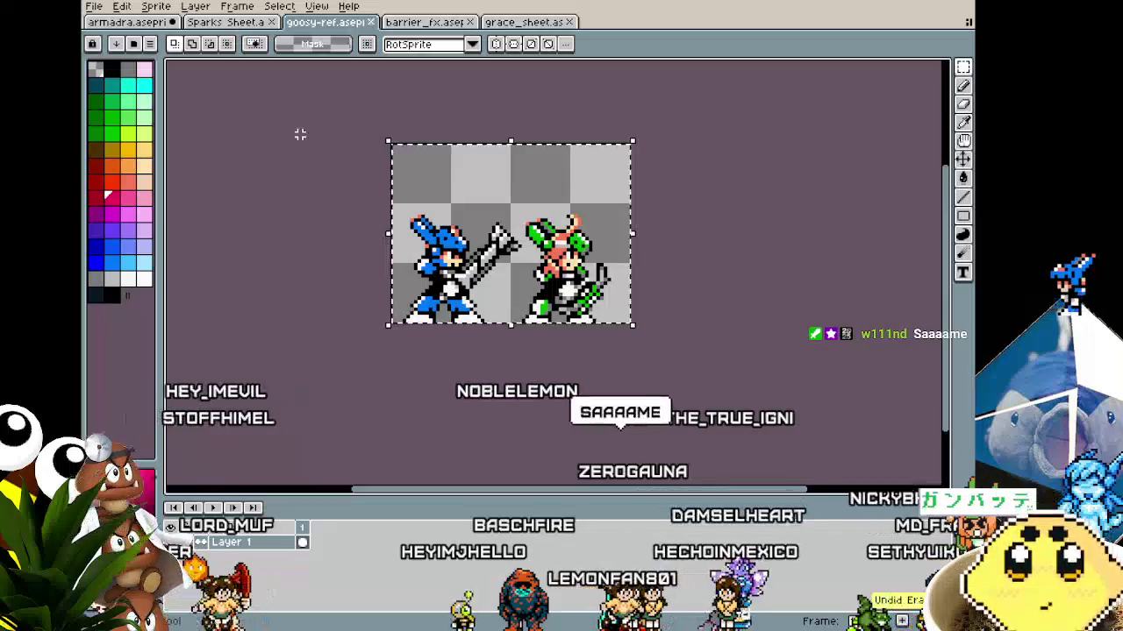
{"action": "left_click", "coordinate": [154, 7]}
{"action": "left_click", "coordinate": [153, 7]}
{"action": "left_click", "coordinate": [127, 22]}
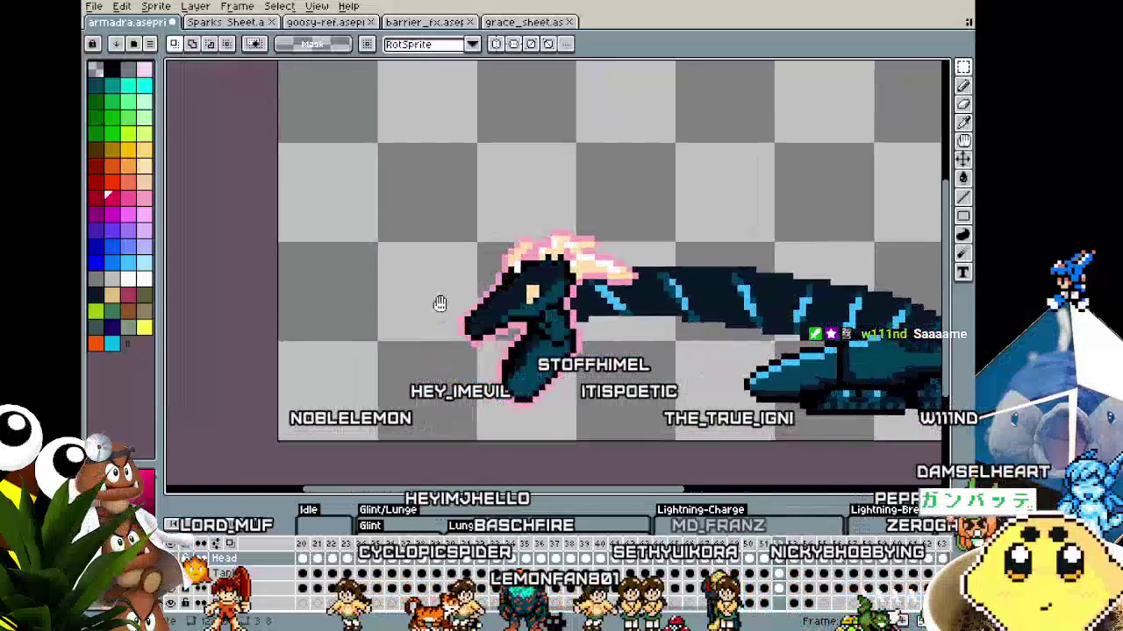
{"action": "mouse_move", "coordinate": [292, 320]}
{"action": "left_mouse_down"}
{"action": "mouse_move", "coordinate": [330, 363]}
{"action": "mouse_move", "coordinate": [386, 288]}
{"action": "left_mouse_up"}
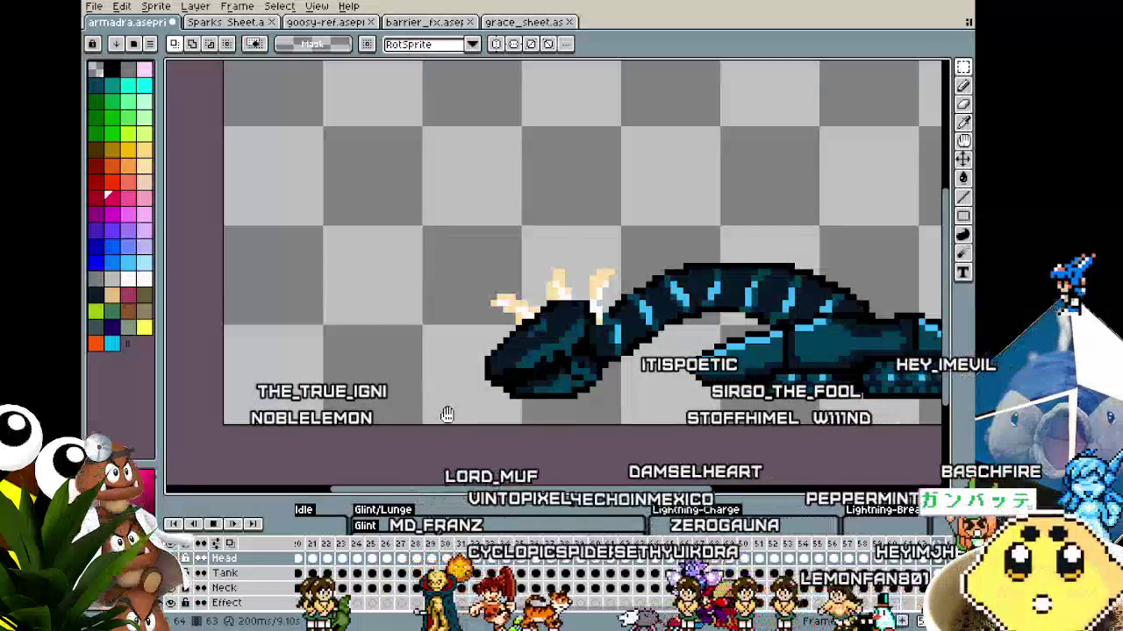
{"action": "scroll", "coordinate": [447, 414], "scroll_direction": "down", "scroll_amount": 2}
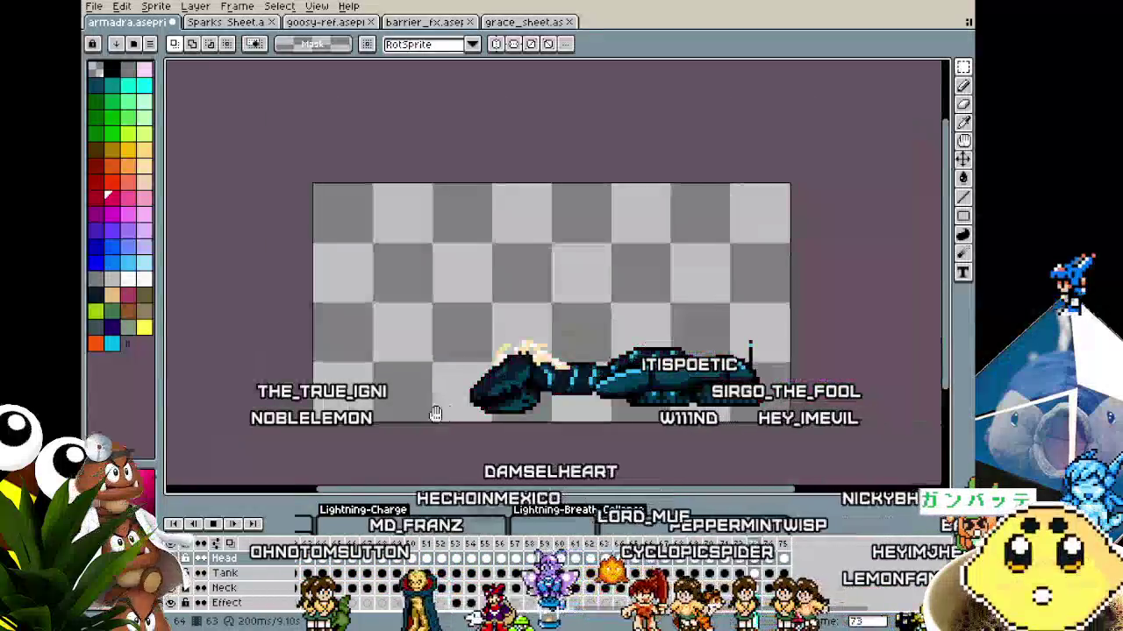
{"action": "left_click_drag", "start_coordinate": [448, 414], "coordinate": [316, 397]}
{"action": "scroll", "coordinate": [316, 396], "scroll_direction": "up", "scroll_amount": 1}
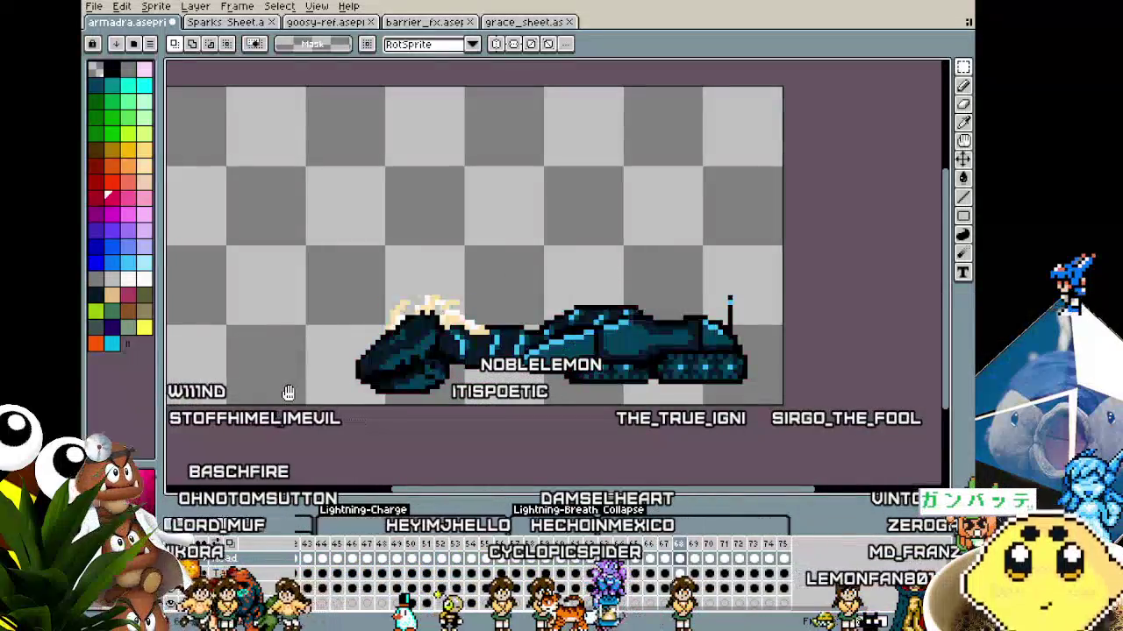
{"action": "left_click_drag", "start_coordinate": [332, 364], "coordinate": [375, 364]}
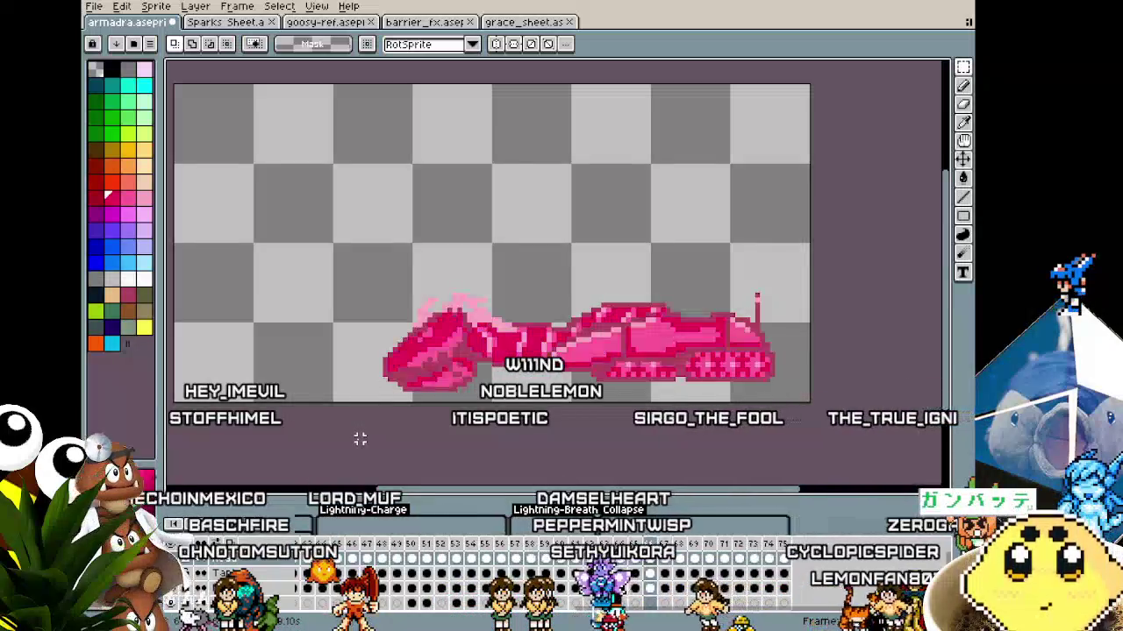
{"action": "left_click_drag", "start_coordinate": [359, 439], "coordinate": [307, 445]}
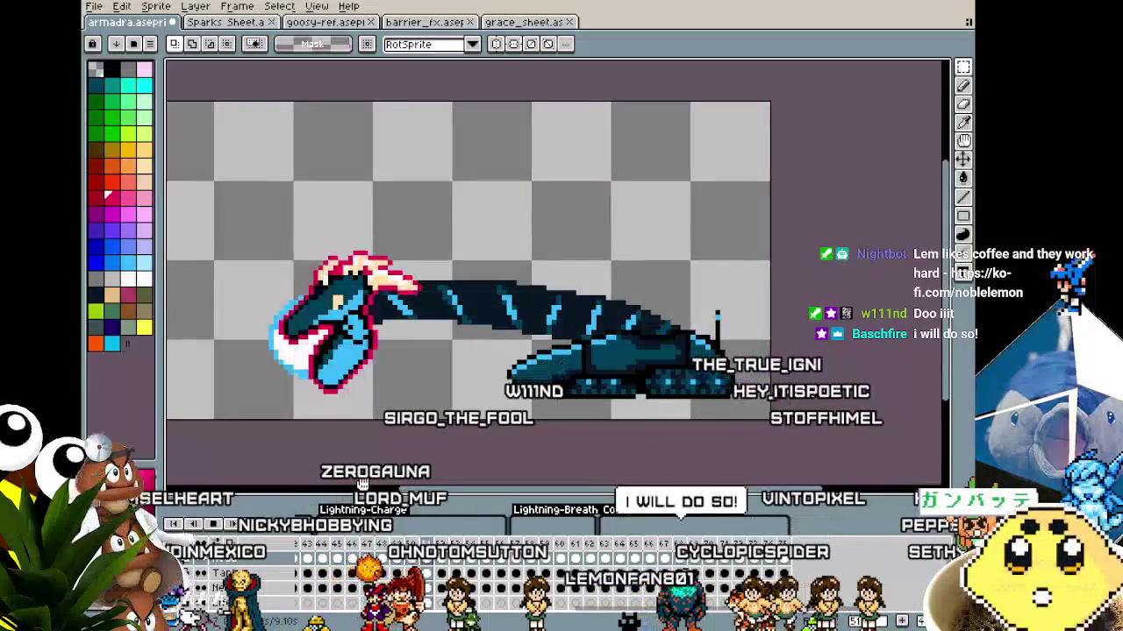
{"action": "left_click_drag", "start_coordinate": [346, 460], "coordinate": [379, 464]}
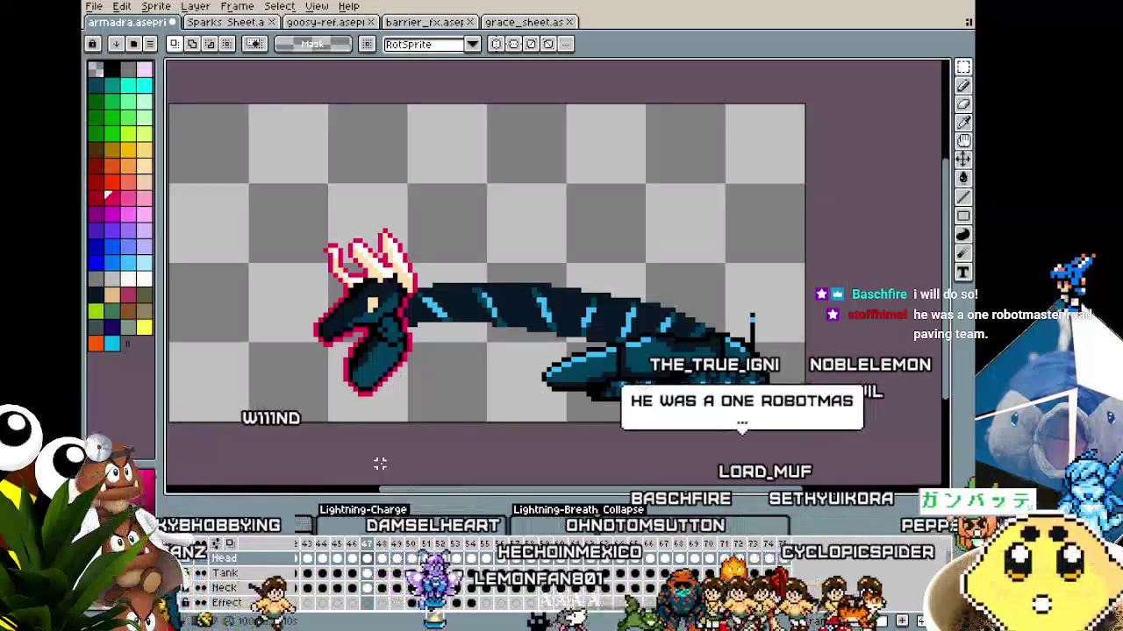
Zoom around the dragon and jump back to an earlier animation frame
{"action": "scroll", "coordinate": [390, 438], "scroll_direction": "down", "scroll_amount": 2}
{"action": "scroll", "coordinate": [389, 436], "scroll_direction": "up", "scroll_amount": 1}
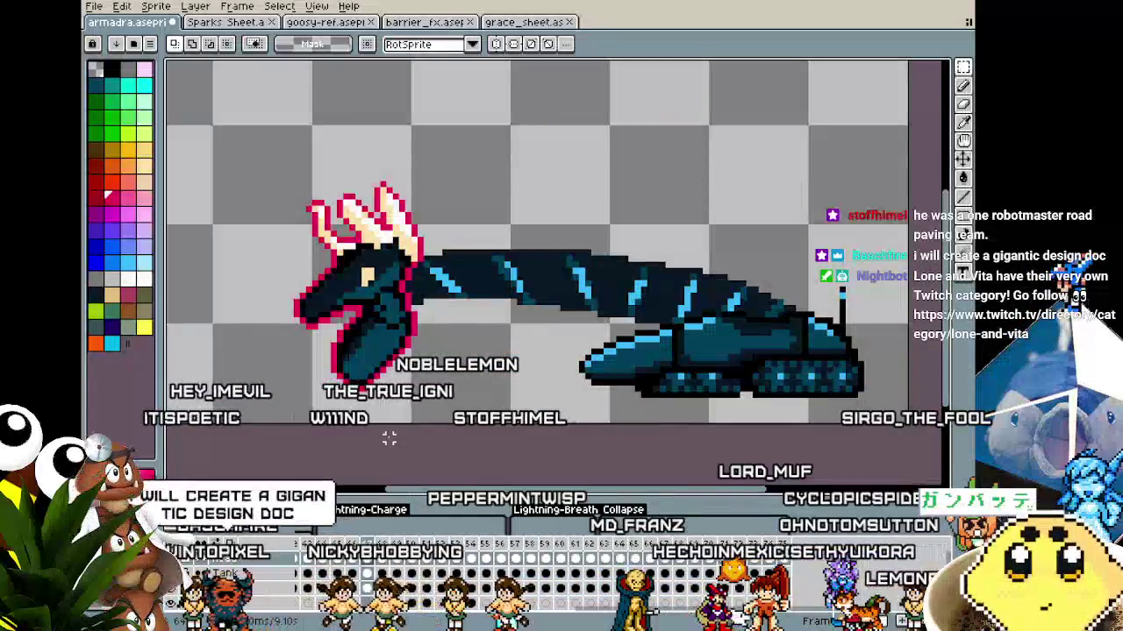
{"action": "scroll", "coordinate": [389, 437], "scroll_direction": "down", "scroll_amount": 3}
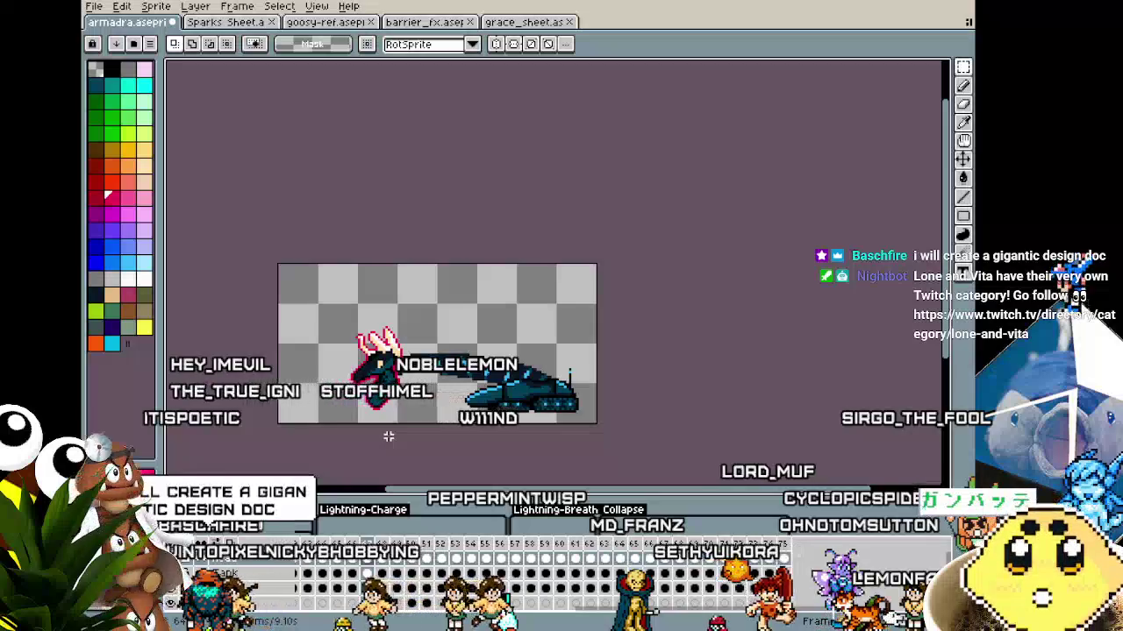
{"action": "scroll", "coordinate": [389, 436], "scroll_direction": "up", "scroll_amount": 1}
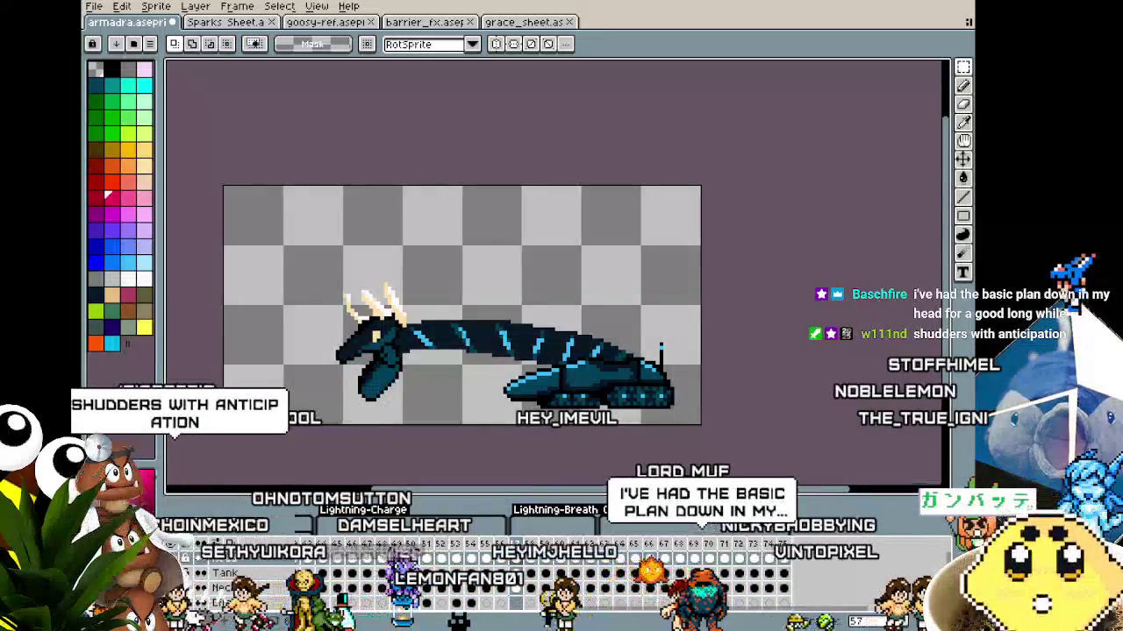
{"action": "scroll", "coordinate": [485, 304], "scroll_direction": "up", "scroll_amount": 2}
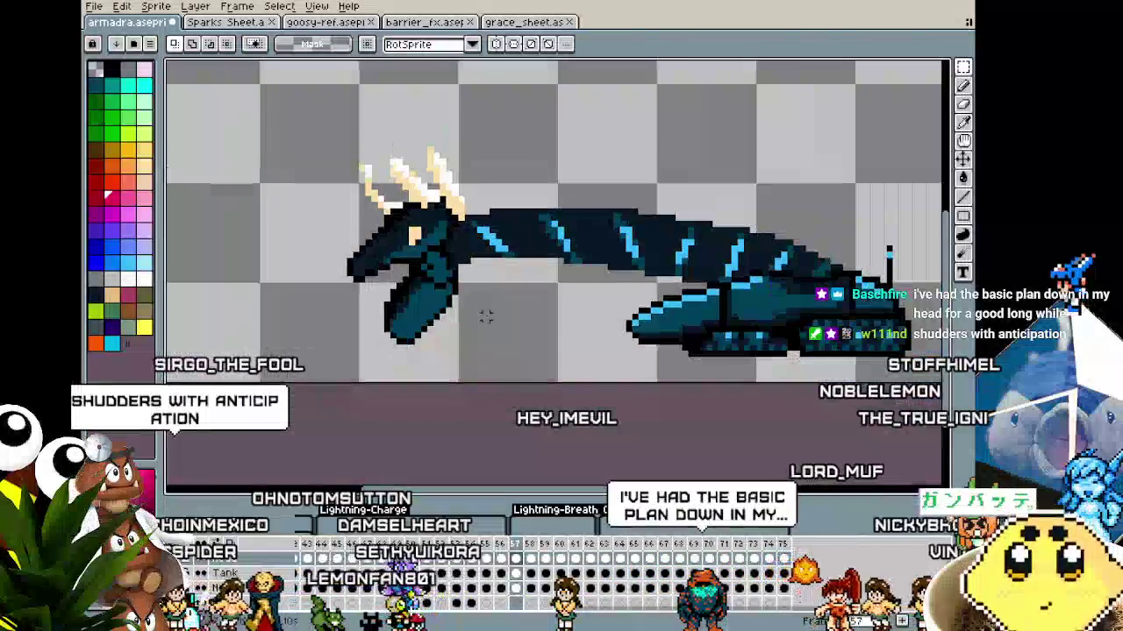
{"action": "key", "text": "Home"}
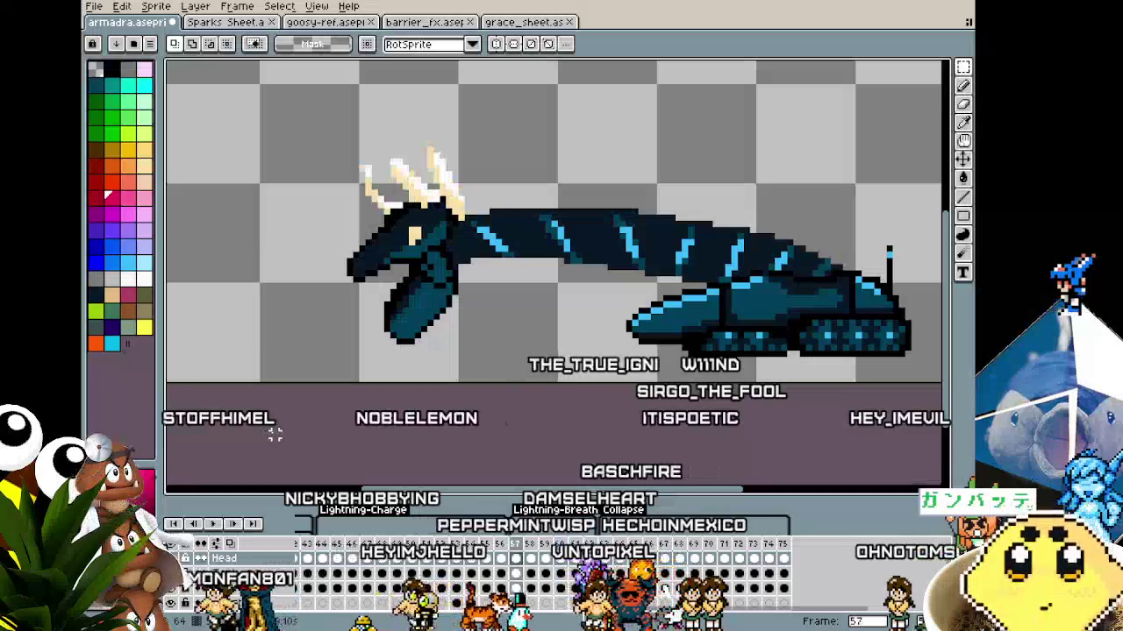
{"action": "scroll", "coordinate": [446, 468], "scroll_direction": "down", "scroll_amount": 1}
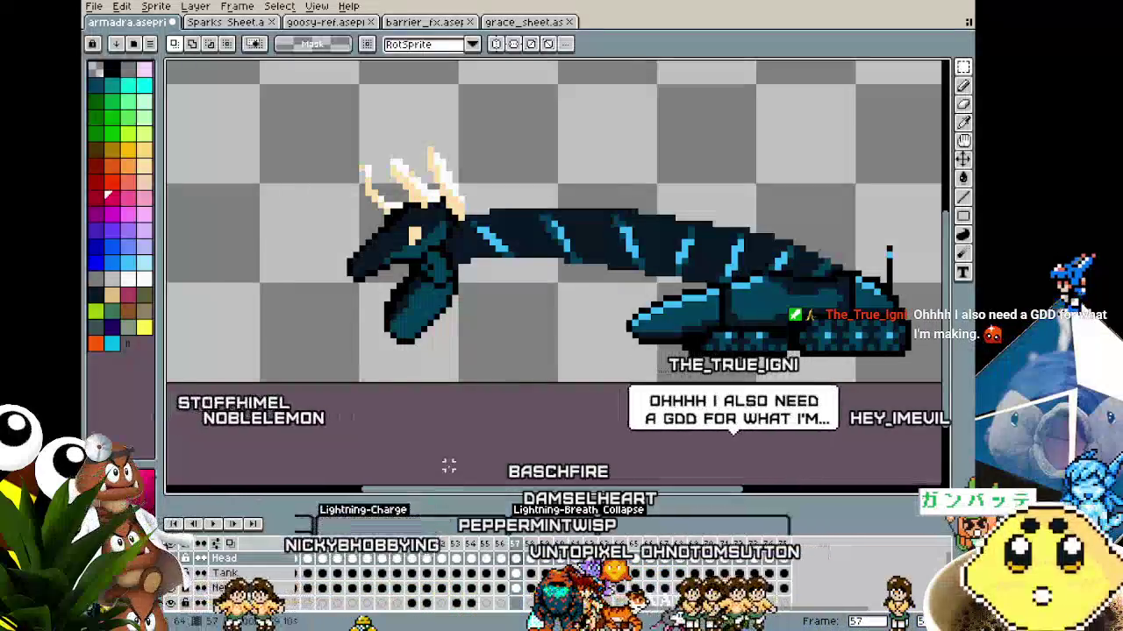
{"action": "scroll", "coordinate": [413, 384], "scroll_direction": "down", "scroll_amount": 1}
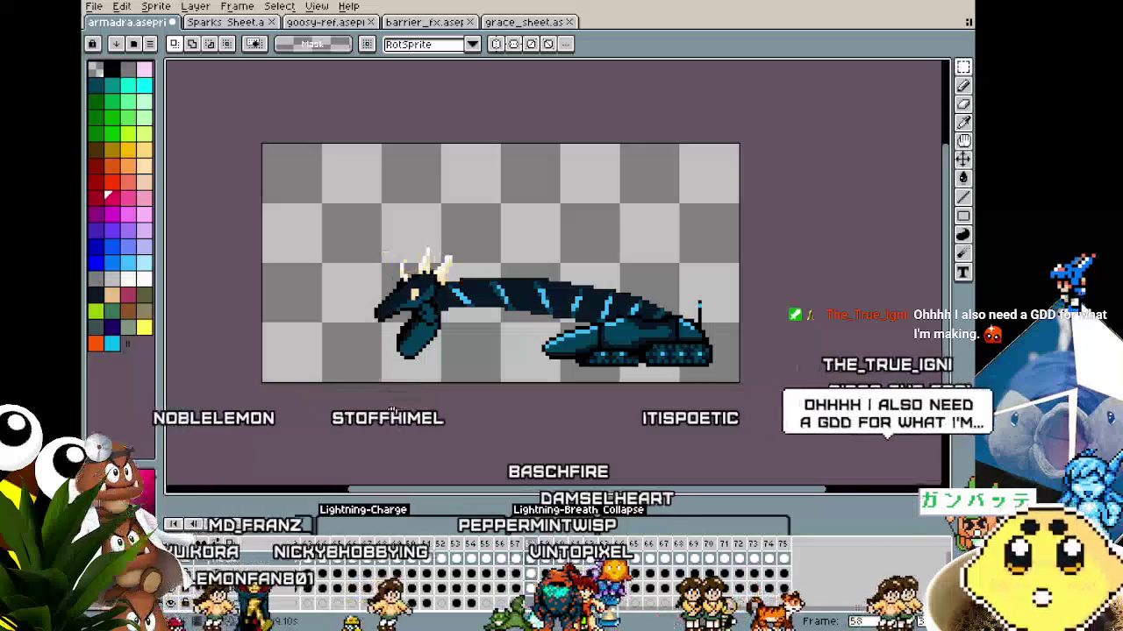
{"action": "scroll", "coordinate": [474, 433], "scroll_direction": "up", "scroll_amount": 1}
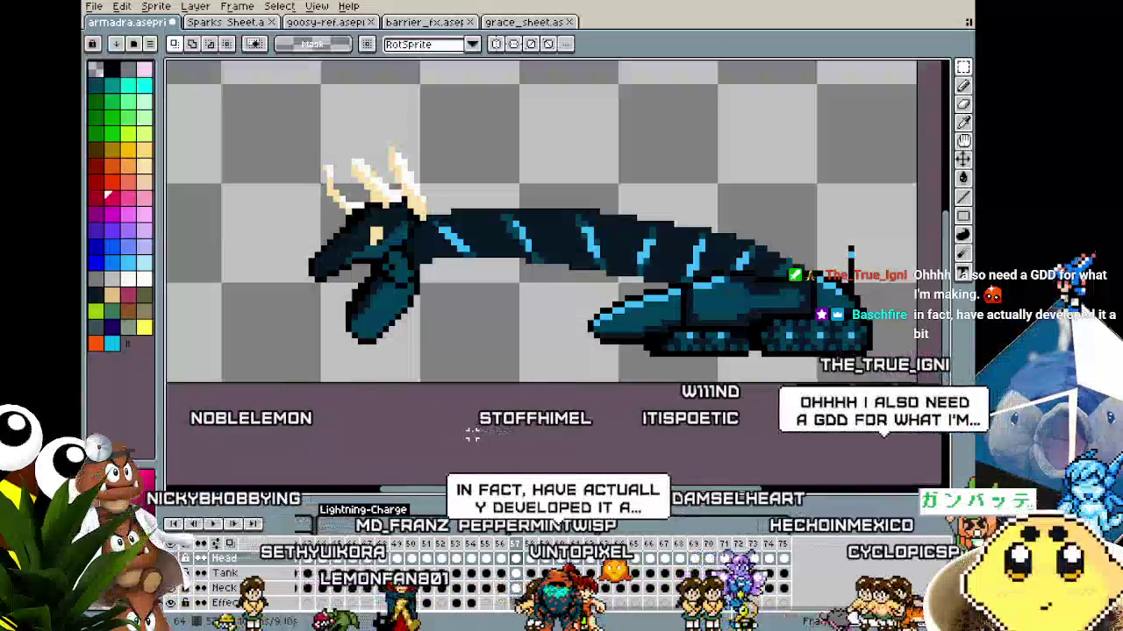
{"action": "scroll", "coordinate": [496, 441], "scroll_direction": "up", "scroll_amount": 1}
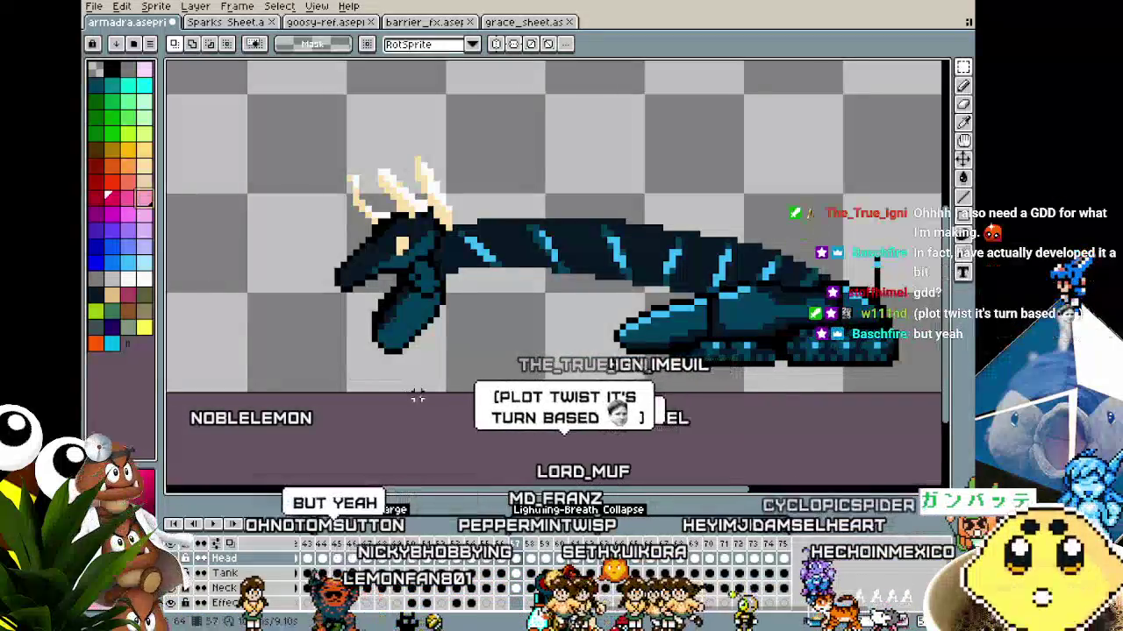
{"action": "scroll", "coordinate": [417, 397], "scroll_direction": "right", "scroll_amount": 1}
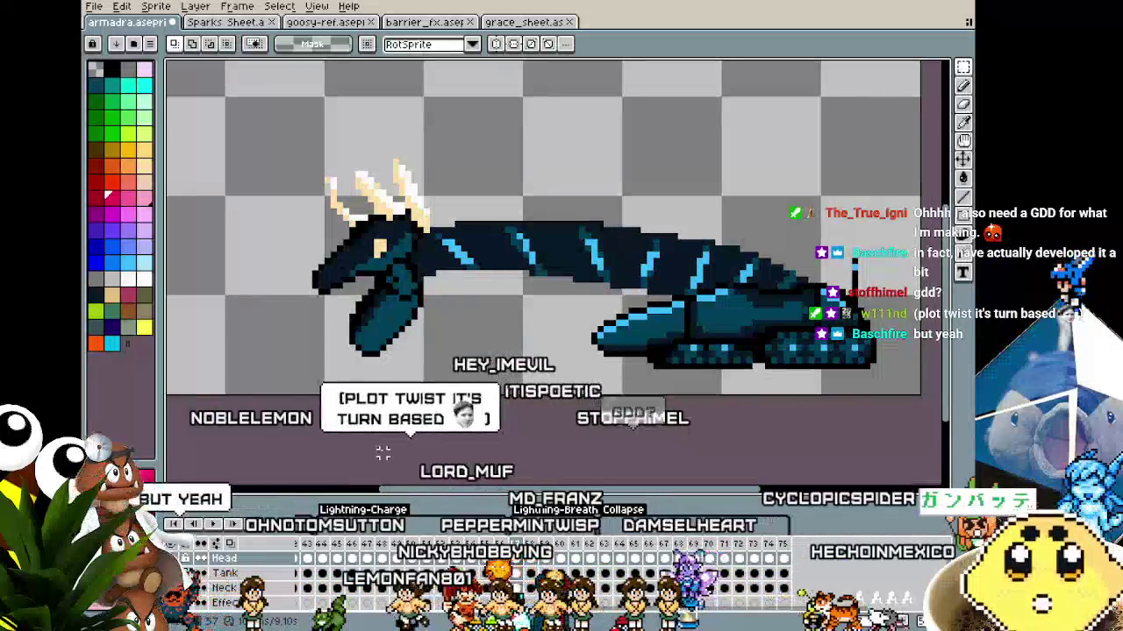
Trial pink outlines on the head and whole sprite, undo both, and keep the head-only outline
{"action": "key", "text": "shift+o"}
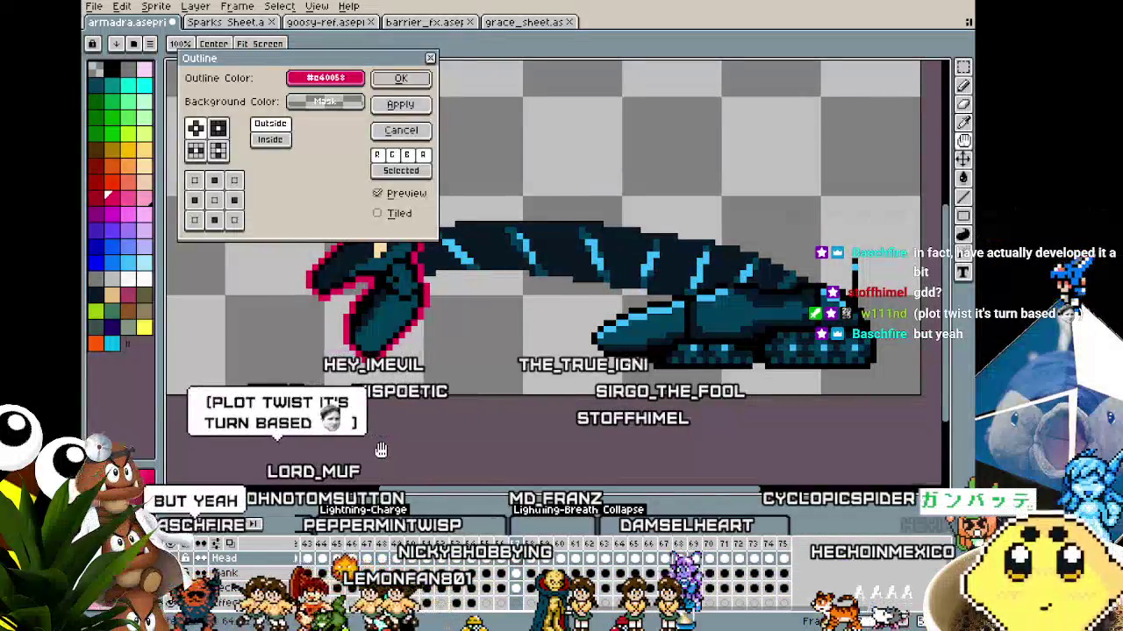
{"action": "key", "text": "Return"}
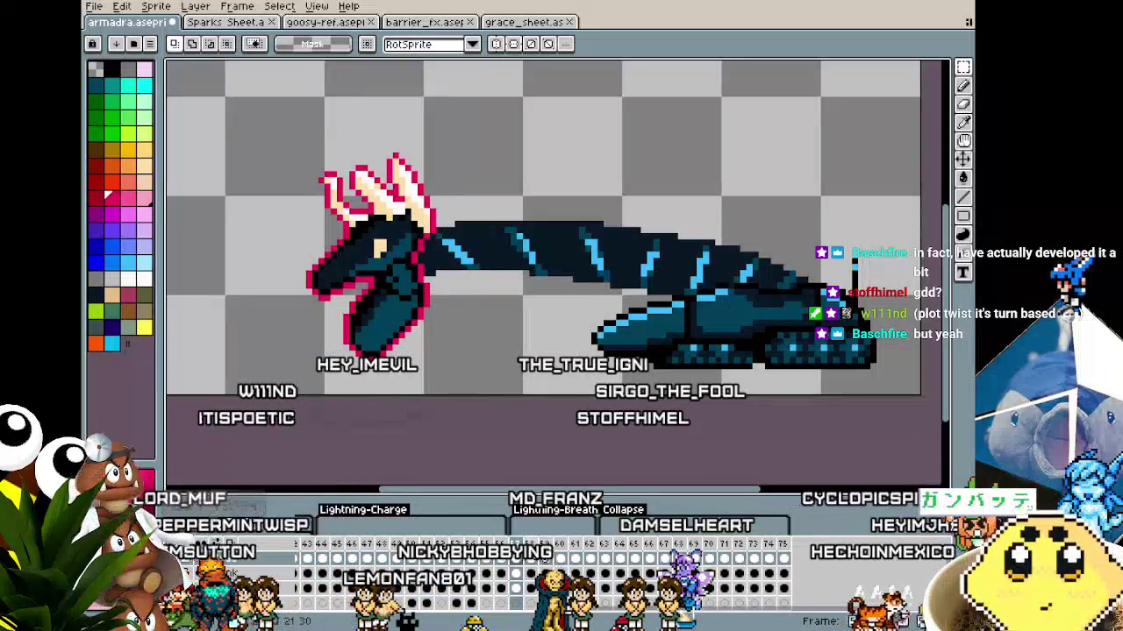
{"action": "key", "text": "ctrl+z"}
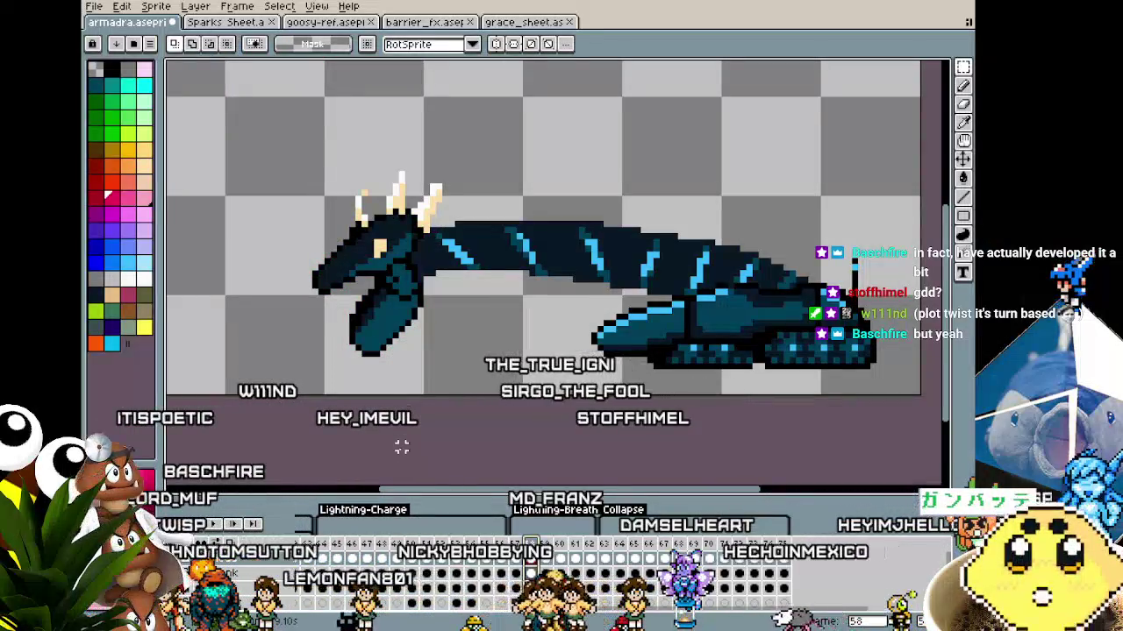
{"action": "key", "text": "shift+o"}
{"action": "key", "text": "Return"}
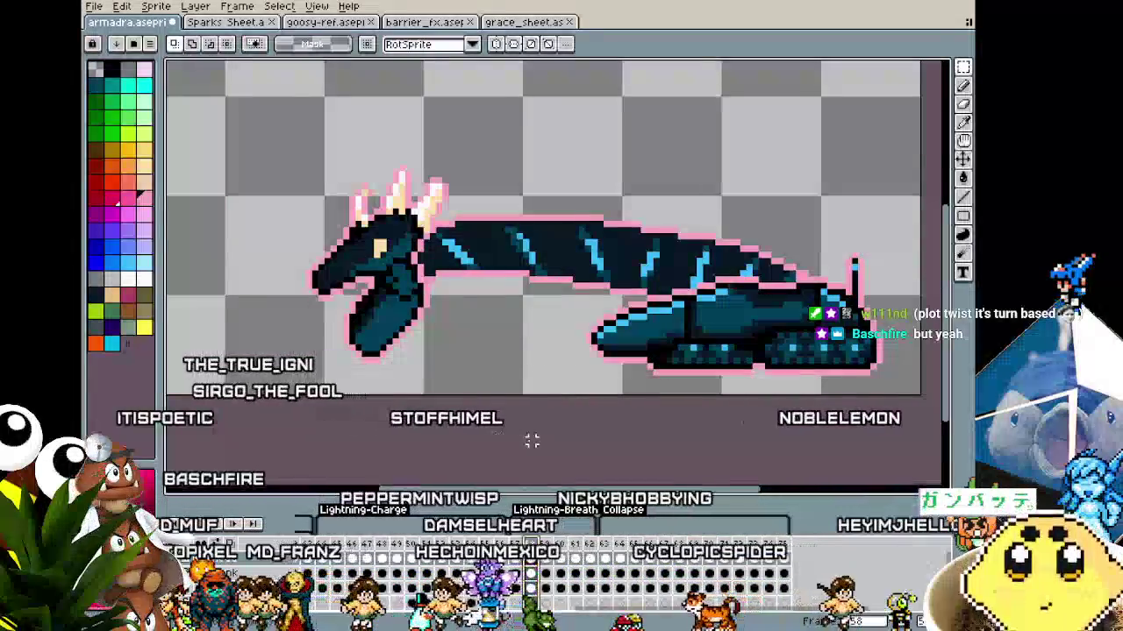
{"action": "key", "text": "ctrl+z"}
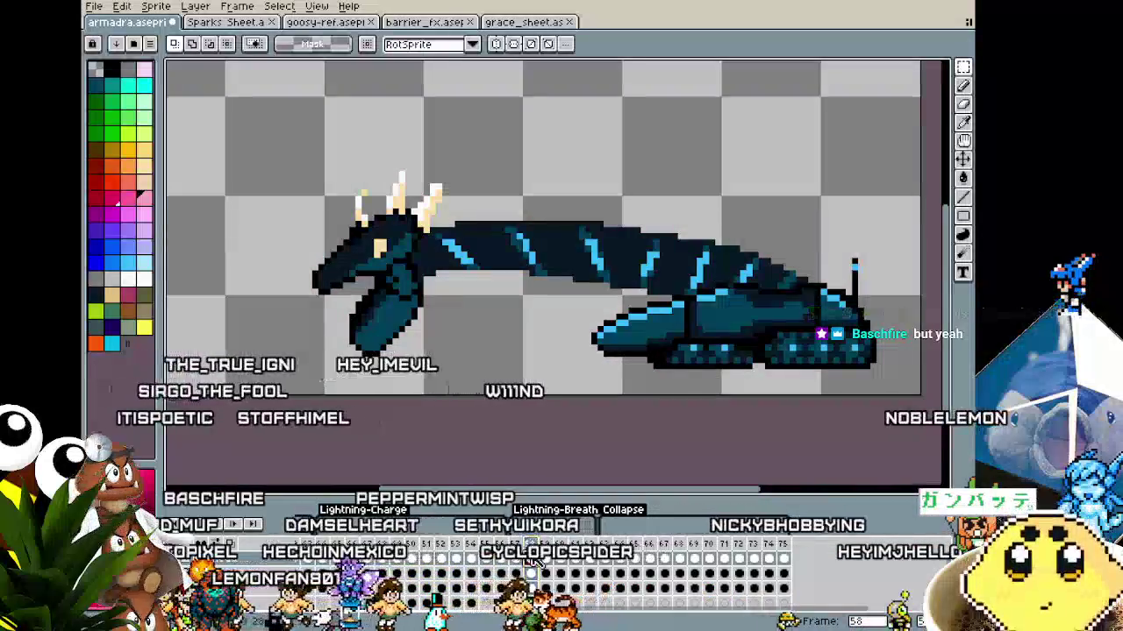
{"action": "key", "text": "shift+o"}
{"action": "key", "text": "Return"}
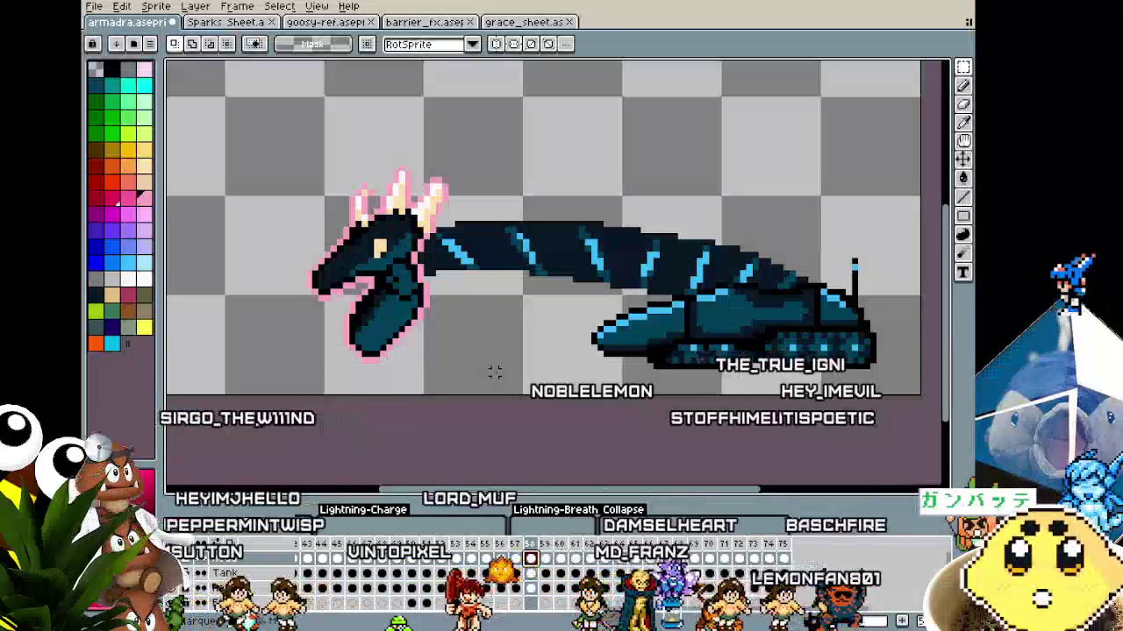
Check the Head layer properties and the open-file list without changes, then click in the timeline
{"action": "key", "text": "shift+p"}
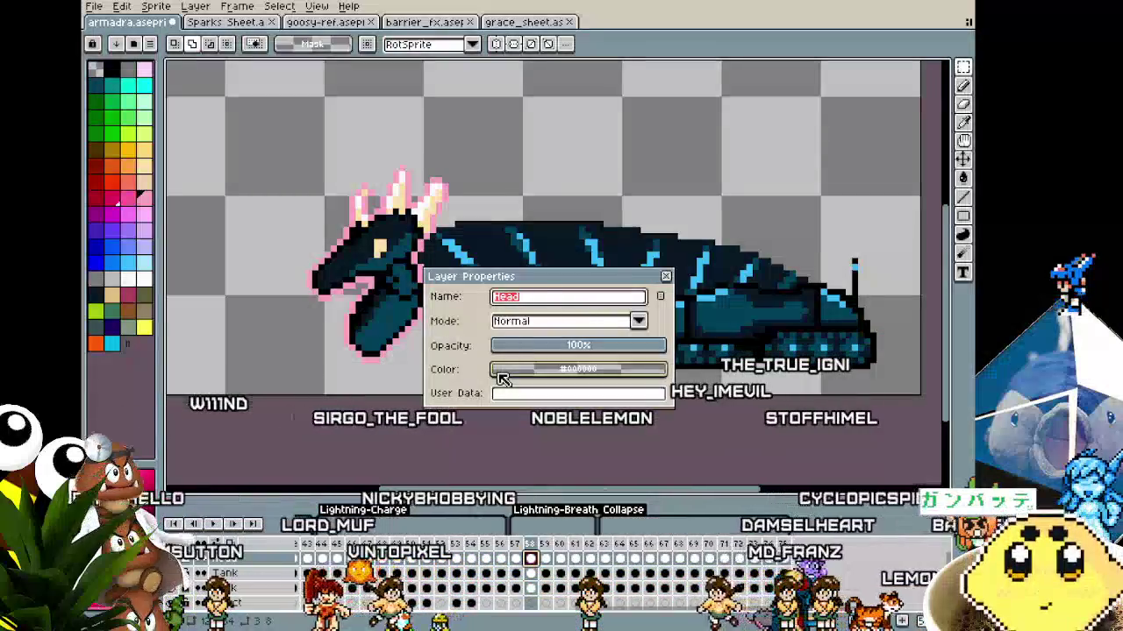
{"action": "left_click", "coordinate": [666, 278]}
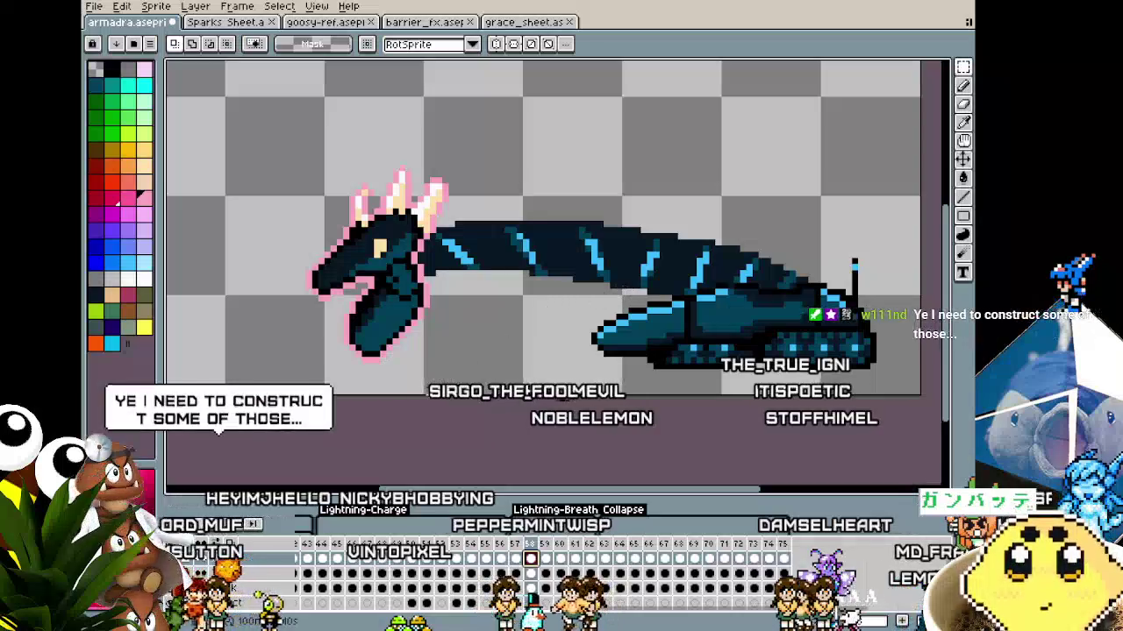
{"action": "key", "text": "ctrl+o"}
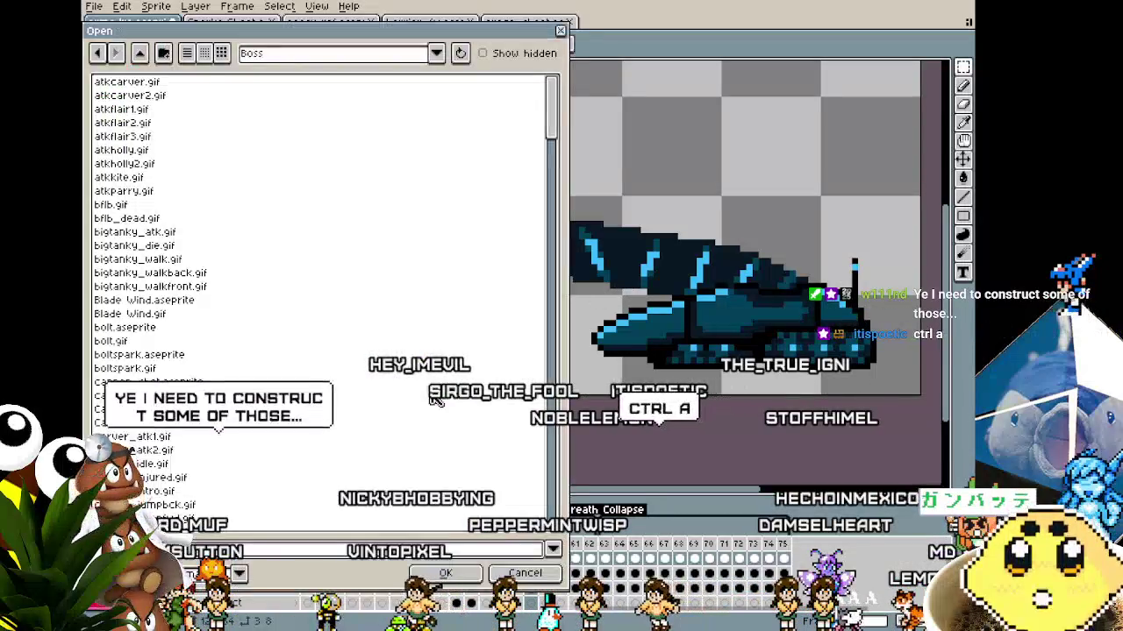
{"action": "left_click", "coordinate": [522, 574]}
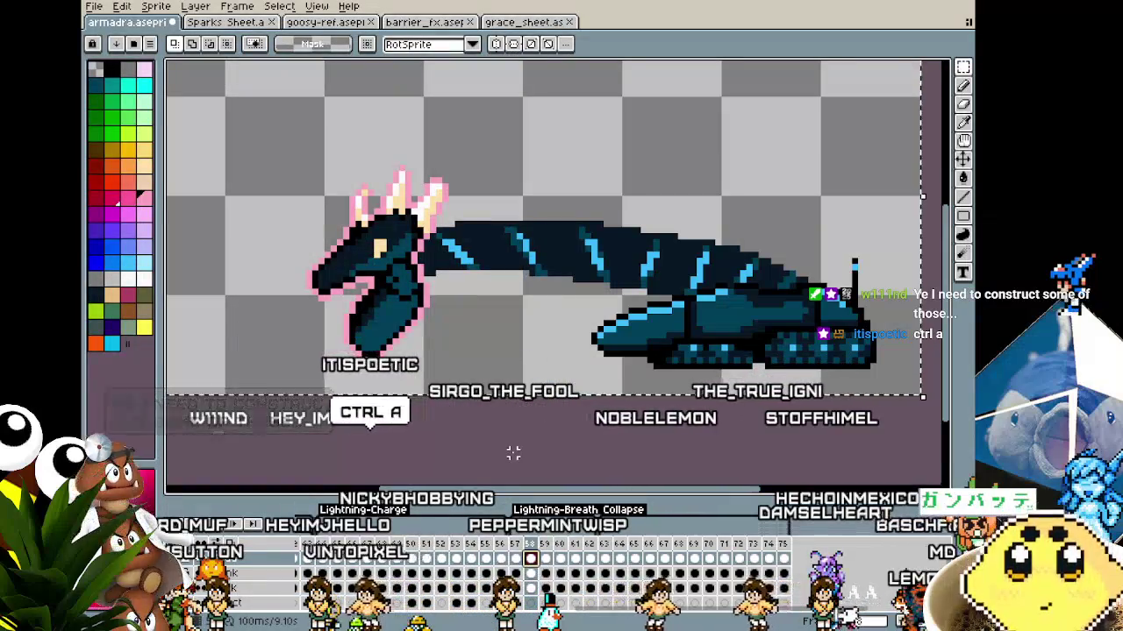
{"action": "scroll", "coordinate": [513, 453], "scroll_direction": "down", "scroll_amount": 2}
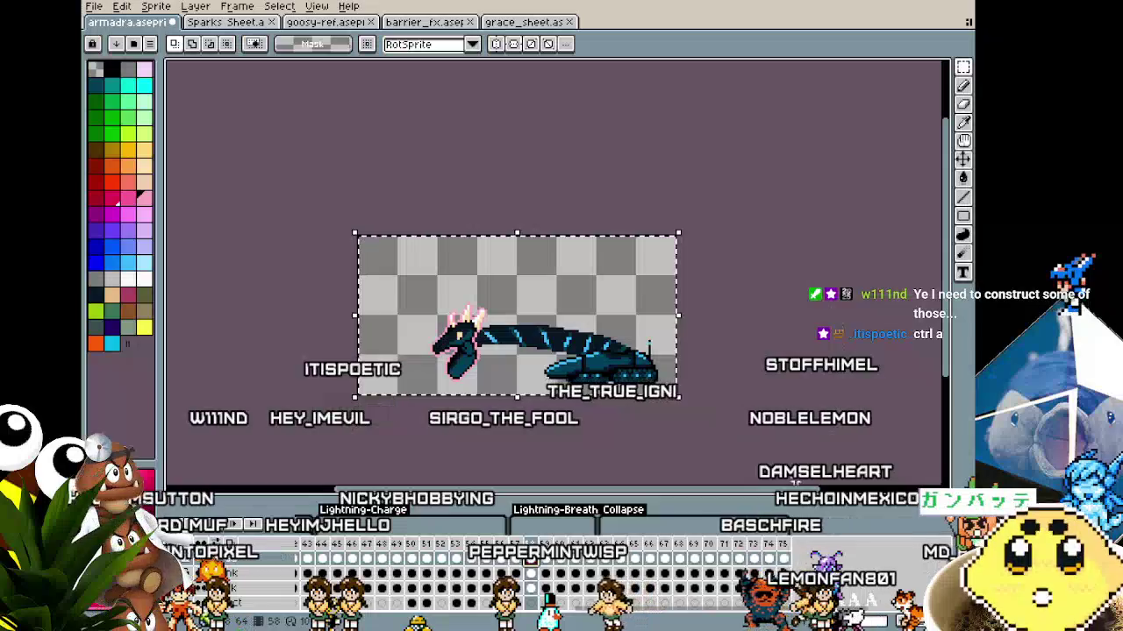
{"action": "scroll", "coordinate": [497, 435], "scroll_direction": "up", "scroll_amount": 2}
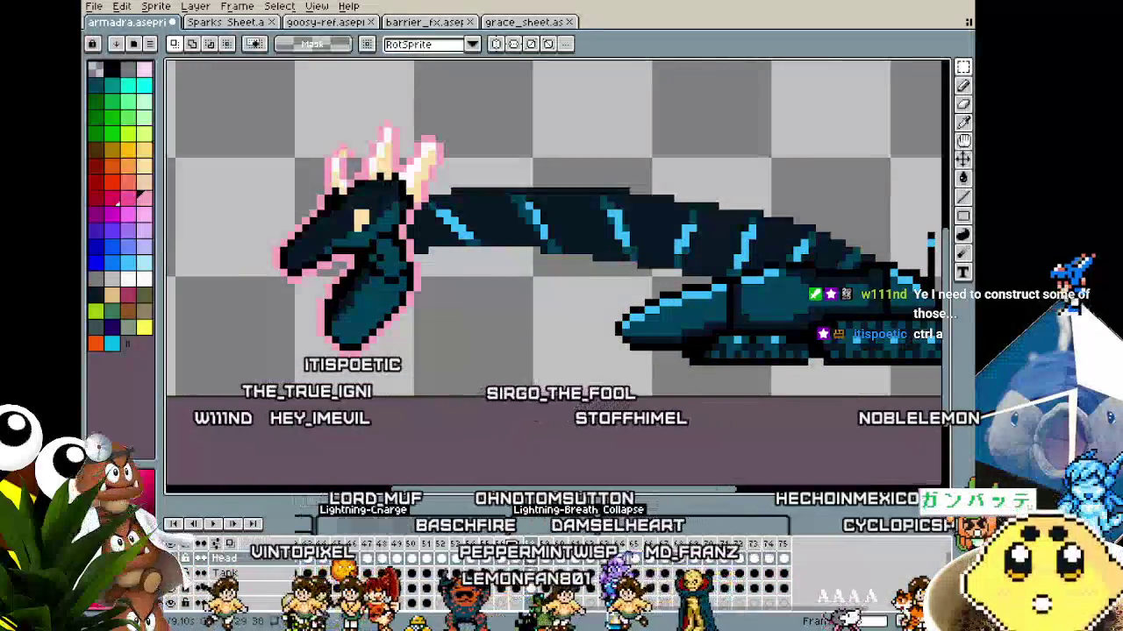
{"action": "scroll", "coordinate": [516, 402], "scroll_direction": "down", "scroll_amount": 1}
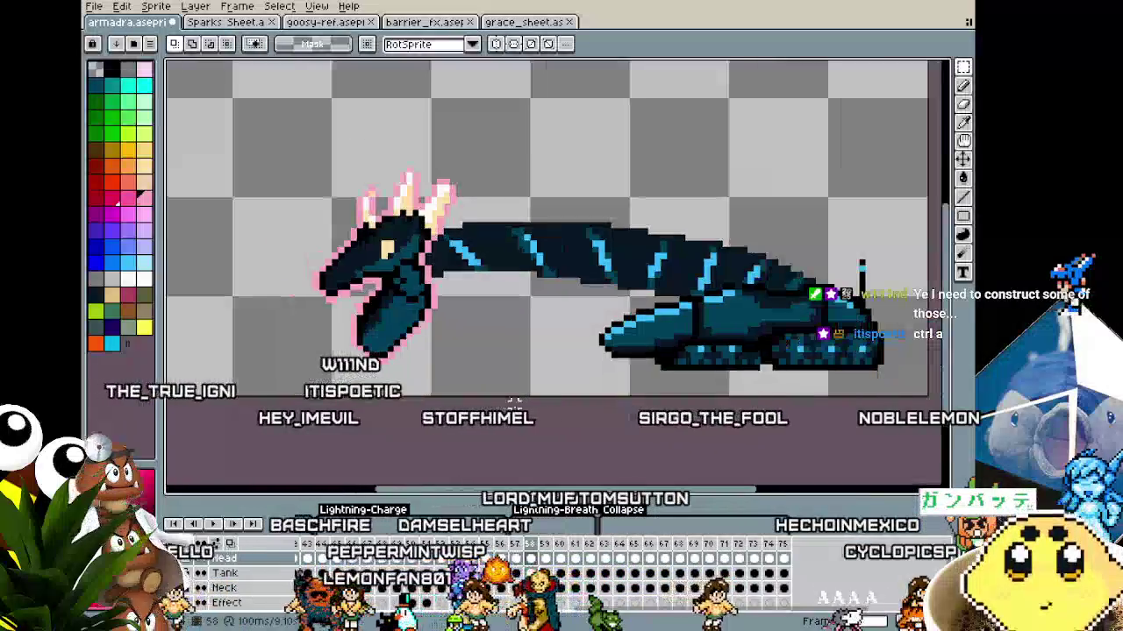
{"action": "left_click", "coordinate": [517, 558]}
{"action": "left_click", "coordinate": [531, 566]}
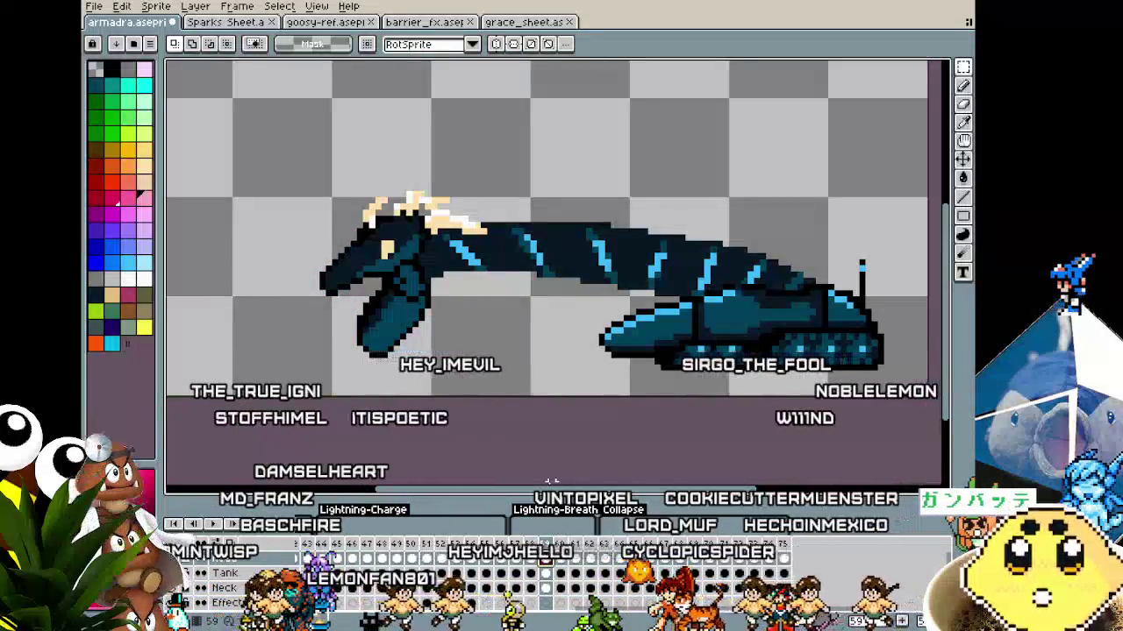
Apply the pink head outline on the first two frames, stepping forward with the arrow keys
{"action": "key", "text": "shift+o"}
{"action": "key", "text": "Return"}
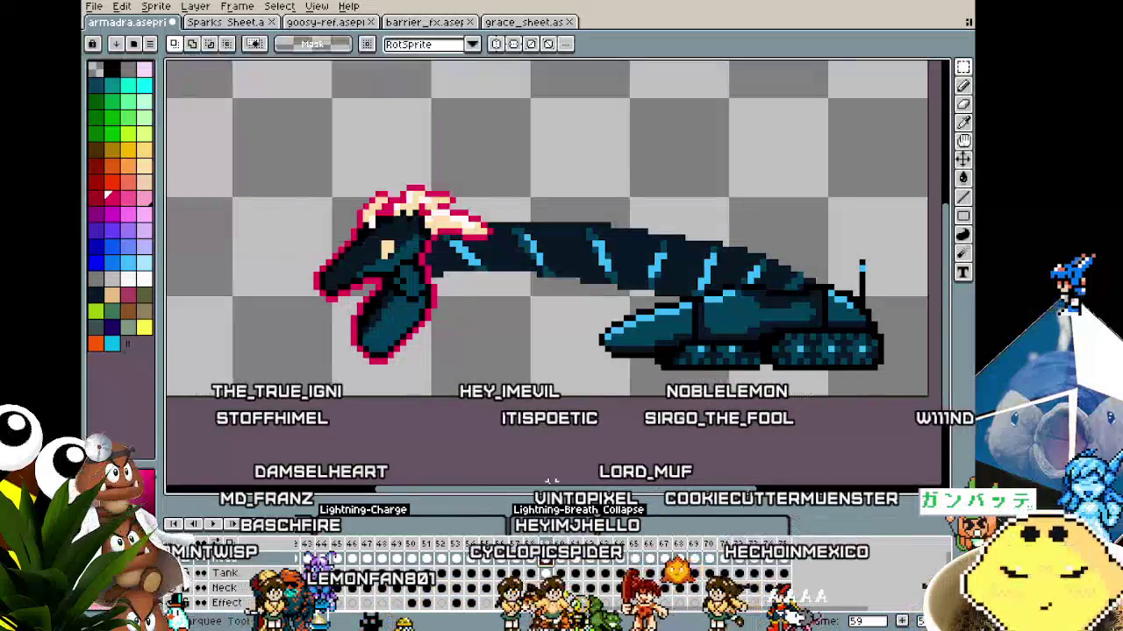
{"action": "key", "text": "Right"}
{"action": "key", "text": "shift+o"}
{"action": "key", "text": "Return"}
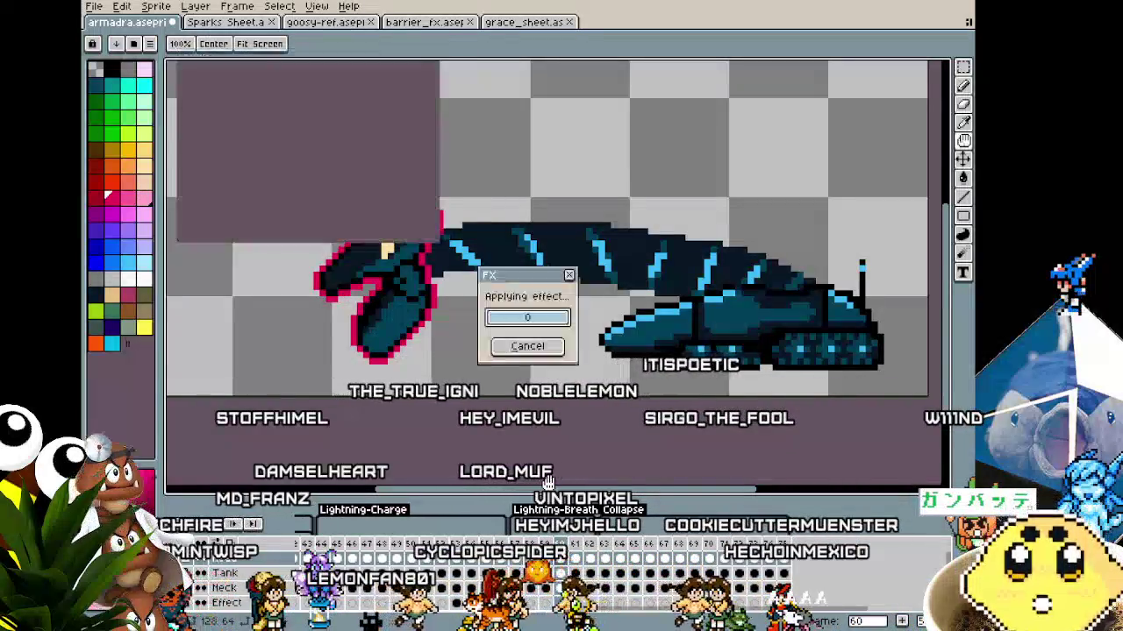
{"action": "key", "text": "Return"}
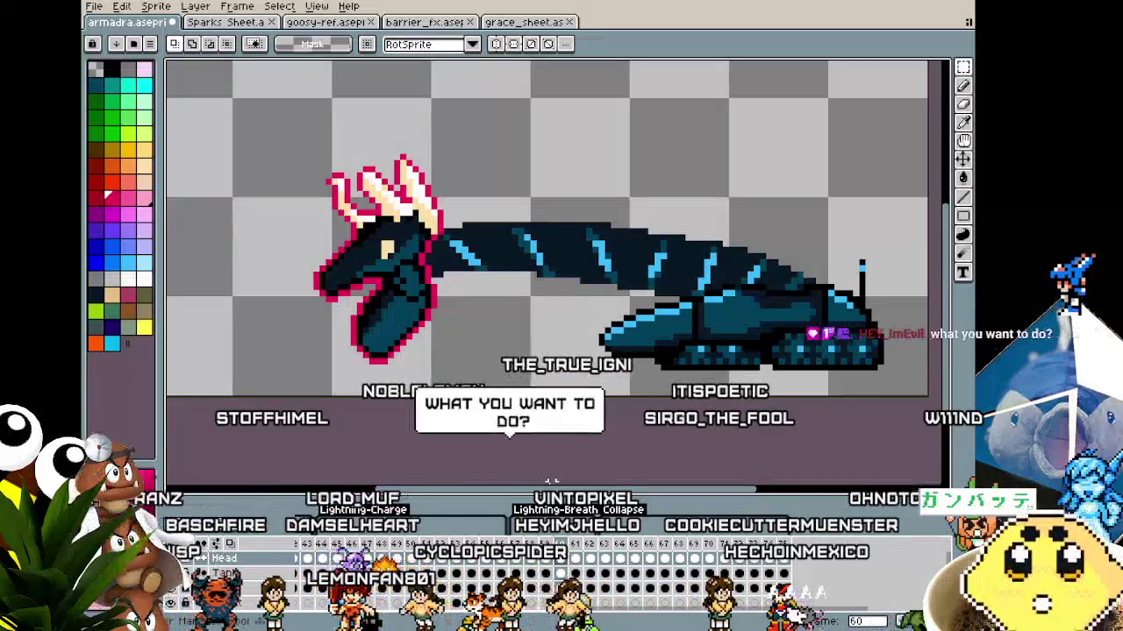
{"action": "key", "text": "Right"}
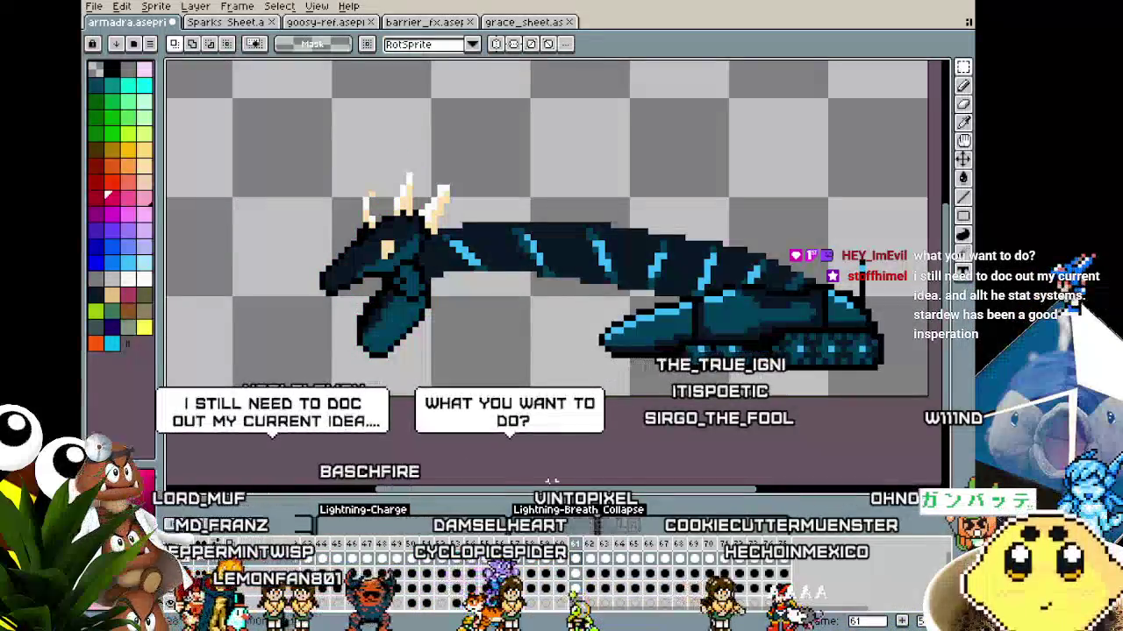
Outline the head on the next two frames and step onward through the animation
{"action": "key", "text": "shift+o"}
{"action": "key", "text": "Return"}
{"action": "key", "text": "Right"}
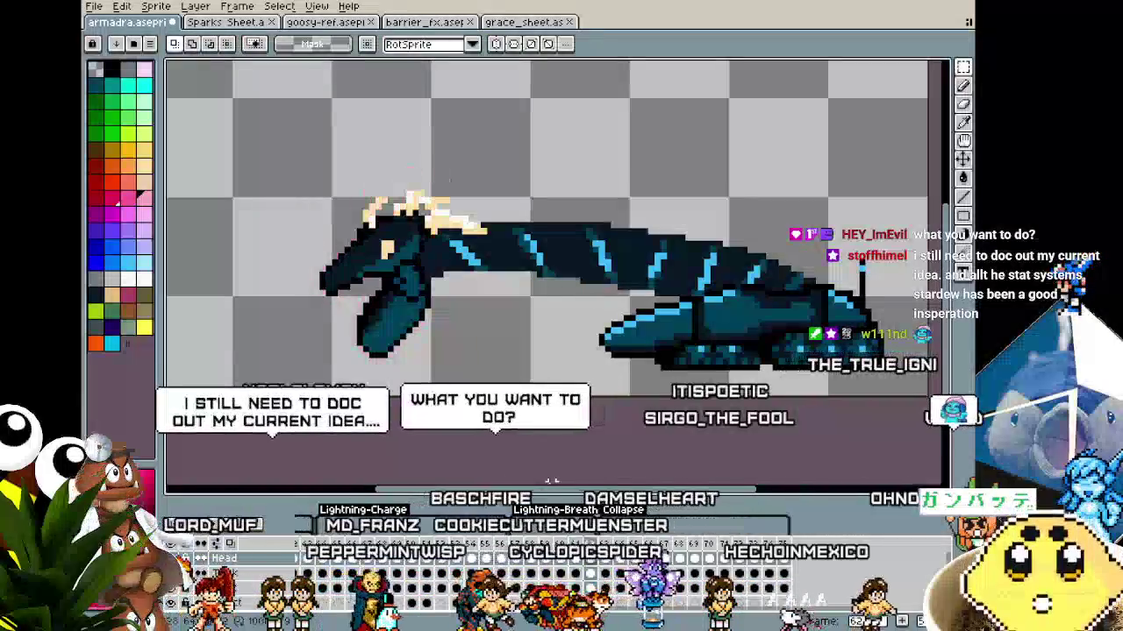
{"action": "key", "text": "shift+o"}
{"action": "key", "text": "Return"}
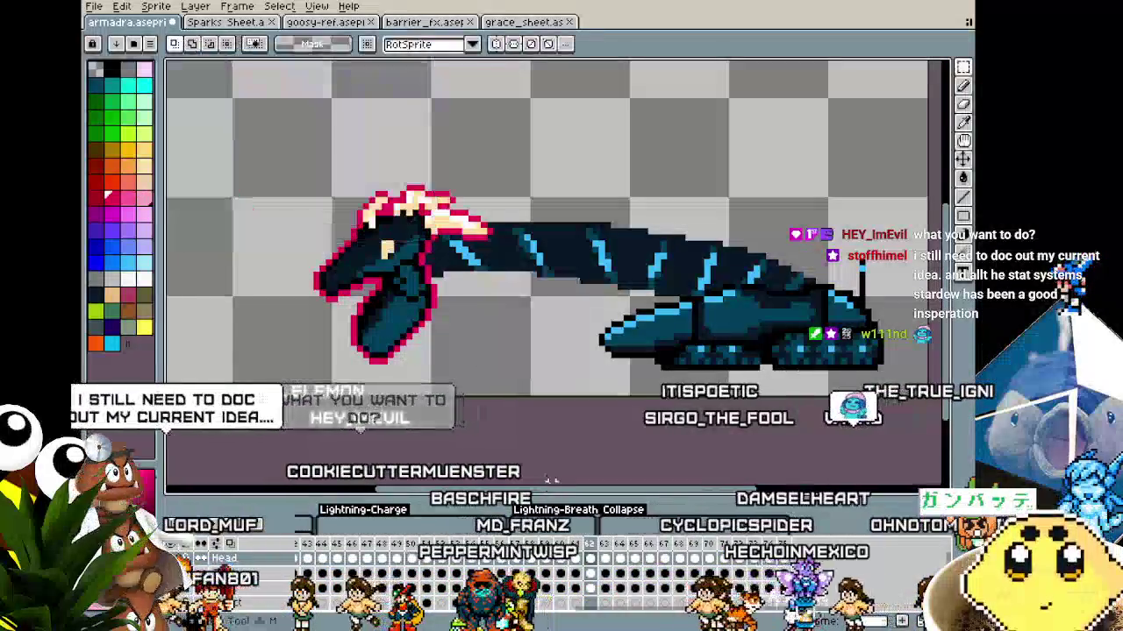
{"action": "key", "text": "Right"}
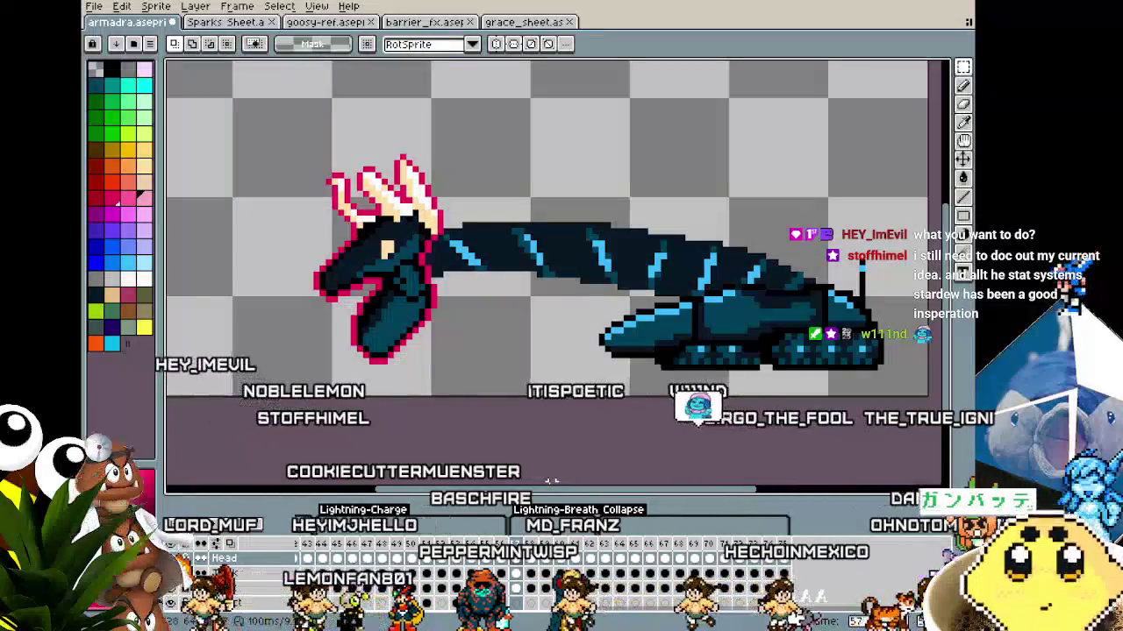
{"action": "key", "text": "Return"}
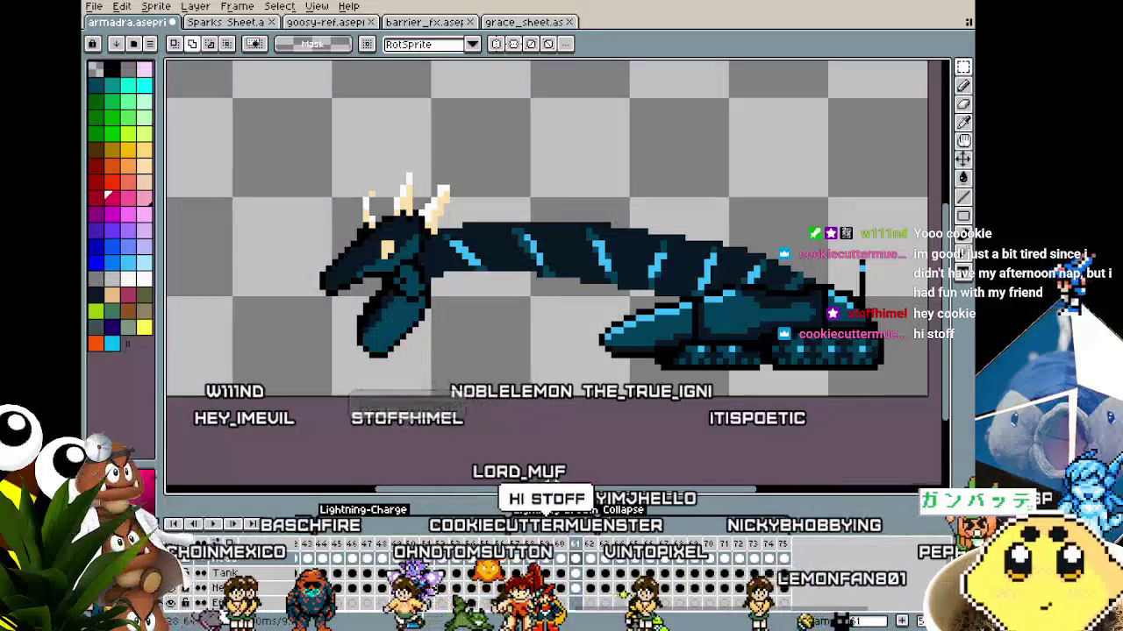
Outline the head on frame 62 after checking layer and frame properties, then play the animation
{"action": "key", "text": "shift+o"}
{"action": "key", "text": "Return"}
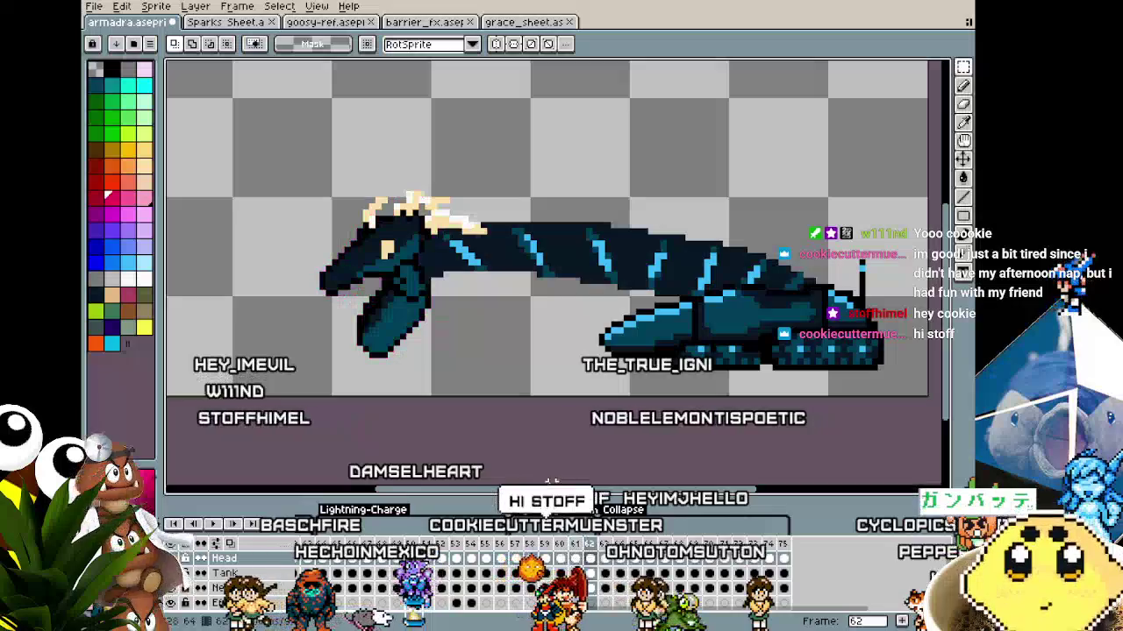
{"action": "key", "text": "shift+p"}
{"action": "key", "text": "Escape"}
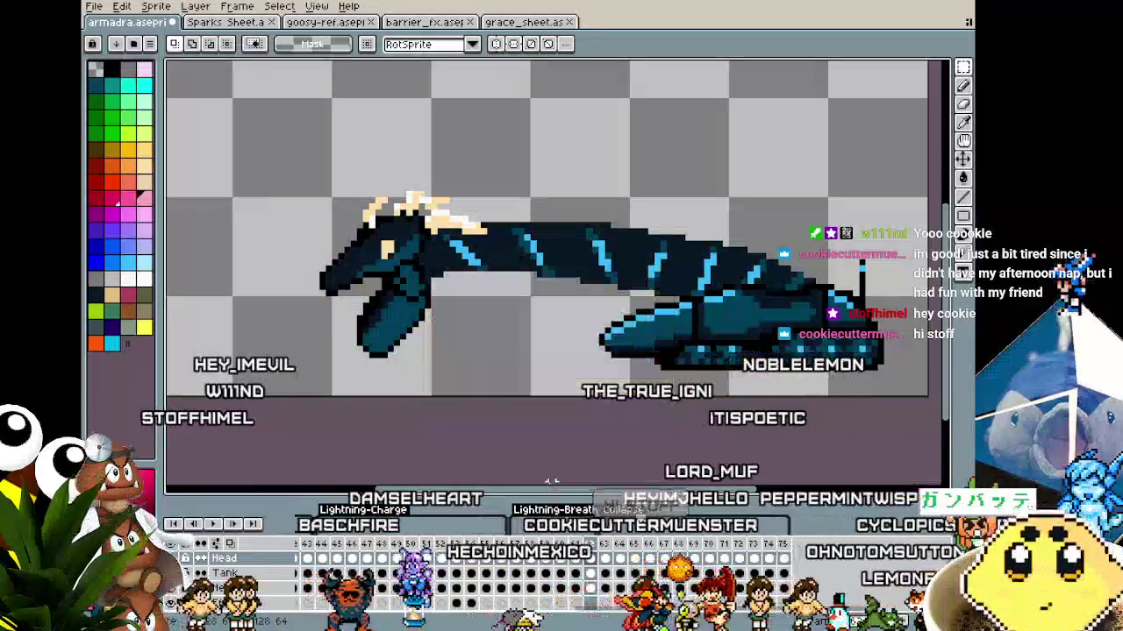
{"action": "key", "text": "ctrl+p"}
{"action": "key", "text": "Escape"}
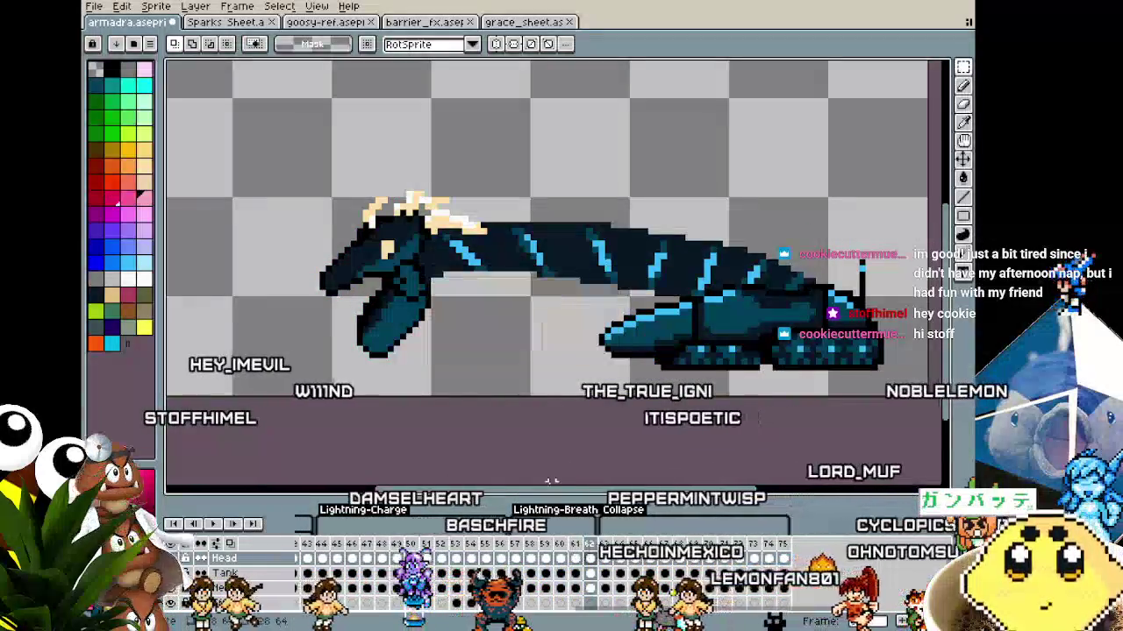
{"action": "key", "text": "shift+o"}
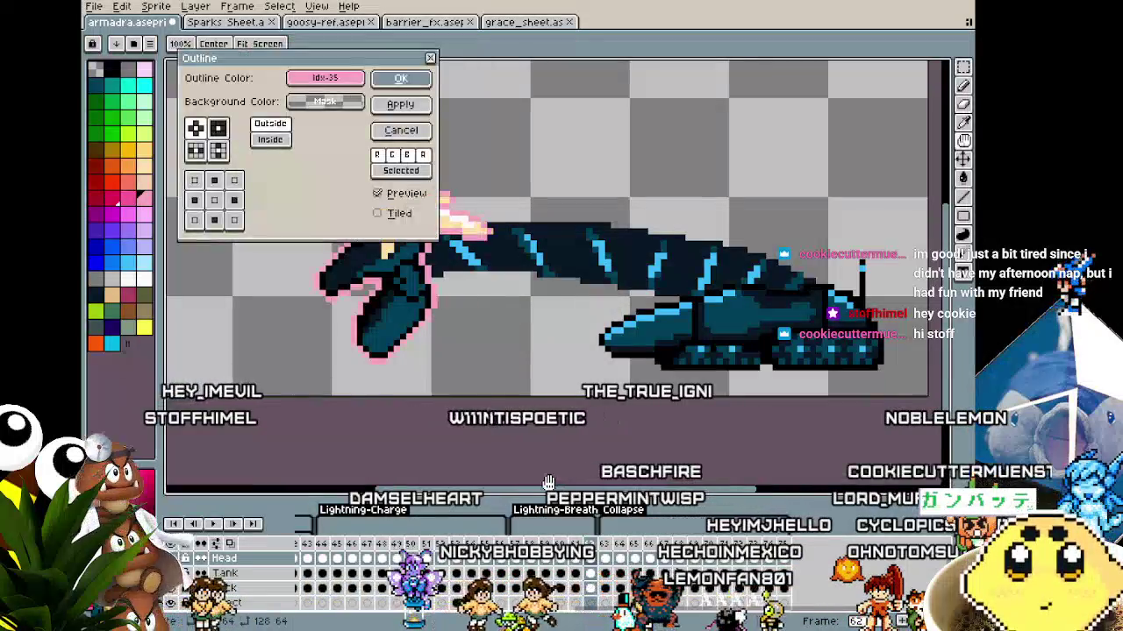
{"action": "key", "text": "Return"}
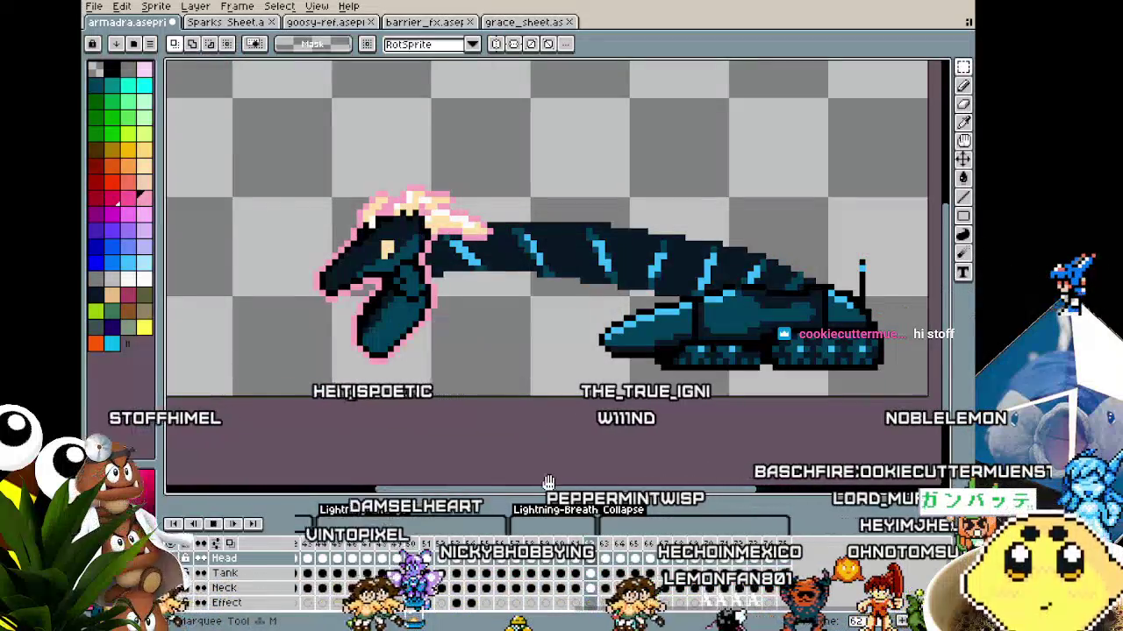
{"action": "key", "text": "Return"}
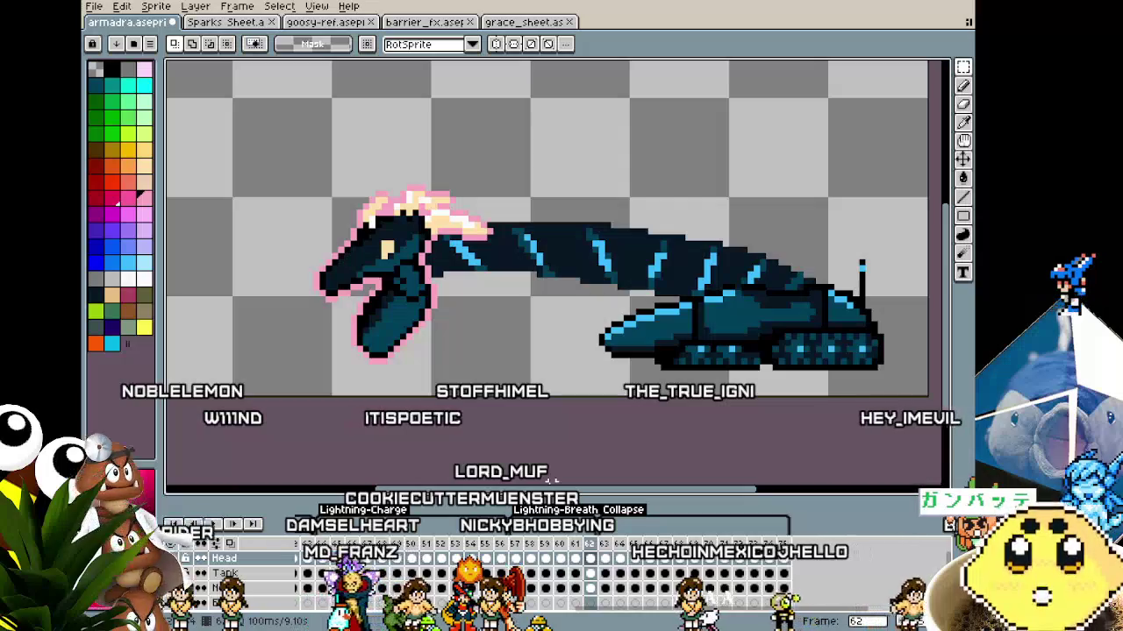
{"action": "key", "text": "Return"}
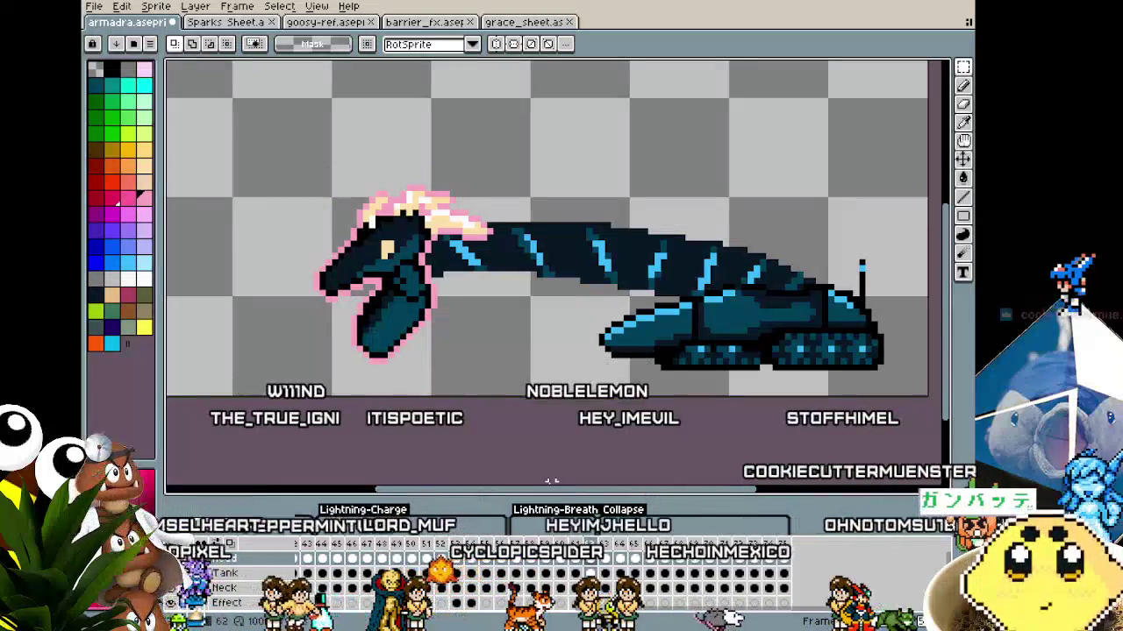
{"action": "left_click_drag", "start_coordinate": [578, 418], "coordinate": [611, 414]}
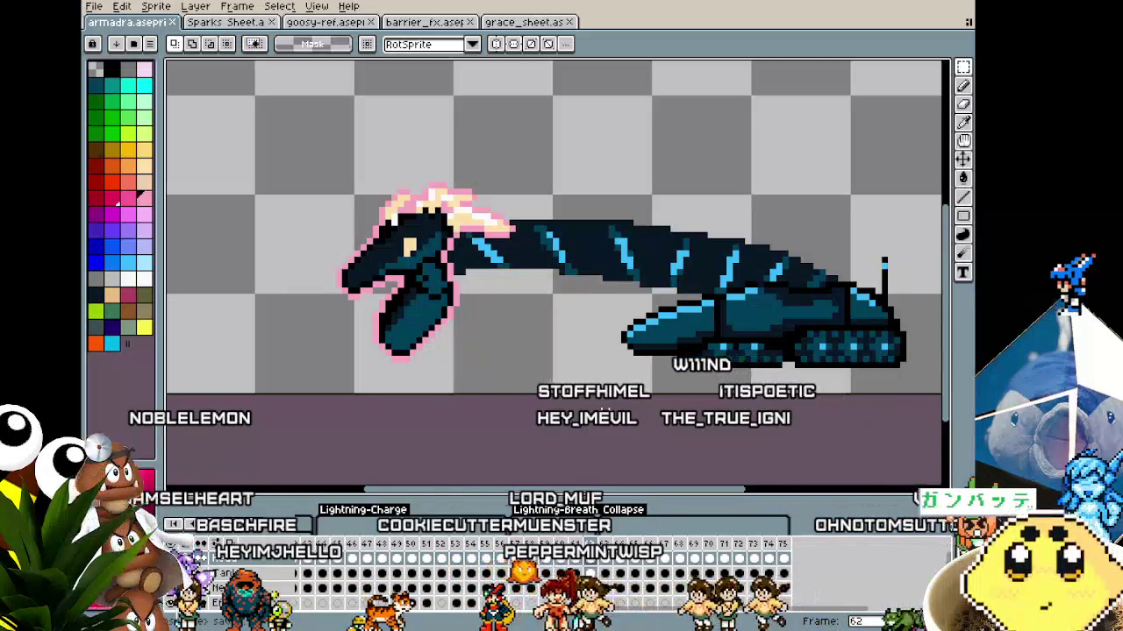
{"action": "key", "text": "Return"}
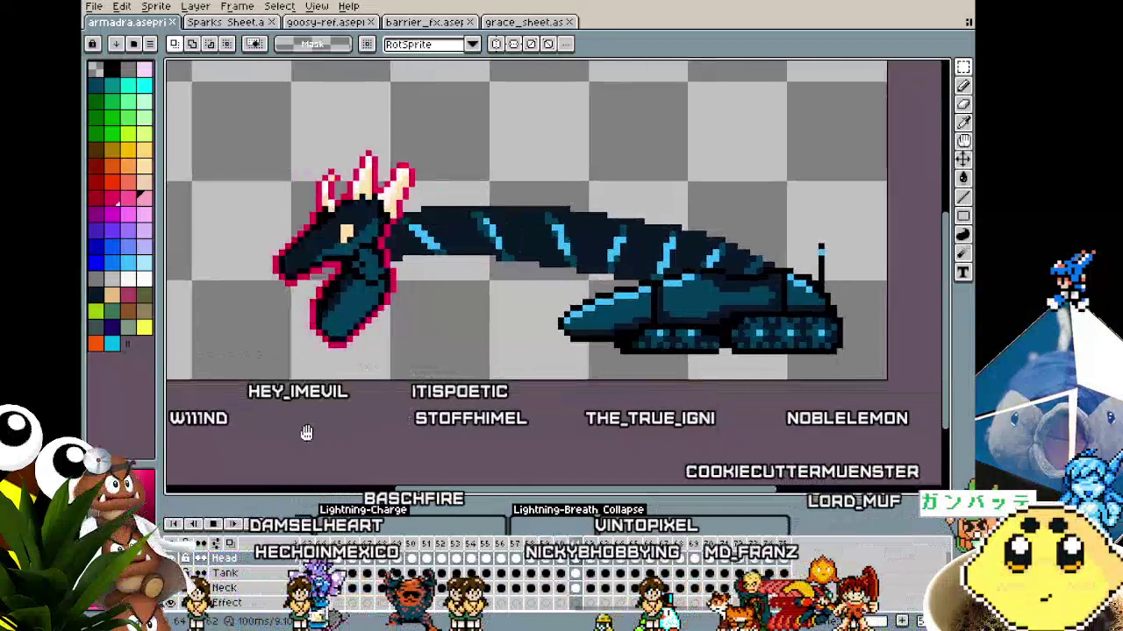
{"action": "left_click_drag", "start_coordinate": [370, 447], "coordinate": [398, 451]}
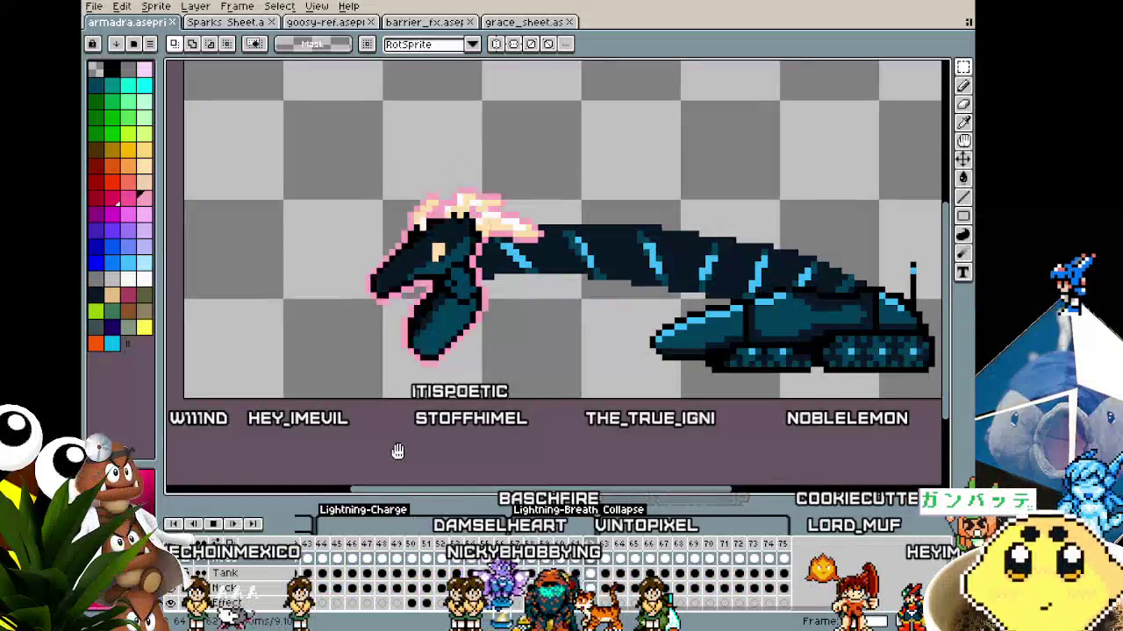
{"action": "scroll", "coordinate": [397, 451], "scroll_direction": "down", "scroll_amount": 1}
{"action": "scroll", "coordinate": [398, 451], "scroll_direction": "down", "scroll_amount": 1}
{"action": "scroll", "coordinate": [397, 451], "scroll_direction": "up", "scroll_amount": 2}
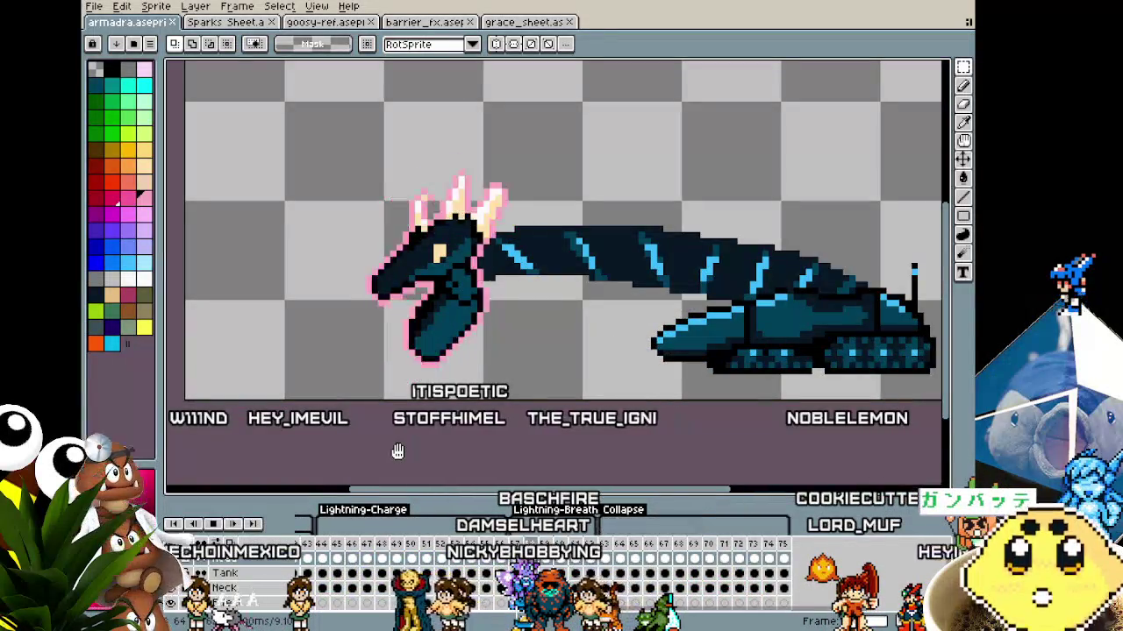
{"action": "left_click_drag", "start_coordinate": [397, 451], "coordinate": [350, 457]}
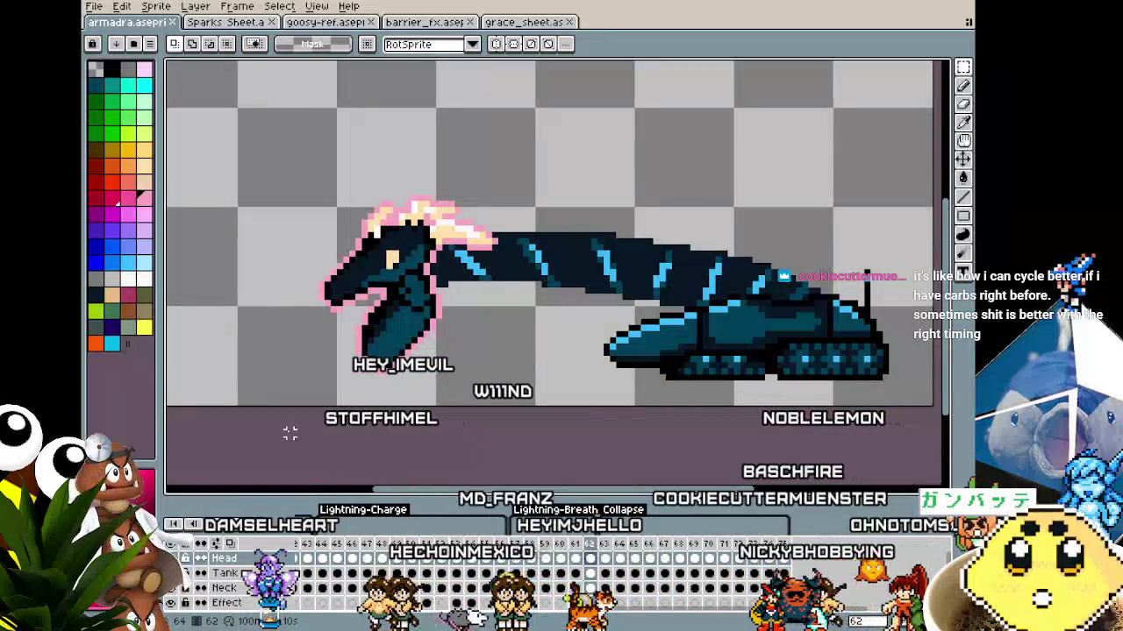
{"action": "scroll", "coordinate": [552, 263], "scroll_direction": "right", "scroll_amount": 3}
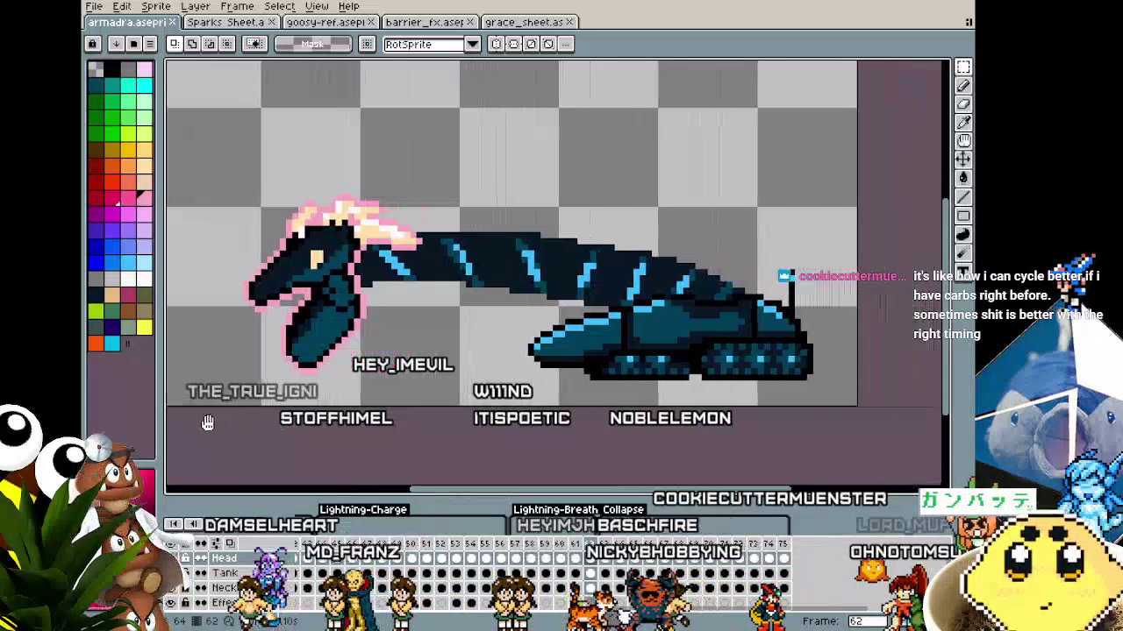
Play the serpent animation and stop on frame 21, recentring the serpent in view
{"action": "left_click", "coordinate": [612, 549]}
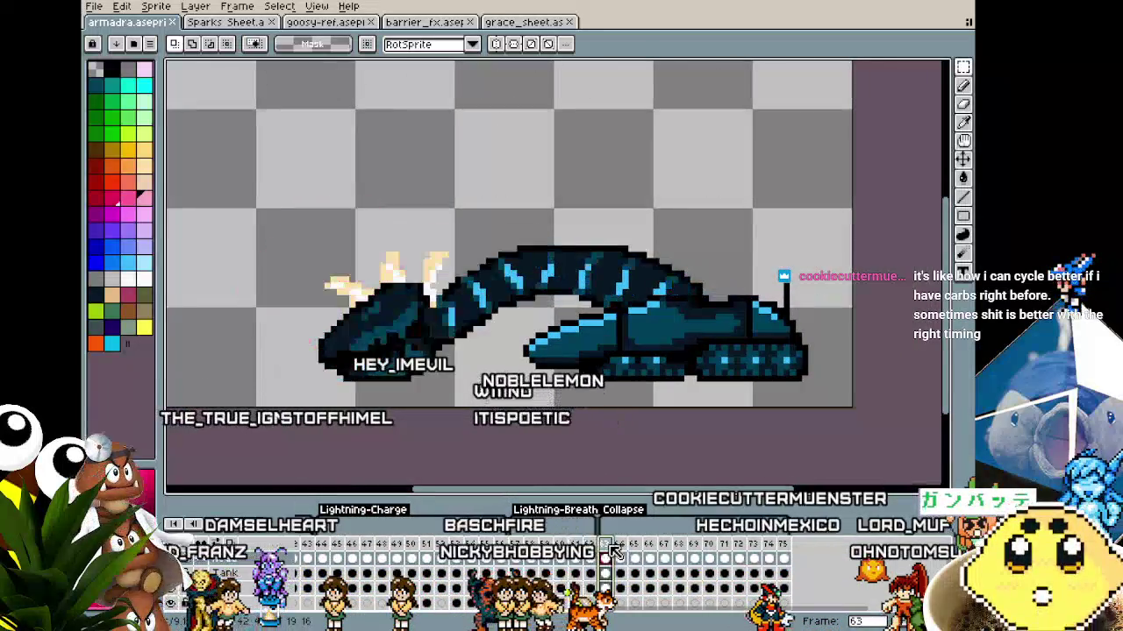
{"action": "key", "text": "Return"}
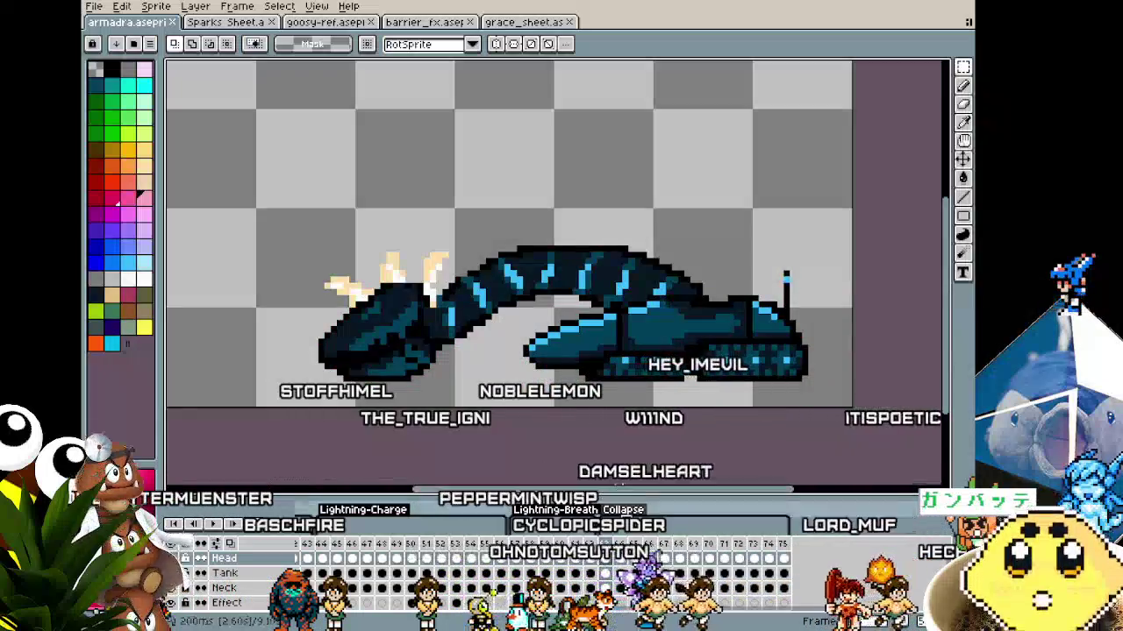
{"action": "scroll", "coordinate": [532, 441], "scroll_direction": "down", "scroll_amount": 1}
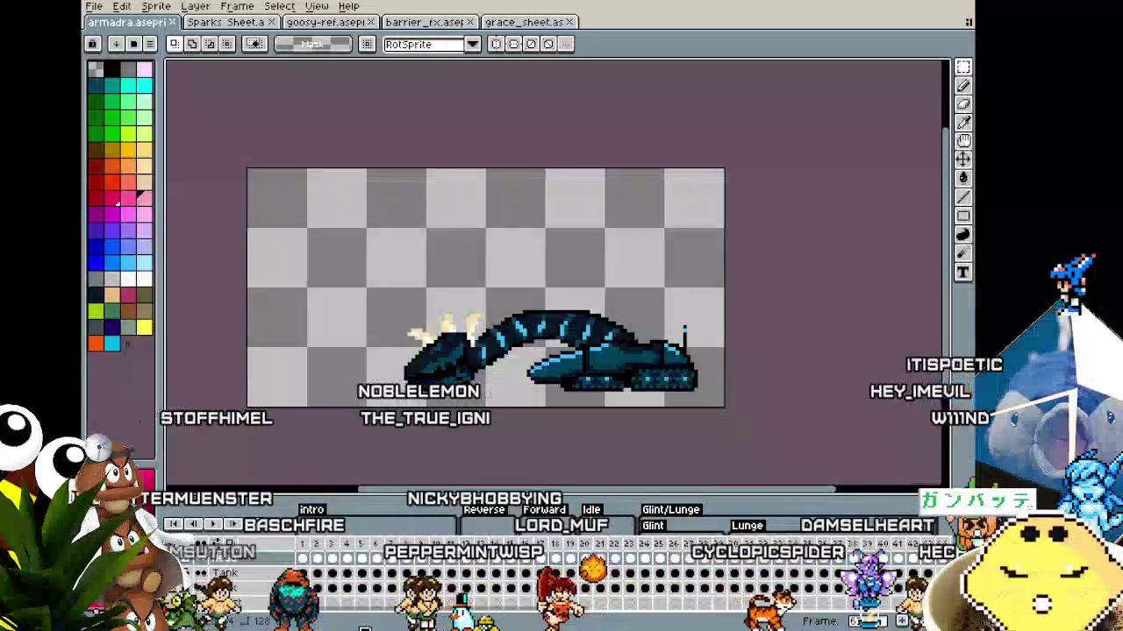
{"action": "left_click", "coordinate": [605, 546]}
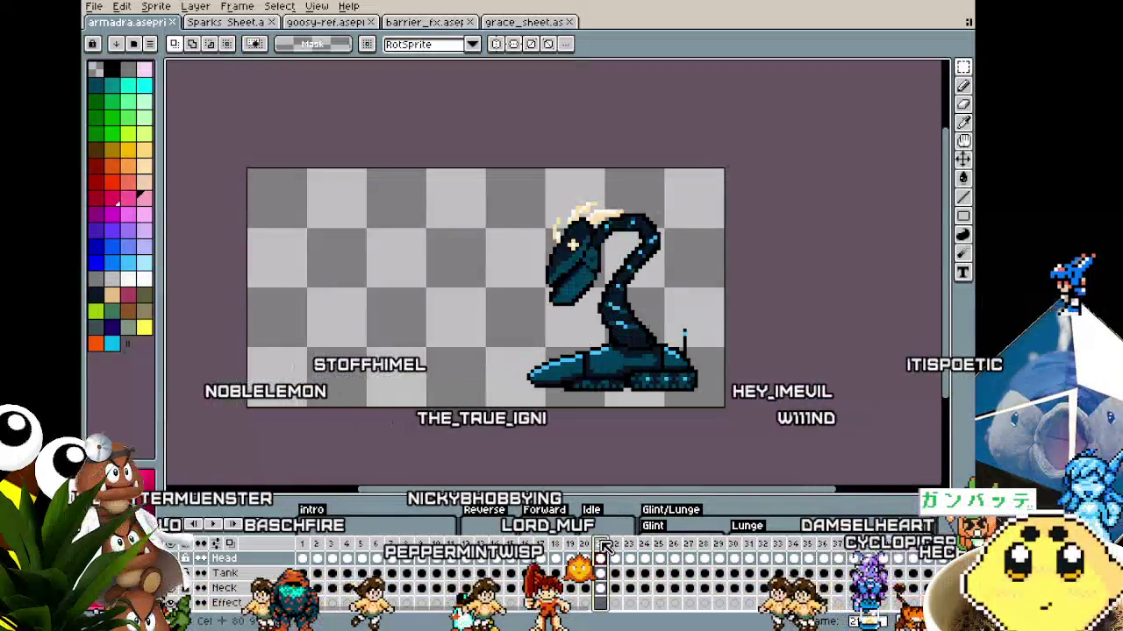
{"action": "scroll", "coordinate": [429, 424], "scroll_direction": "up", "scroll_amount": 1}
{"action": "left_click_drag", "start_coordinate": [429, 424], "coordinate": [389, 431]}
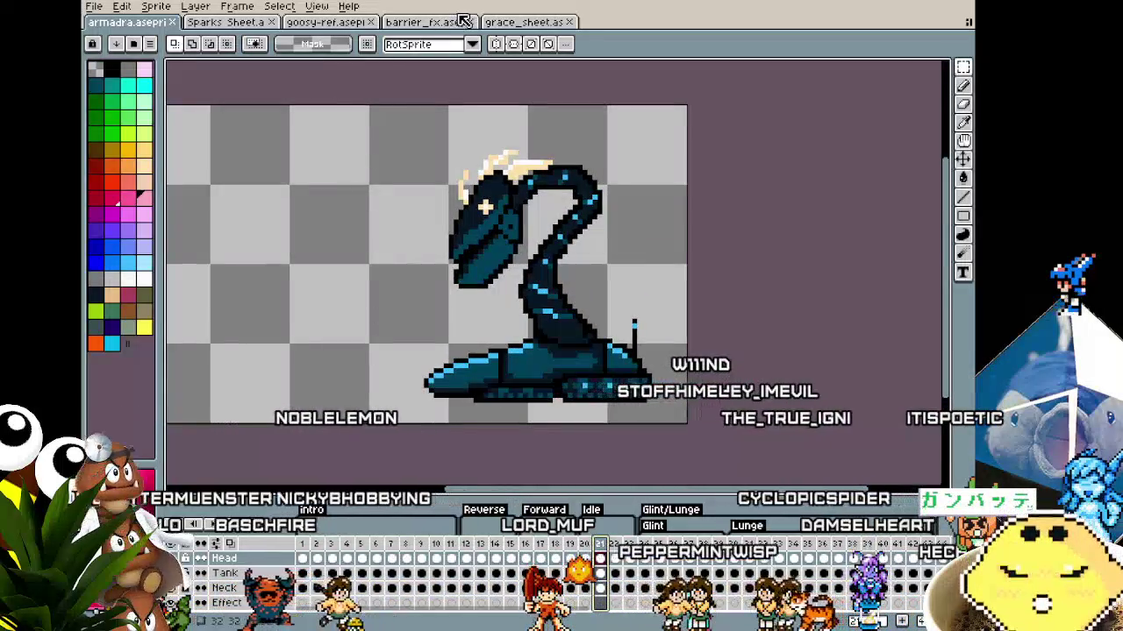
{"action": "left_click", "coordinate": [241, 24]}
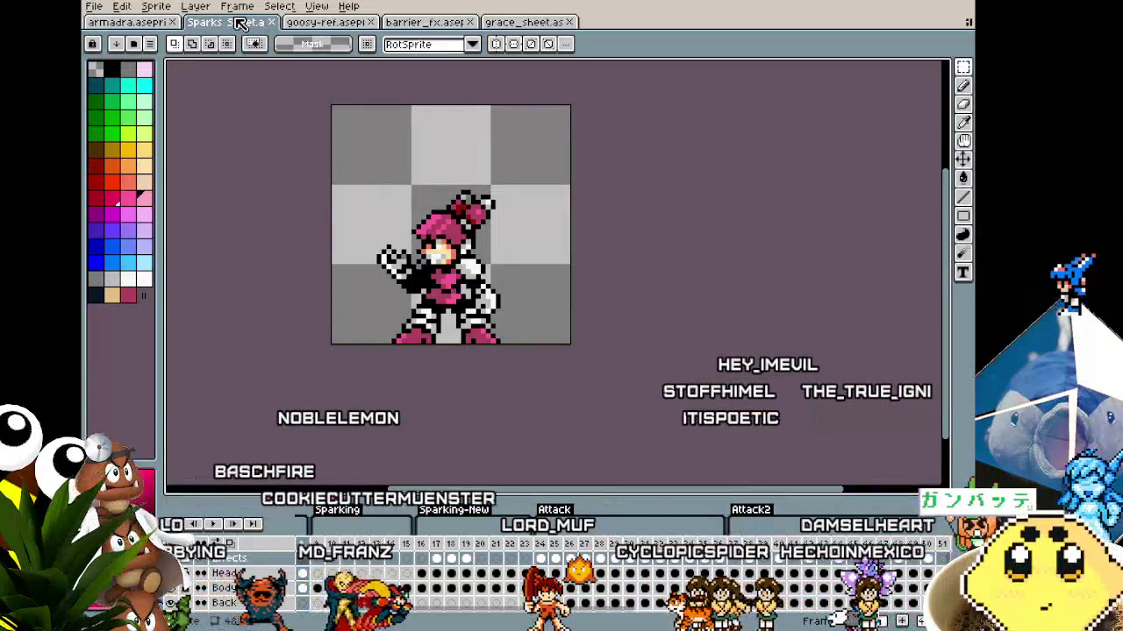
Dock Sparks Sheet in a right-hand pane beside the armadra serpent and widen that pane
{"action": "left_click_drag", "start_coordinate": [225, 31], "coordinate": [947, 262]}
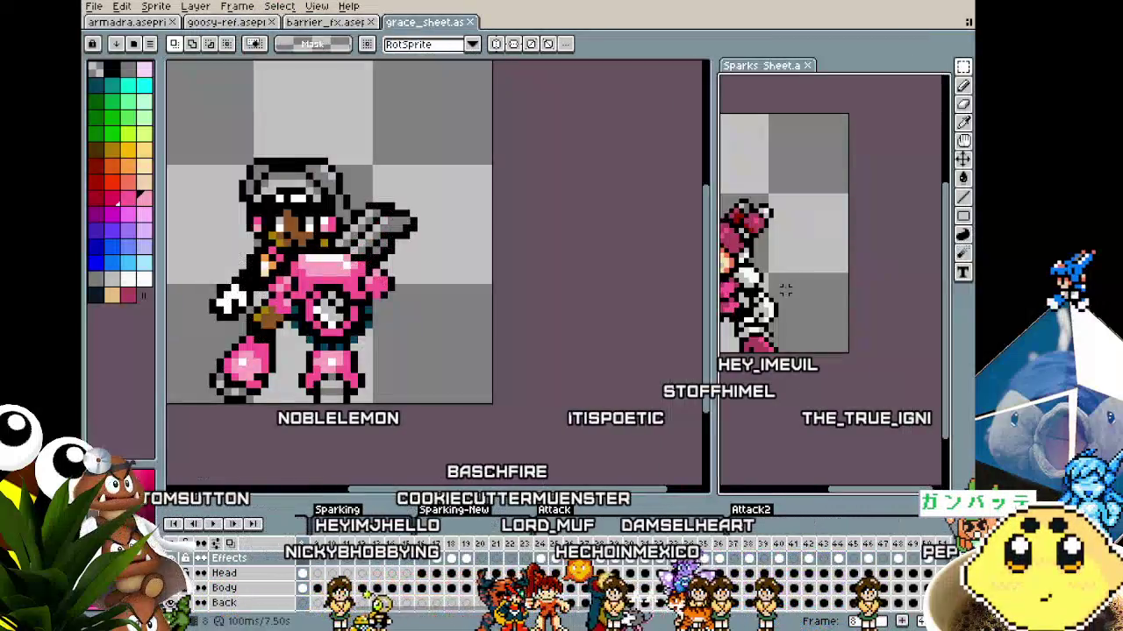
{"action": "left_click_drag", "start_coordinate": [785, 291], "coordinate": [906, 335]}
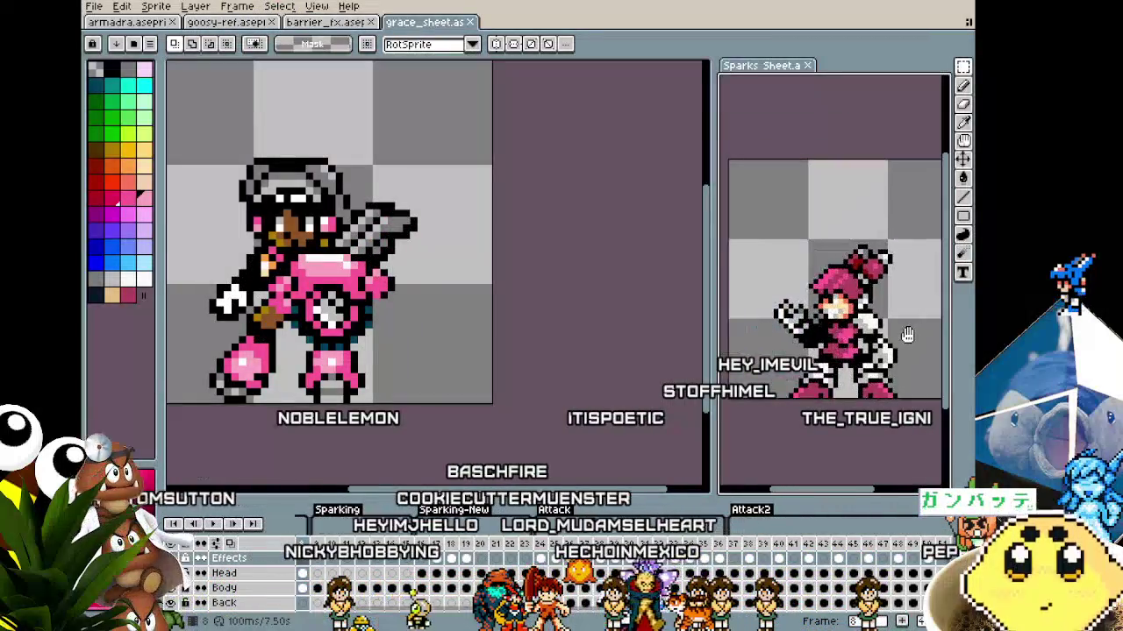
{"action": "left_click", "coordinate": [151, 27]}
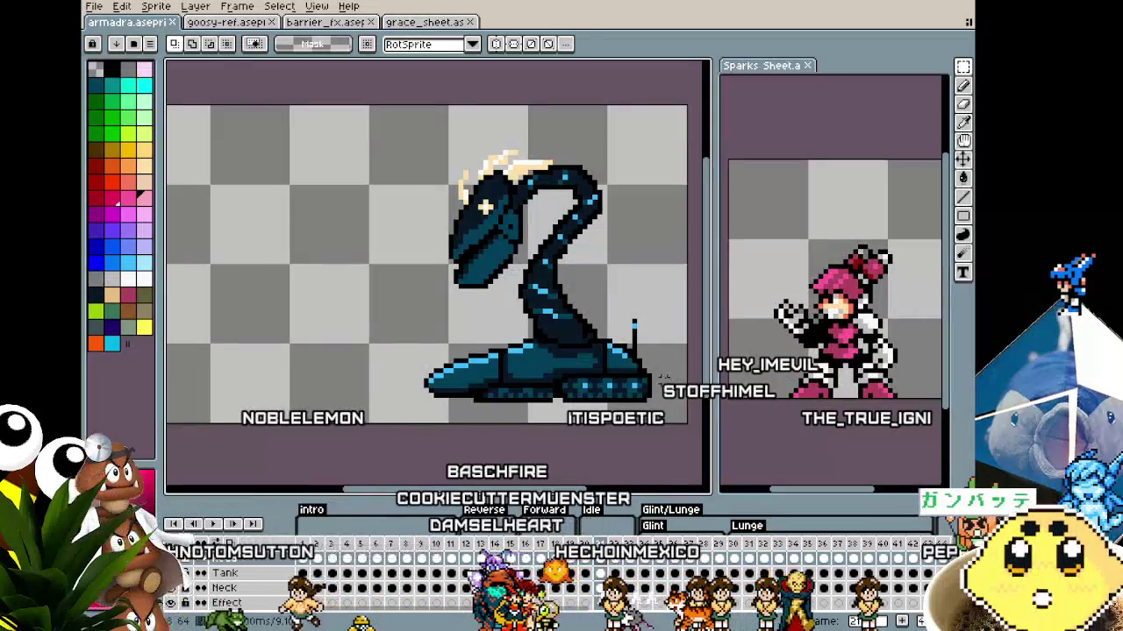
{"action": "scroll", "coordinate": [649, 377], "scroll_direction": "down", "scroll_amount": 1}
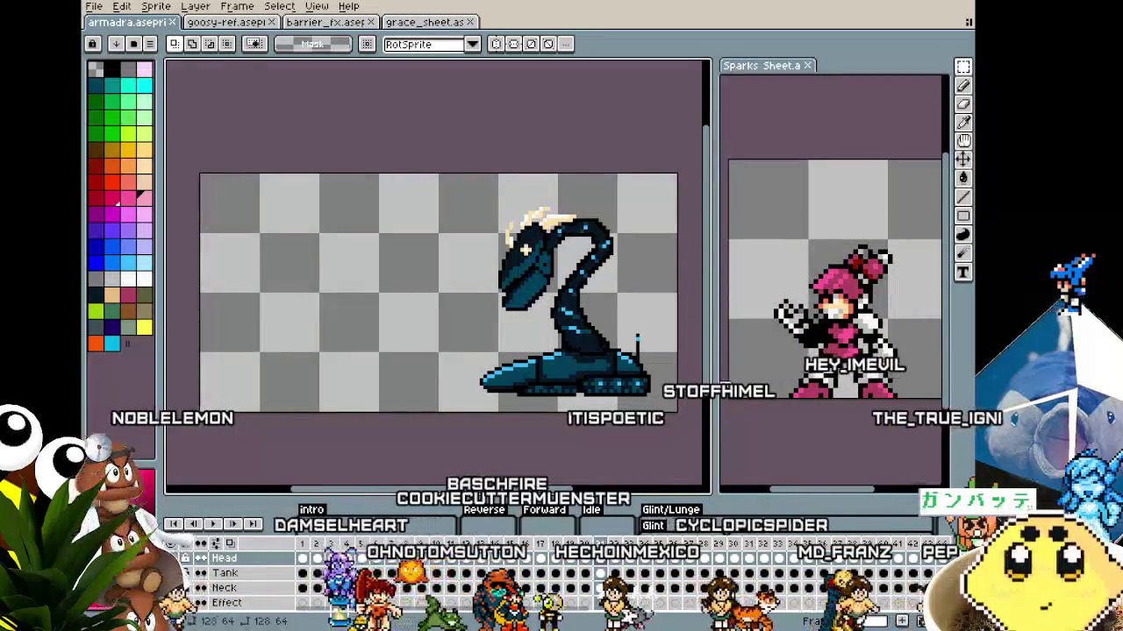
{"action": "scroll", "coordinate": [708, 391], "scroll_direction": "up", "scroll_amount": 1}
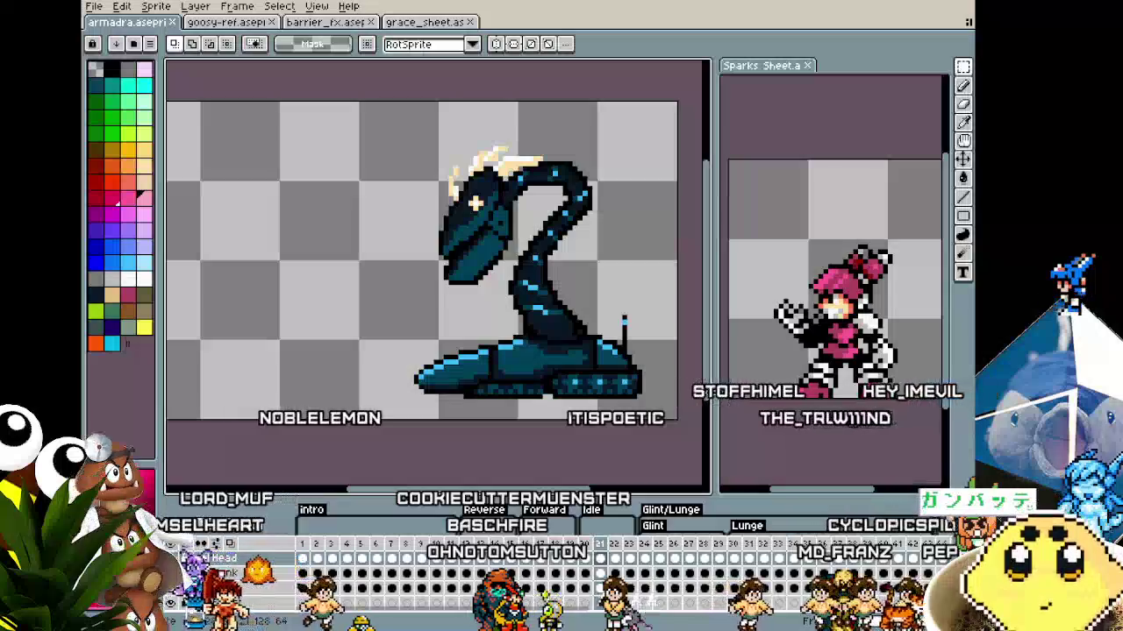
{"action": "left_click_drag", "start_coordinate": [709, 392], "coordinate": [646, 392]}
Scroll the timeline and jump the serpent to frame 71, nudging its view into place
{"action": "scroll", "coordinate": [677, 380], "scroll_direction": "up", "scroll_amount": 1}
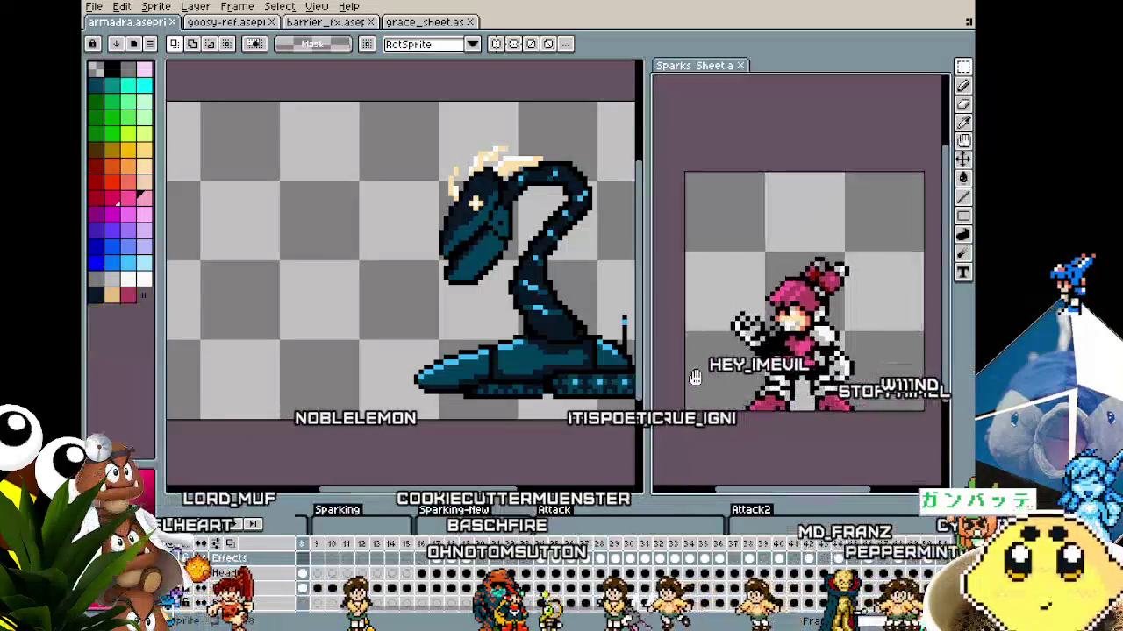
{"action": "scroll", "coordinate": [677, 381], "scroll_direction": "up", "scroll_amount": 1}
{"action": "scroll", "coordinate": [579, 373], "scroll_direction": "right", "scroll_amount": 1}
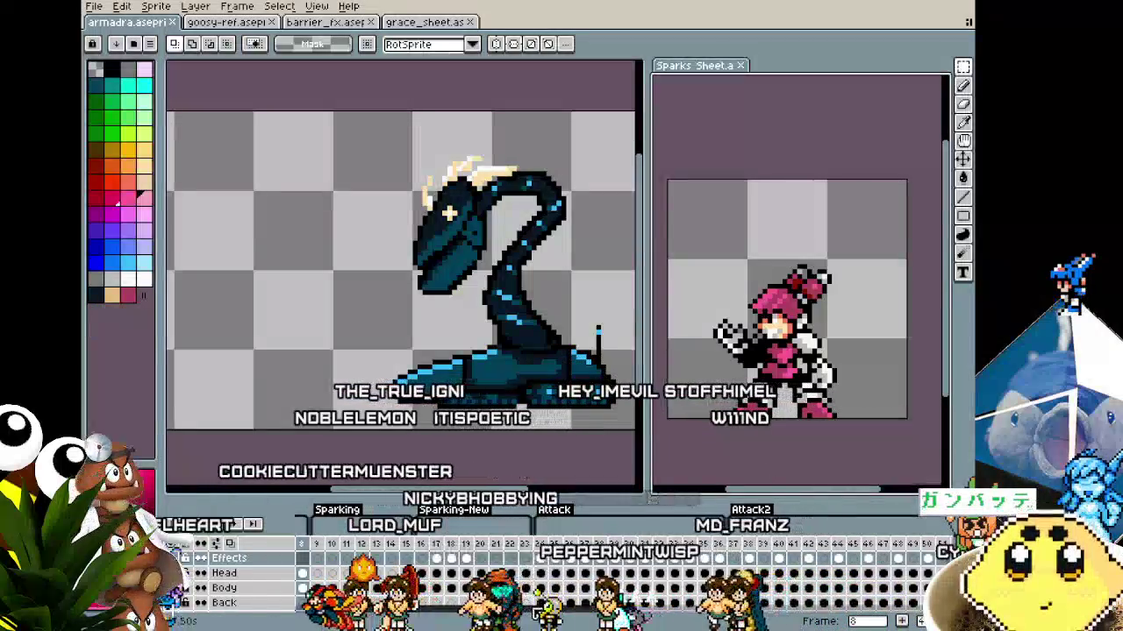
{"action": "scroll", "coordinate": [735, 544], "scroll_direction": "right", "scroll_amount": 5}
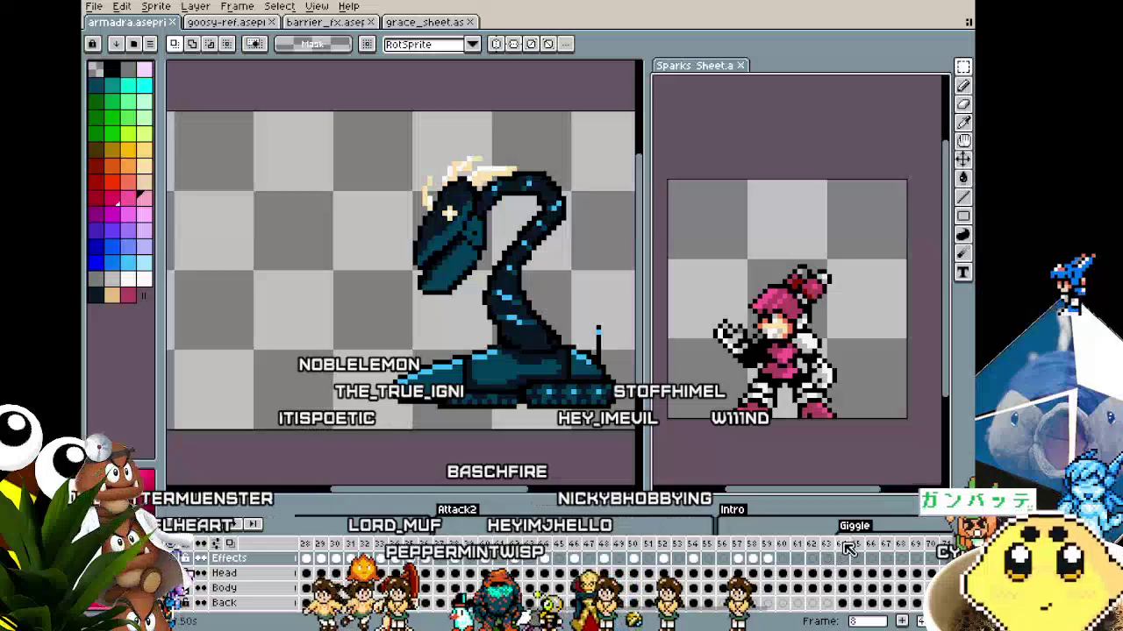
{"action": "scroll", "coordinate": [846, 548], "scroll_direction": "right", "scroll_amount": 7}
{"action": "left_click", "coordinate": [619, 559]}
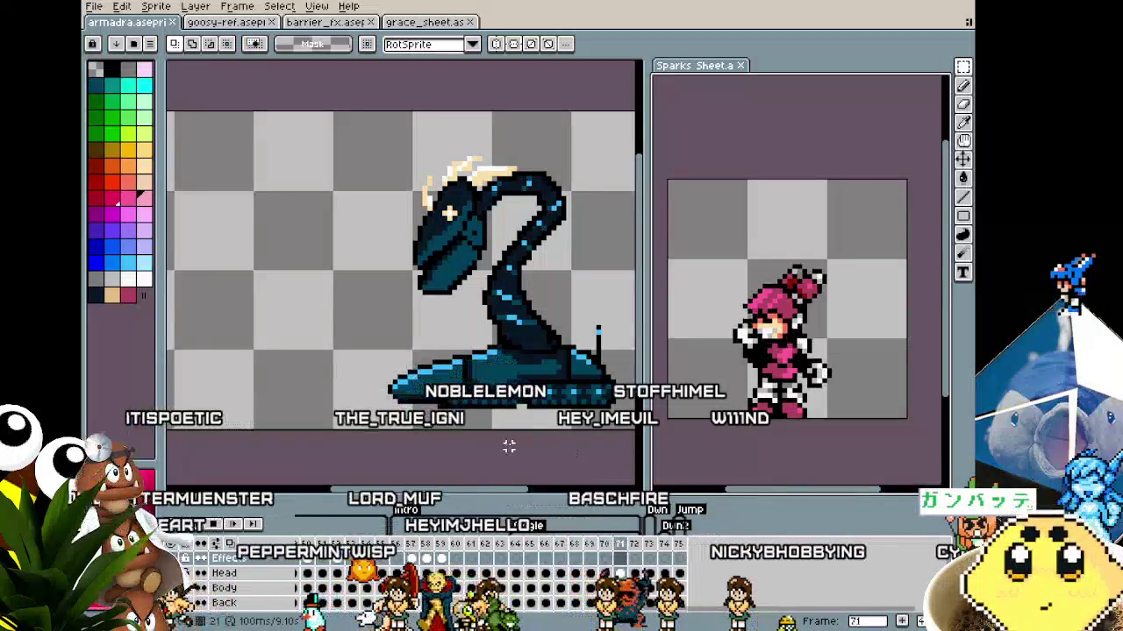
{"action": "mouse_move", "coordinate": [508, 446]}
{"action": "left_mouse_down"}
{"action": "mouse_move", "coordinate": [324, 441]}
{"action": "mouse_move", "coordinate": [434, 445]}
{"action": "left_mouse_up"}
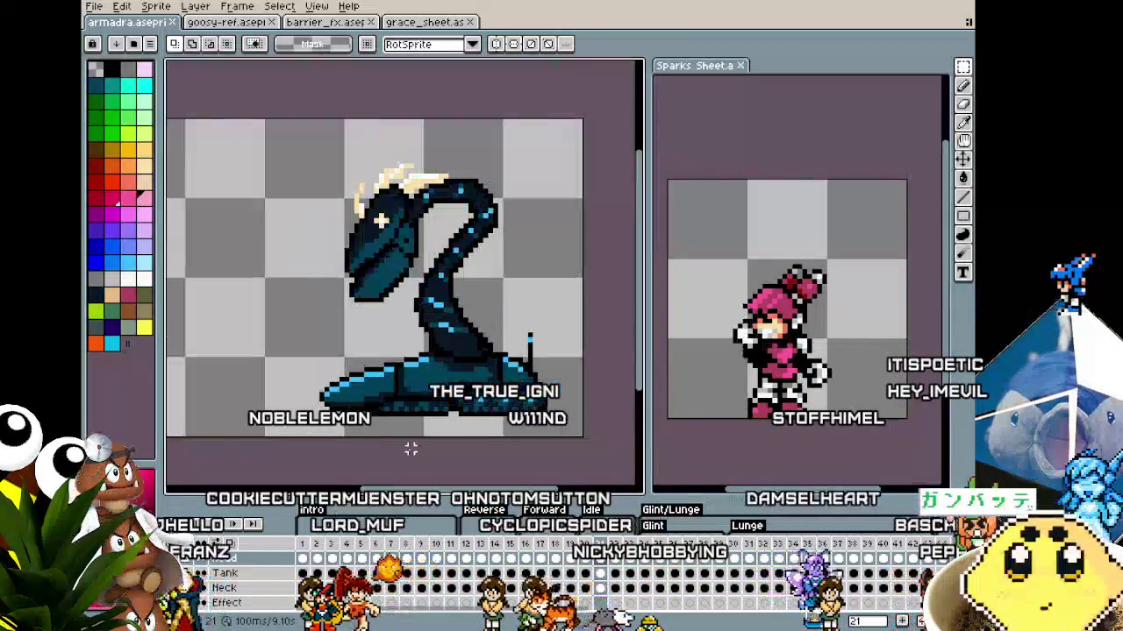
{"action": "mouse_move", "coordinate": [410, 448]}
{"action": "left_mouse_down"}
{"action": "mouse_move", "coordinate": [452, 447]}
{"action": "mouse_move", "coordinate": [411, 432]}
{"action": "left_mouse_up"}
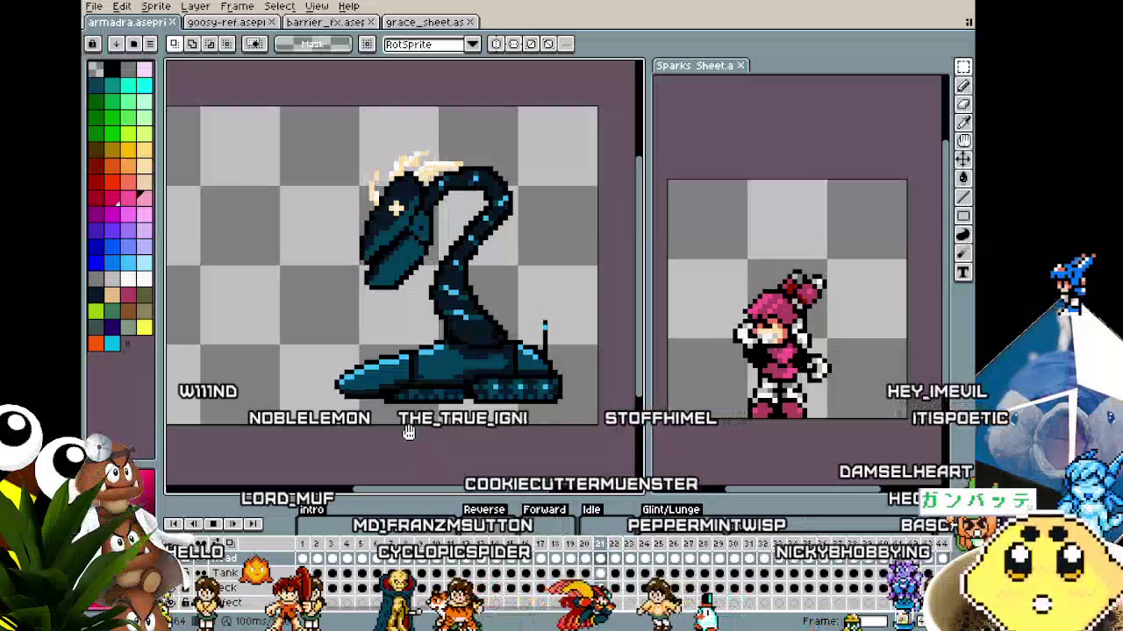
{"action": "left_click_drag", "start_coordinate": [408, 432], "coordinate": [425, 442]}
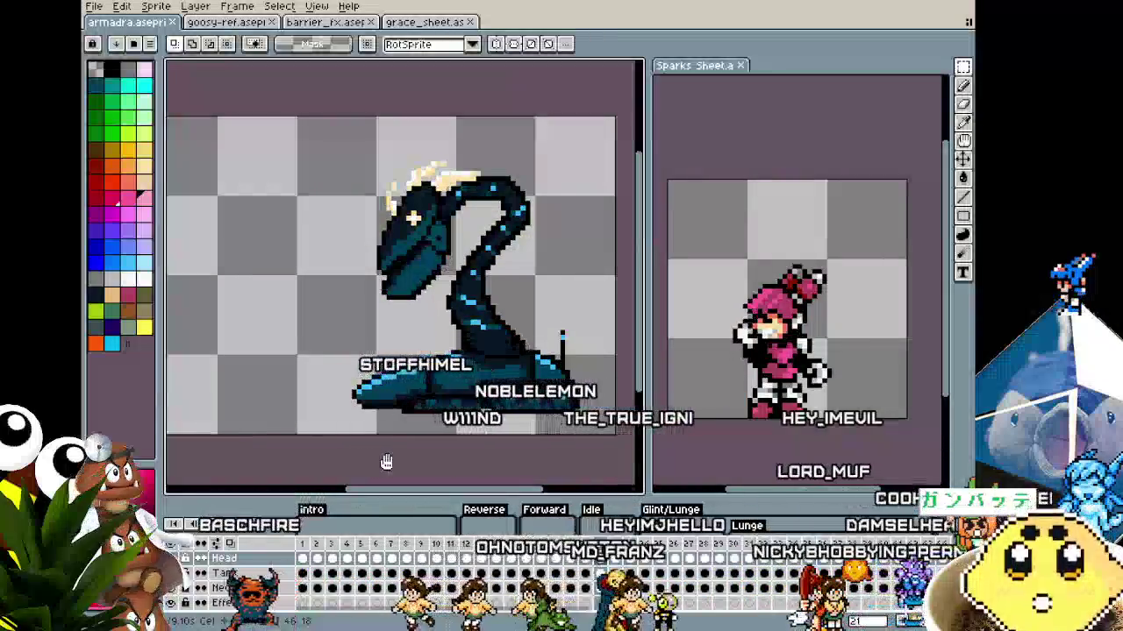
Return Sparks Sheet to the regular tab bar and show the armadra sprite in the full editor
{"action": "left_click_drag", "start_coordinate": [386, 462], "coordinate": [410, 464]}
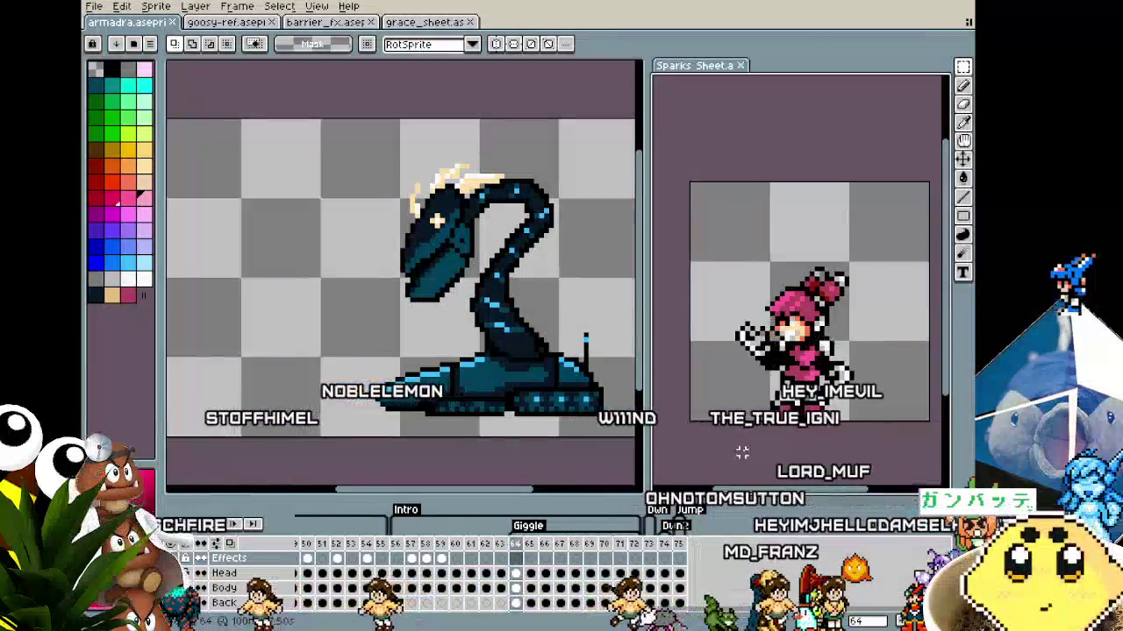
{"action": "left_click_drag", "start_coordinate": [699, 23], "coordinate": [526, 21]}
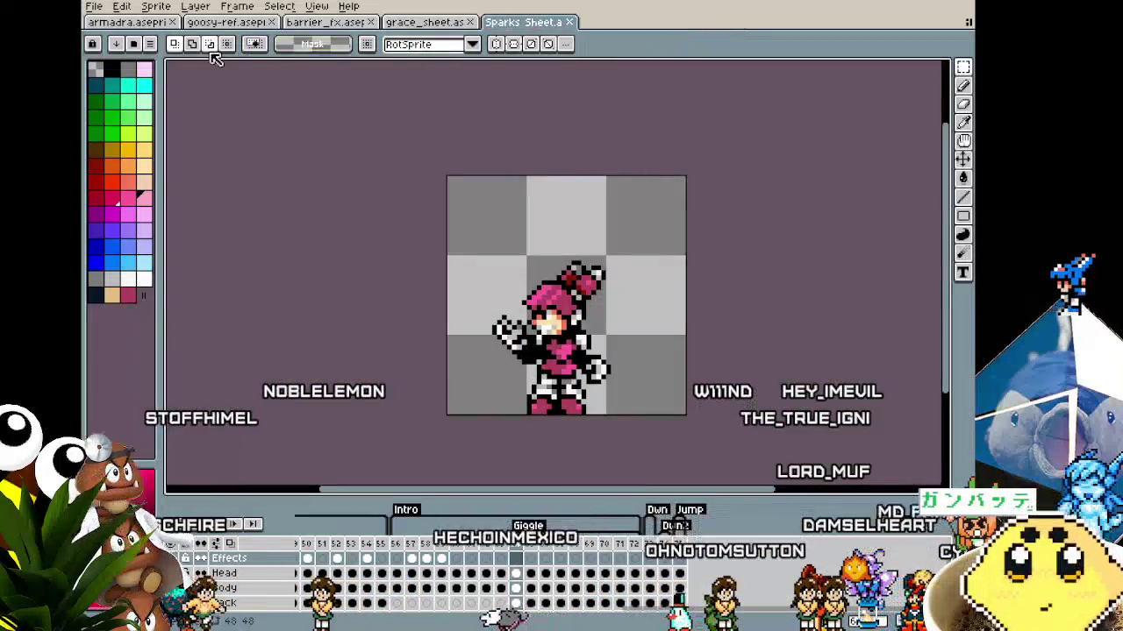
{"action": "left_click", "coordinate": [137, 23]}
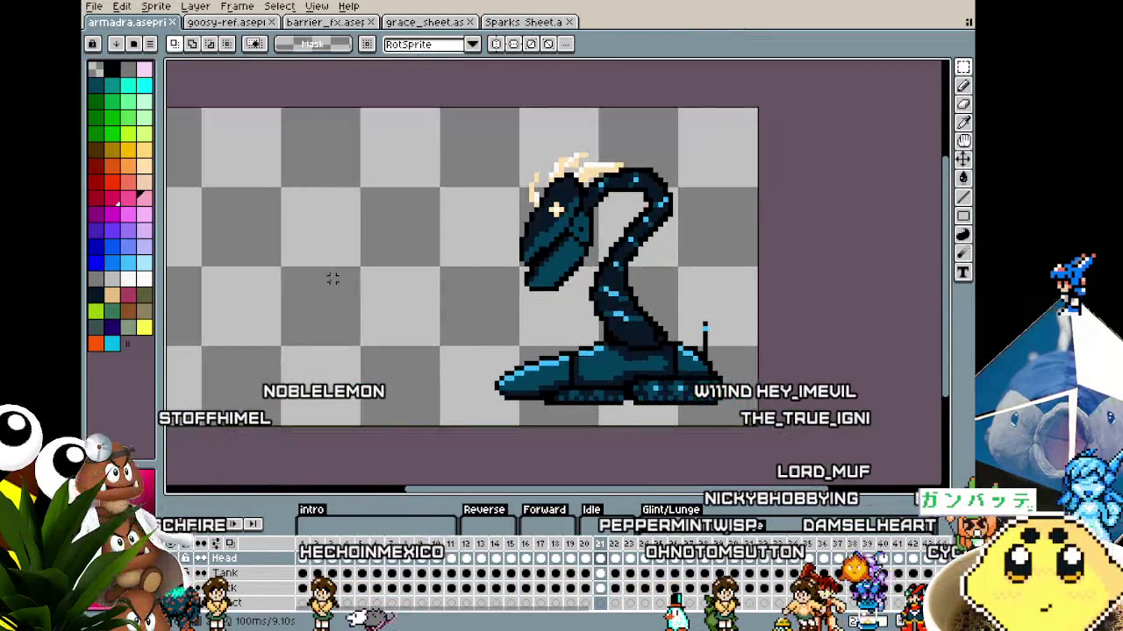
{"action": "scroll", "coordinate": [346, 322], "scroll_direction": "up", "scroll_amount": 1}
{"action": "scroll", "coordinate": [418, 356], "scroll_direction": "up", "scroll_amount": 1}
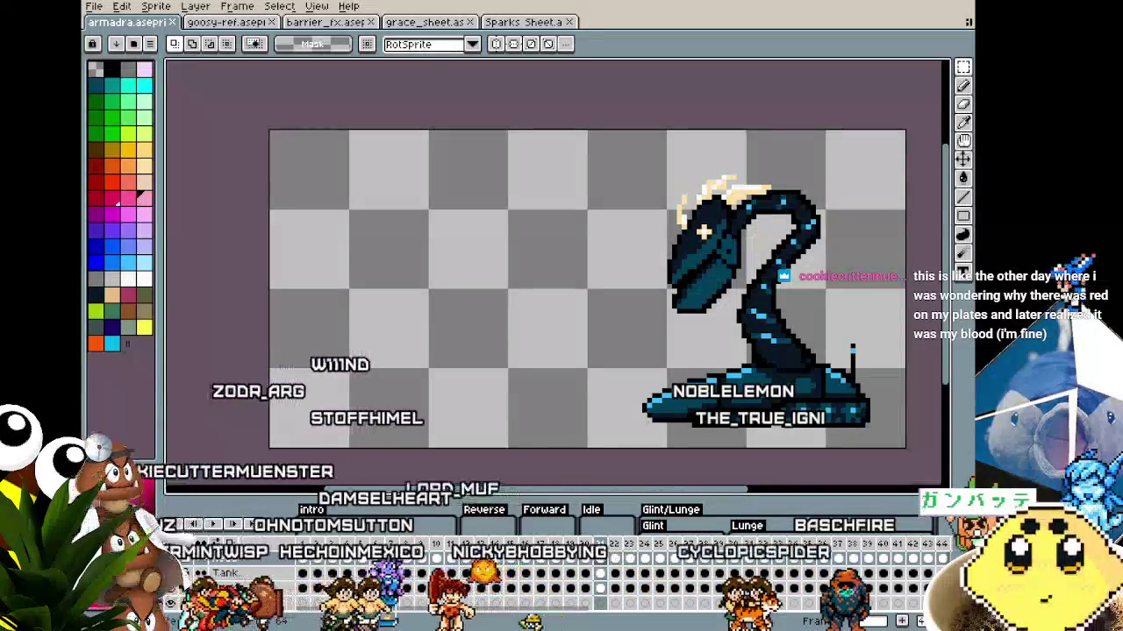
{"action": "scroll", "coordinate": [576, 289], "scroll_direction": "right", "scroll_amount": 1}
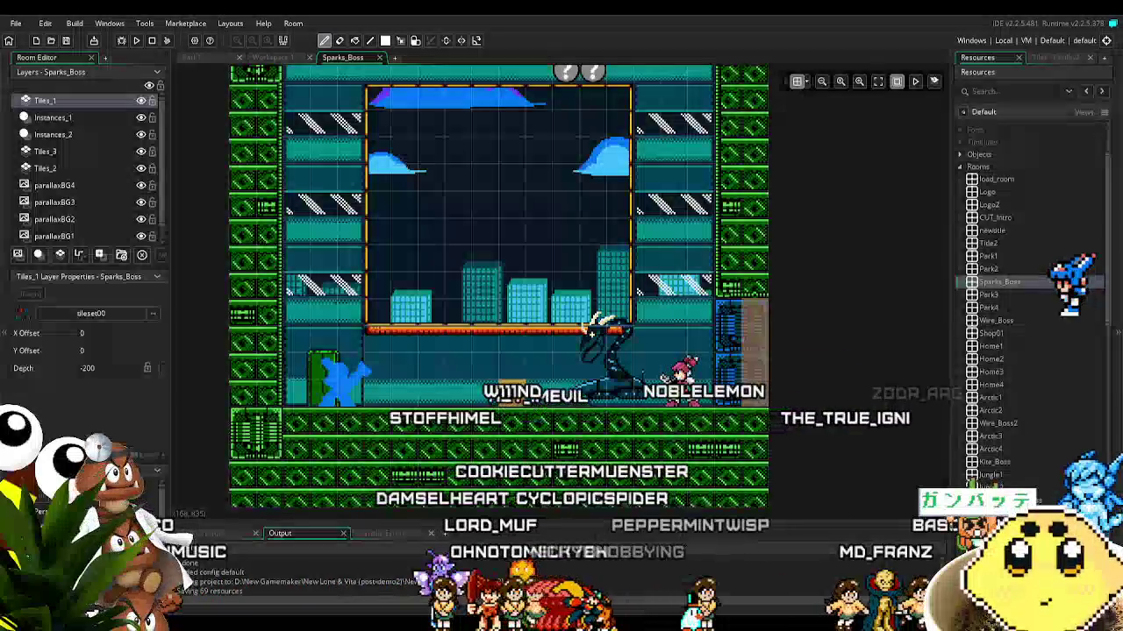
Scroll and pan around the Sparks_Boss arena tiles, then reveal the Instances_1 layer instances
{"action": "scroll", "coordinate": [331, 466], "scroll_direction": "right", "scroll_amount": 2}
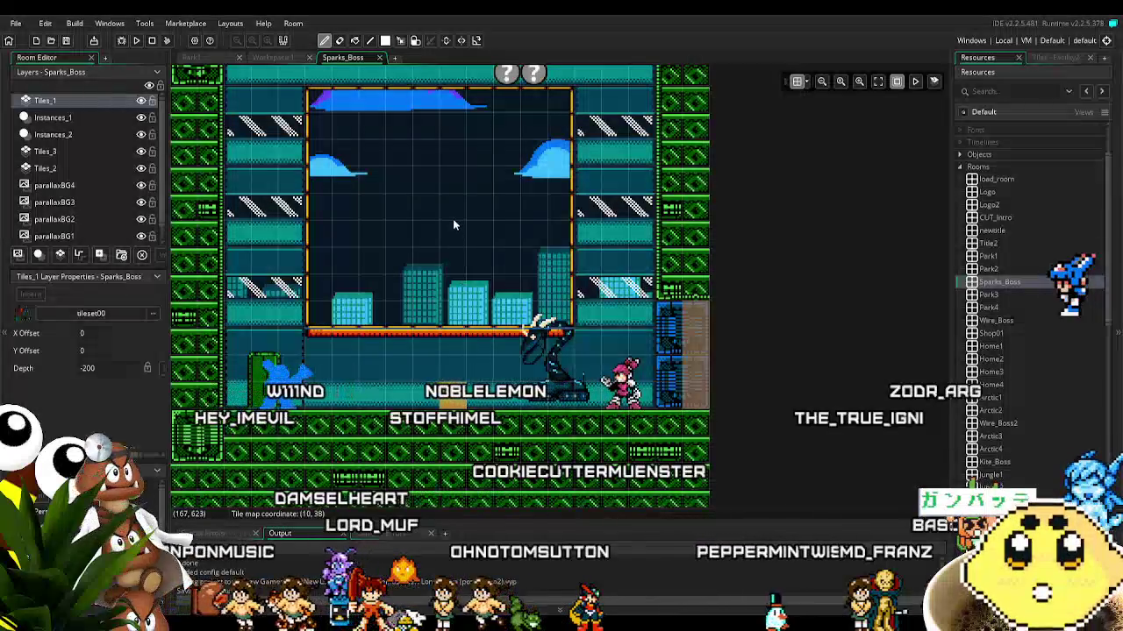
{"action": "scroll", "coordinate": [453, 218], "scroll_direction": "up", "scroll_amount": 1}
{"action": "scroll", "coordinate": [451, 249], "scroll_direction": "up", "scroll_amount": 1}
{"action": "scroll", "coordinate": [457, 263], "scroll_direction": "up", "scroll_amount": 4}
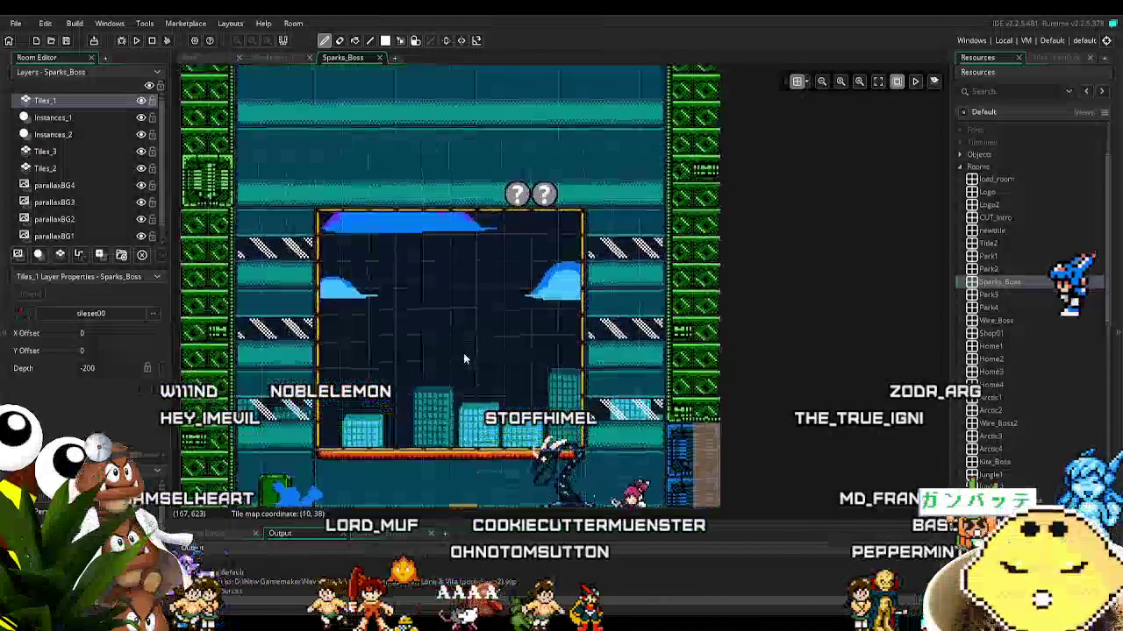
{"action": "scroll", "coordinate": [452, 211], "scroll_direction": "up", "scroll_amount": 2}
{"action": "scroll", "coordinate": [454, 244], "scroll_direction": "up", "scroll_amount": 2}
{"action": "scroll", "coordinate": [447, 242], "scroll_direction": "up", "scroll_amount": 5}
{"action": "scroll", "coordinate": [438, 240], "scroll_direction": "up", "scroll_amount": 2}
{"action": "scroll", "coordinate": [431, 289], "scroll_direction": "down", "scroll_amount": 2}
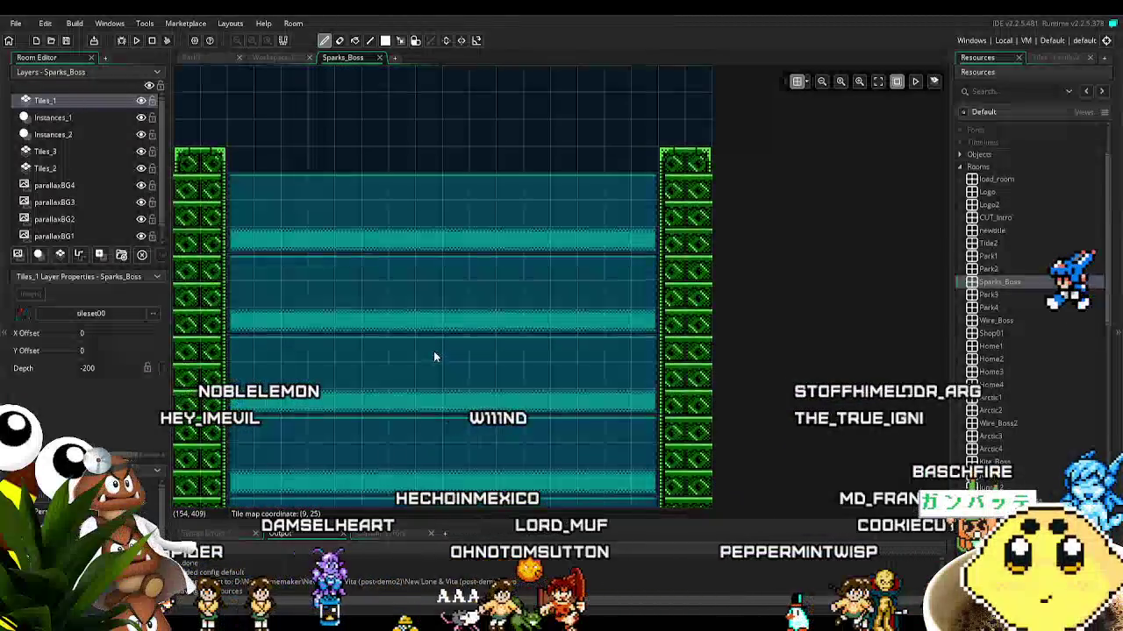
{"action": "scroll", "coordinate": [428, 290], "scroll_direction": "down", "scroll_amount": 2}
{"action": "left_click_drag", "start_coordinate": [437, 332], "coordinate": [443, 108]}
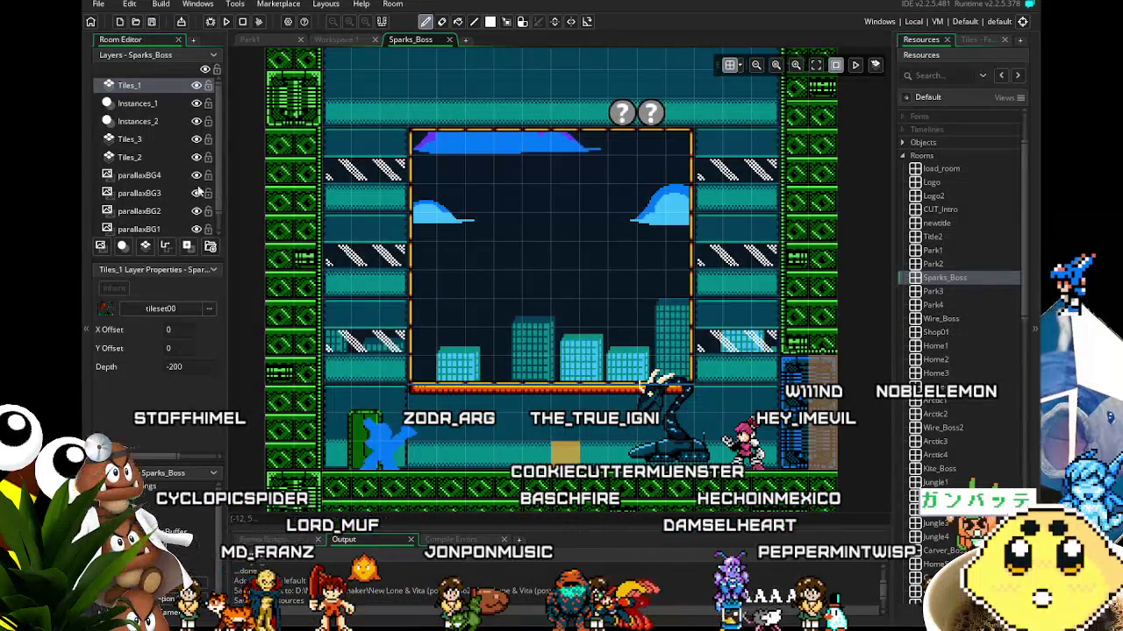
{"action": "left_click", "coordinate": [180, 104]}
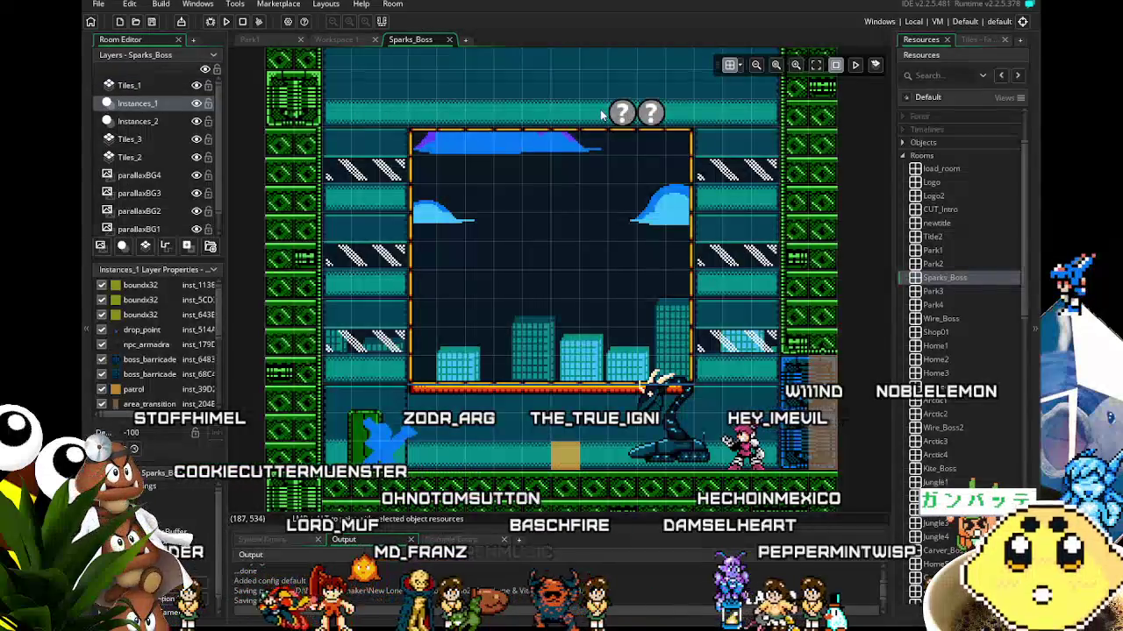
{"action": "left_click", "coordinate": [137, 121]}
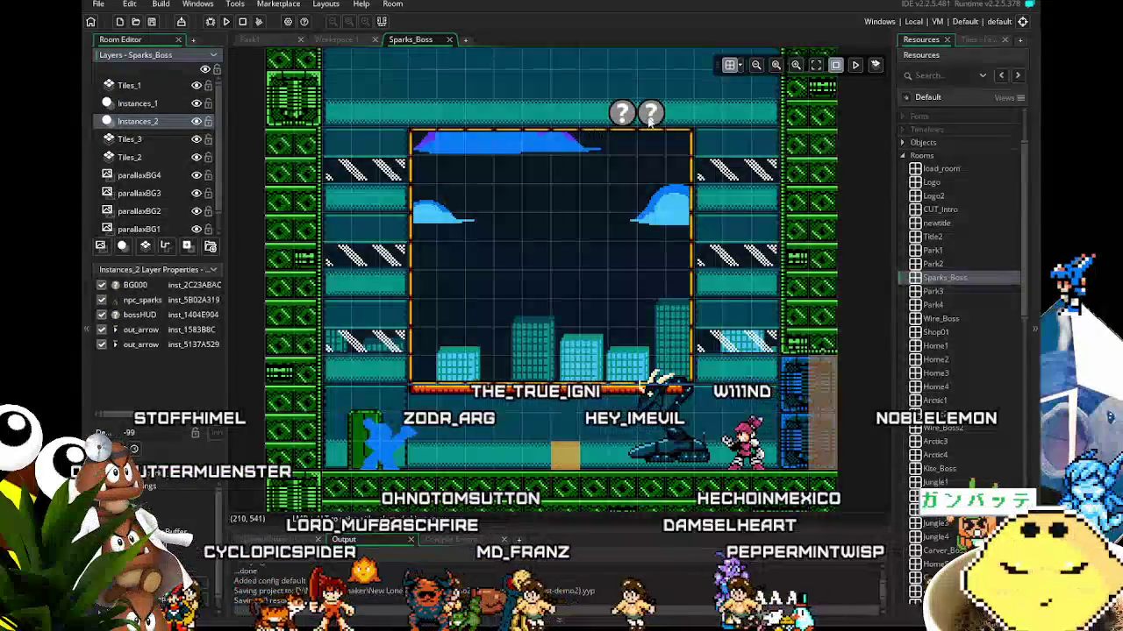
{"action": "left_click_drag", "start_coordinate": [621, 114], "coordinate": [526, 125]}
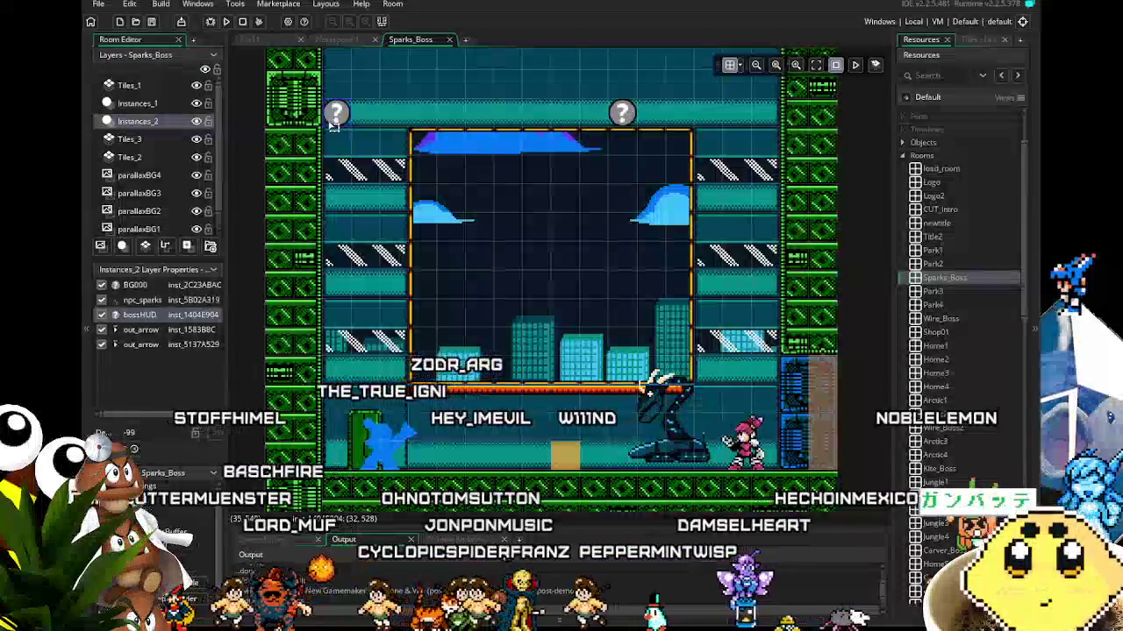
{"action": "left_click_drag", "start_coordinate": [526, 125], "coordinate": [686, 119]}
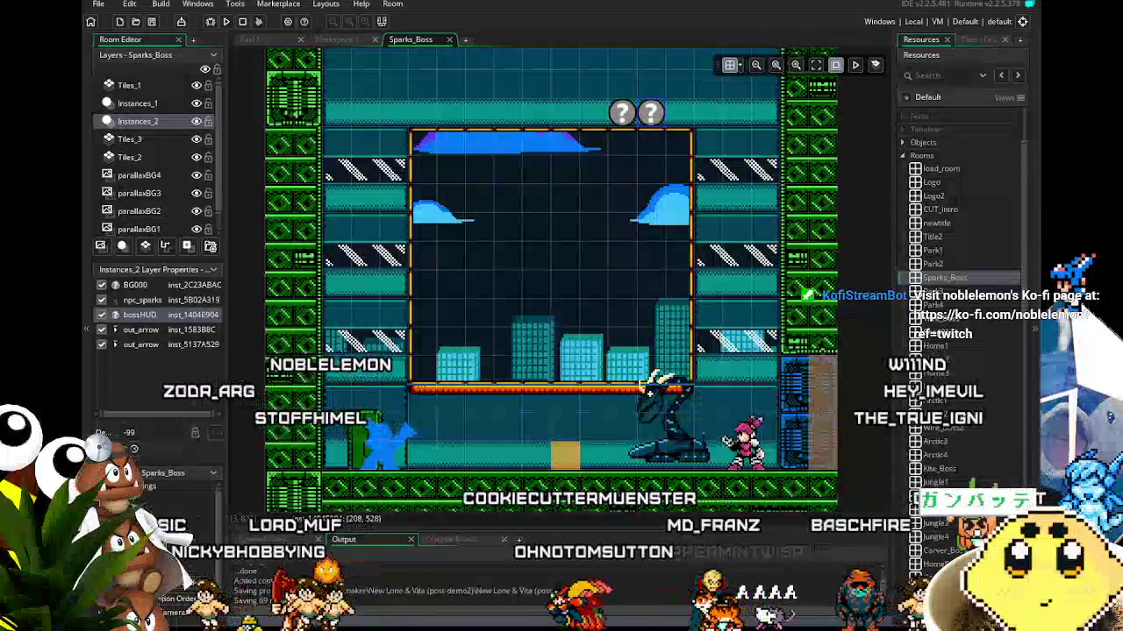
Save the project and pan down to bring the arena floor into view
{"action": "key", "text": "ctrl+s"}
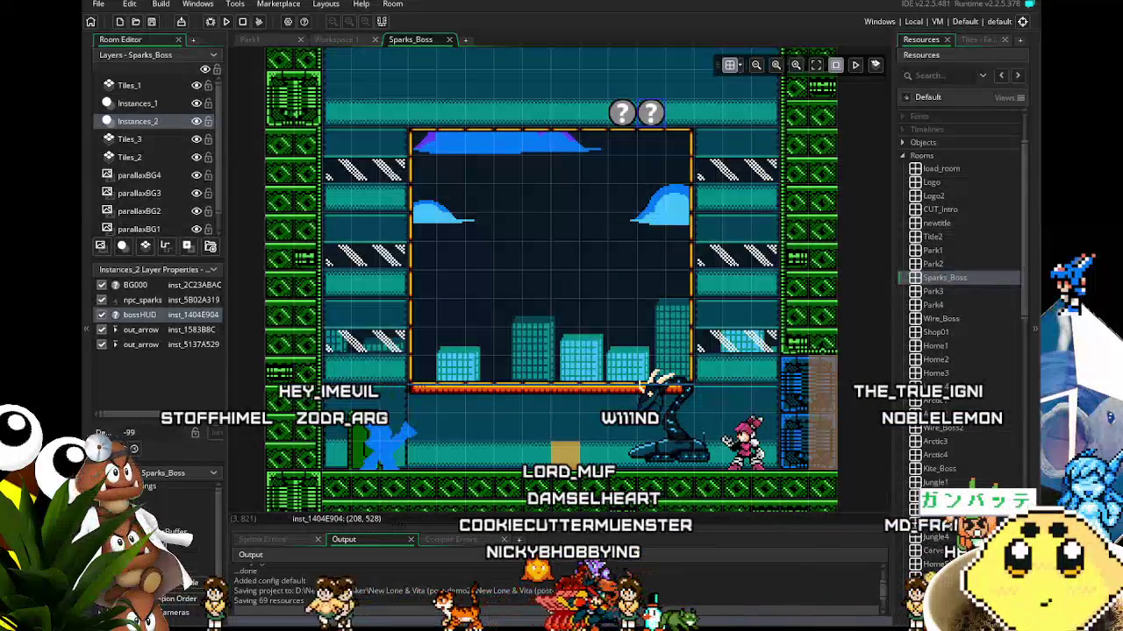
{"action": "scroll", "coordinate": [399, 485], "scroll_direction": "down", "scroll_amount": 2}
{"action": "scroll", "coordinate": [439, 412], "scroll_direction": "down", "scroll_amount": 2}
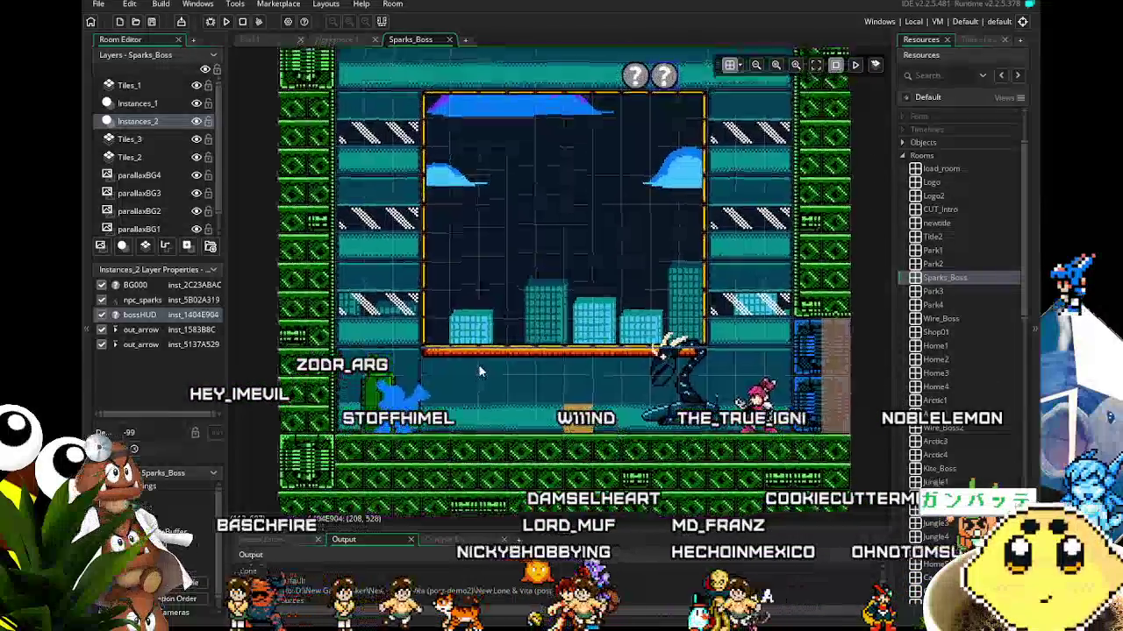
{"action": "left_click_drag", "start_coordinate": [483, 340], "coordinate": [474, 405]}
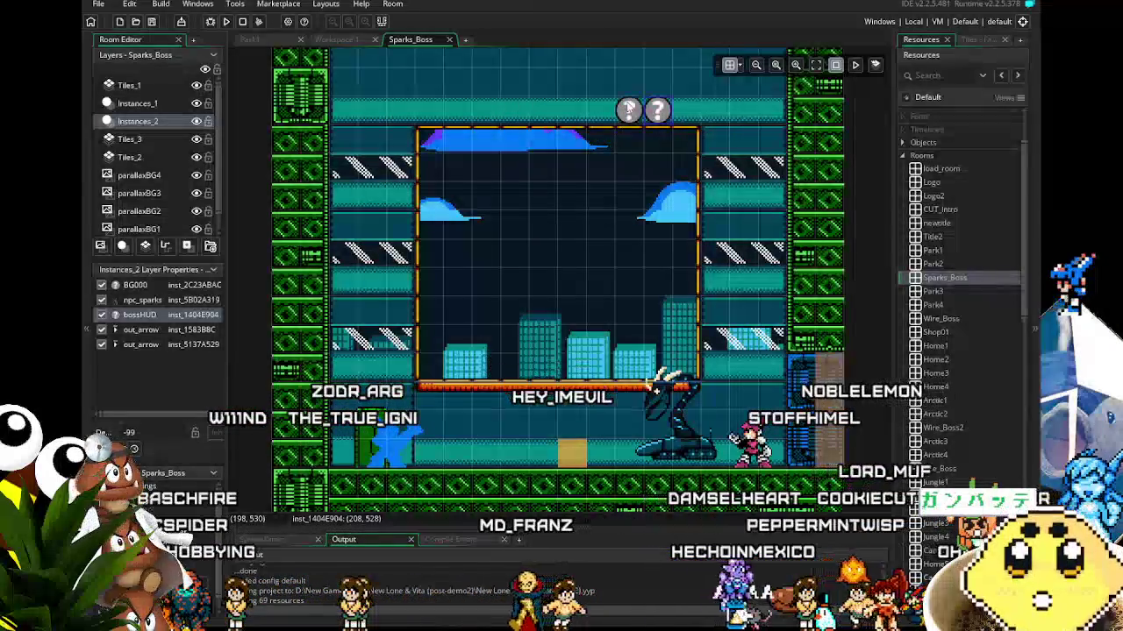
{"action": "scroll", "coordinate": [570, 202], "scroll_direction": "down", "scroll_amount": 2}
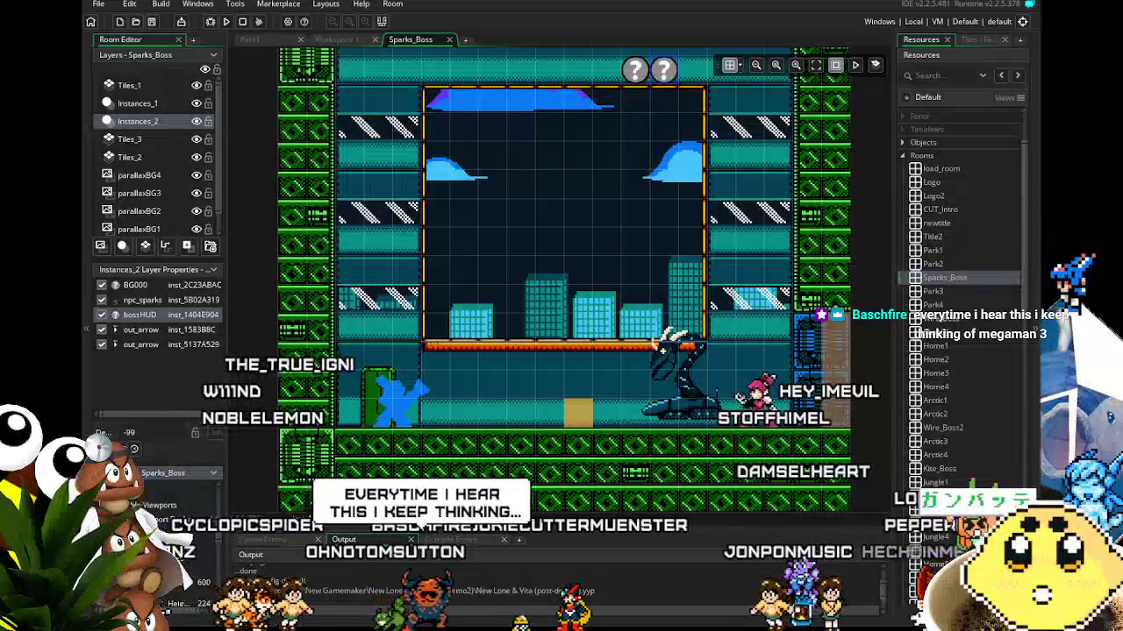
Select the bossHUD instance, show the camera viewport outline, and switch the right dock to Tiles
{"action": "left_click", "coordinate": [167, 523]}
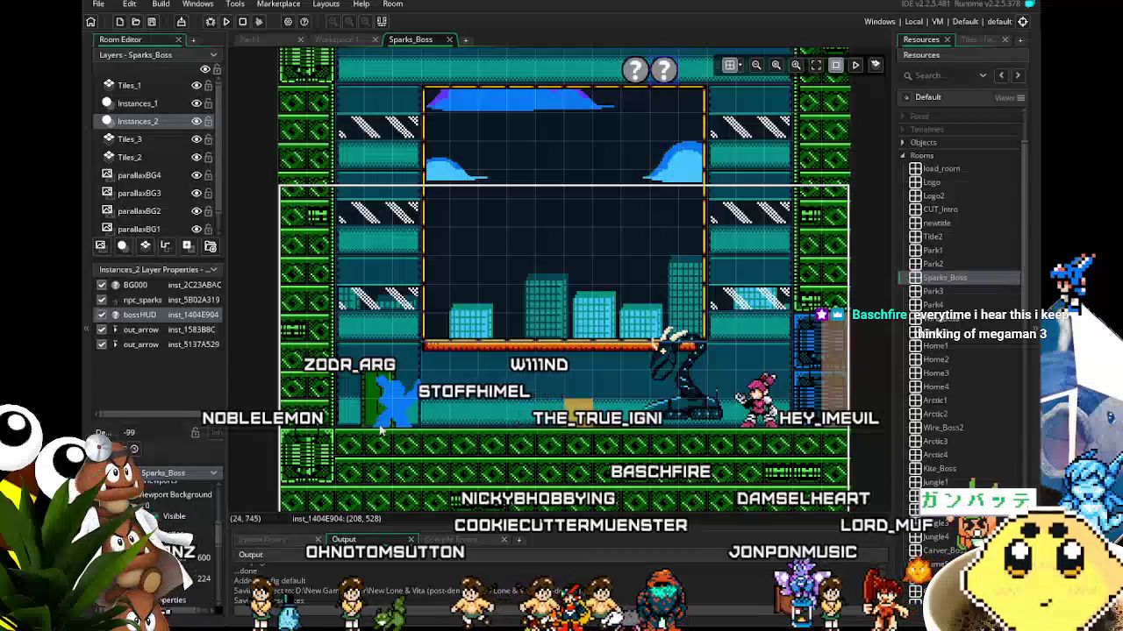
{"action": "scroll", "coordinate": [251, 476], "scroll_direction": "down", "scroll_amount": 3}
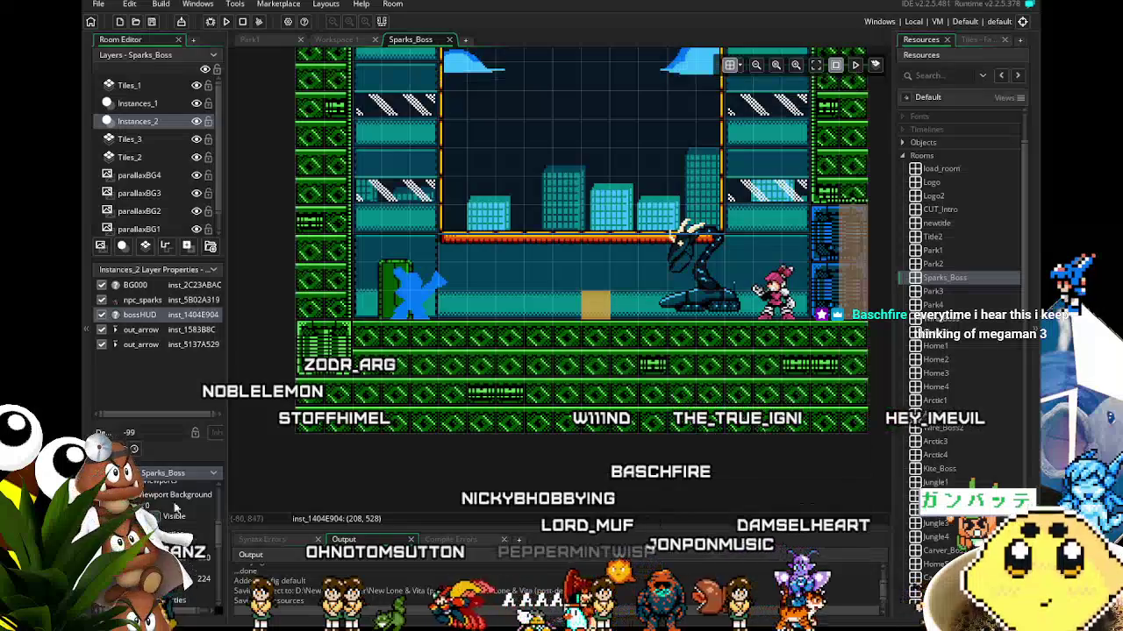
{"action": "scroll", "coordinate": [276, 516], "scroll_direction": "up", "scroll_amount": 4}
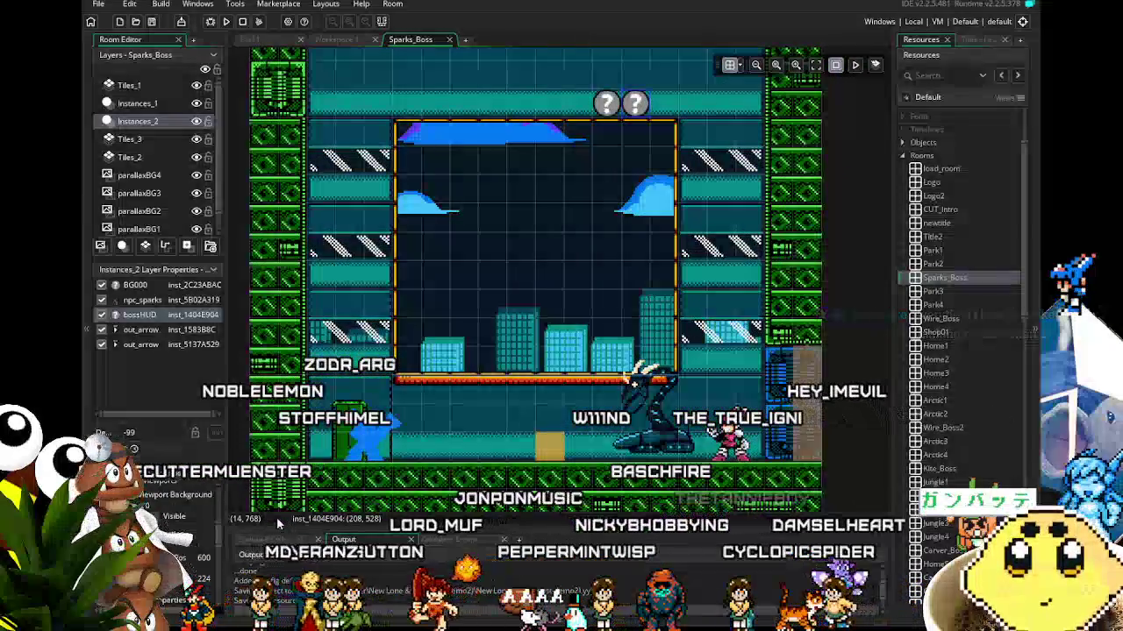
{"action": "mouse_move", "coordinate": [331, 433]}
{"action": "left_mouse_down"}
{"action": "mouse_move", "coordinate": [348, 458]}
{"action": "mouse_move", "coordinate": [339, 449]}
{"action": "left_mouse_up"}
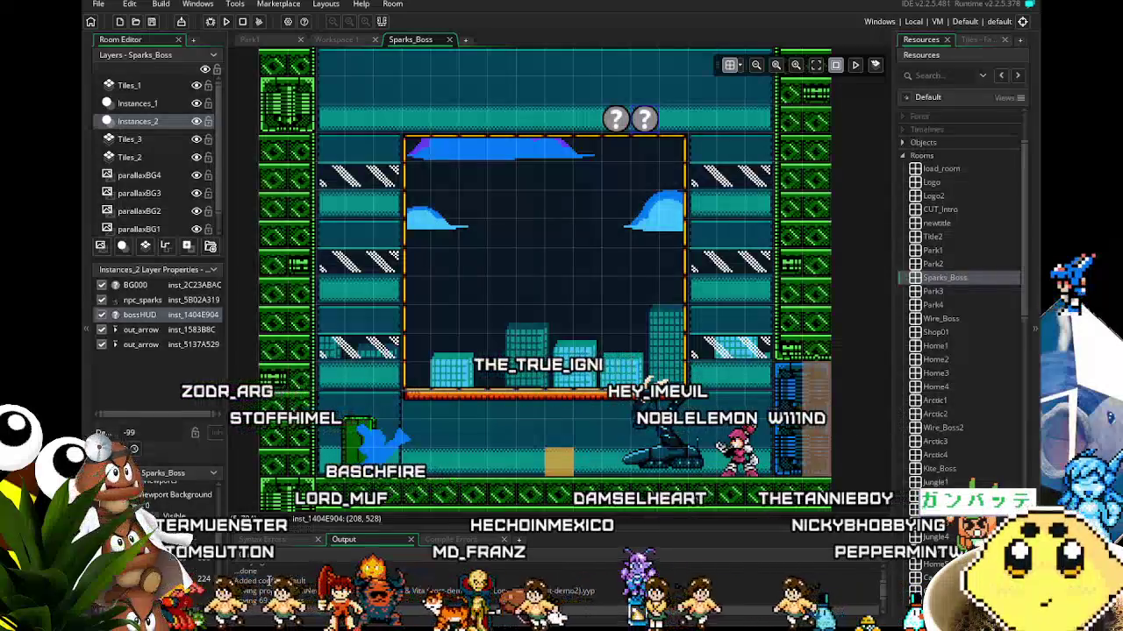
{"action": "left_click_drag", "start_coordinate": [573, 418], "coordinate": [583, 344]}
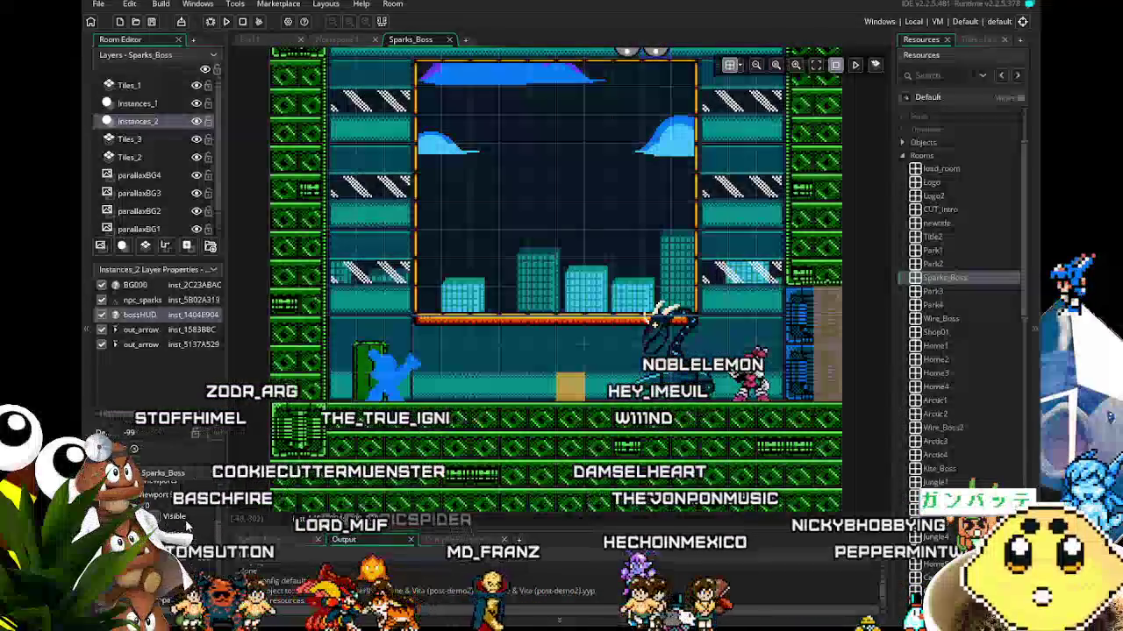
{"action": "left_click", "coordinate": [186, 523]}
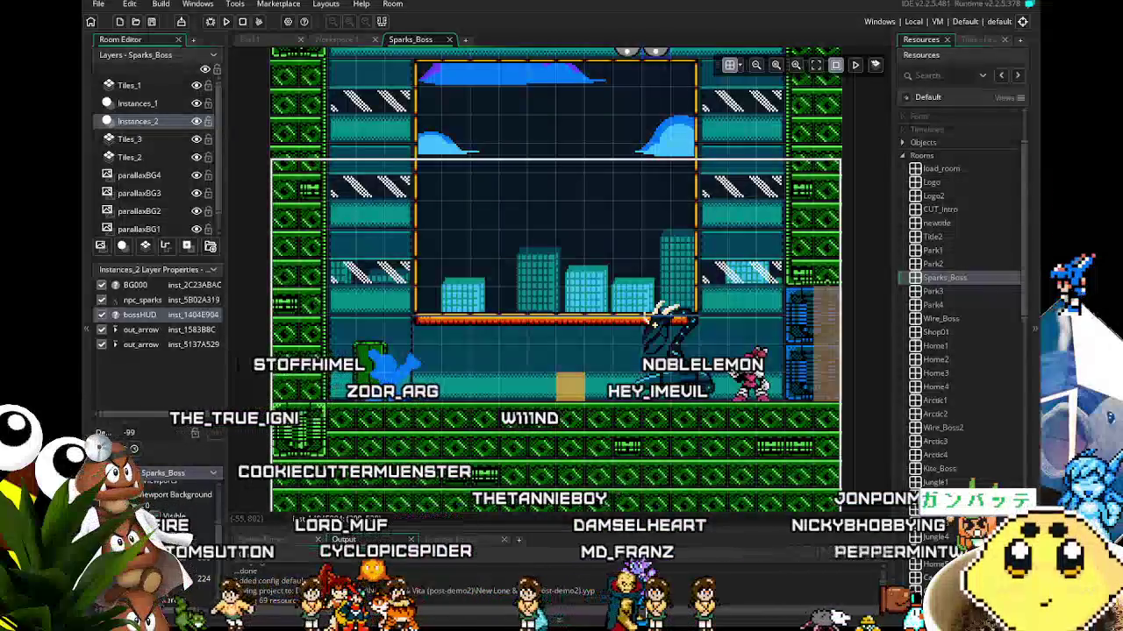
{"action": "left_click_drag", "start_coordinate": [472, 204], "coordinate": [437, 318]}
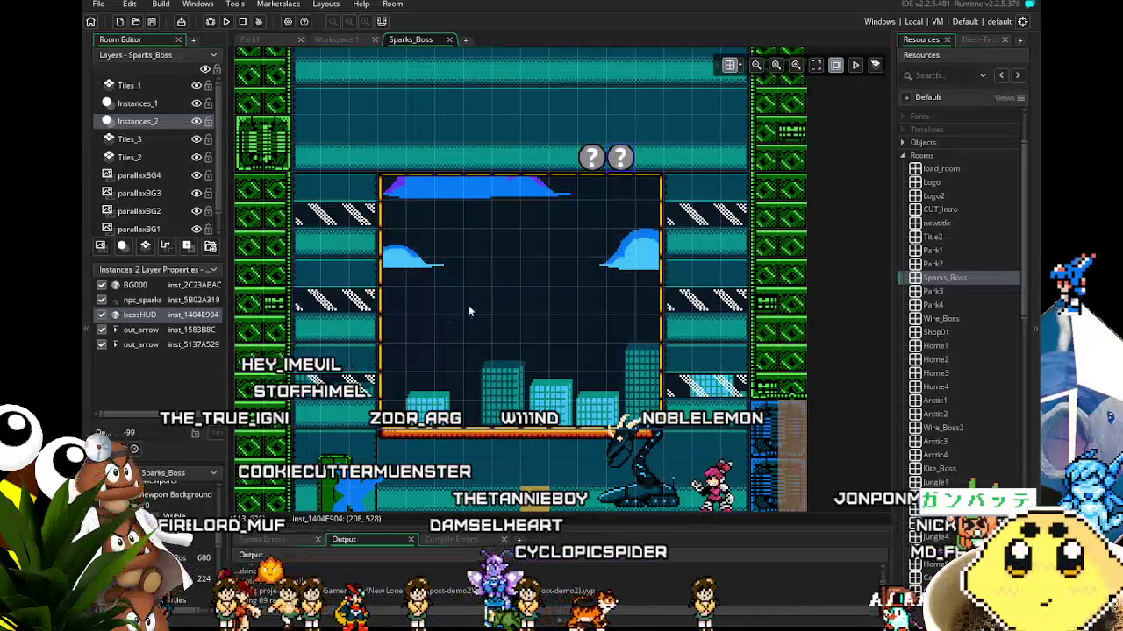
{"action": "left_click", "coordinate": [976, 41]}
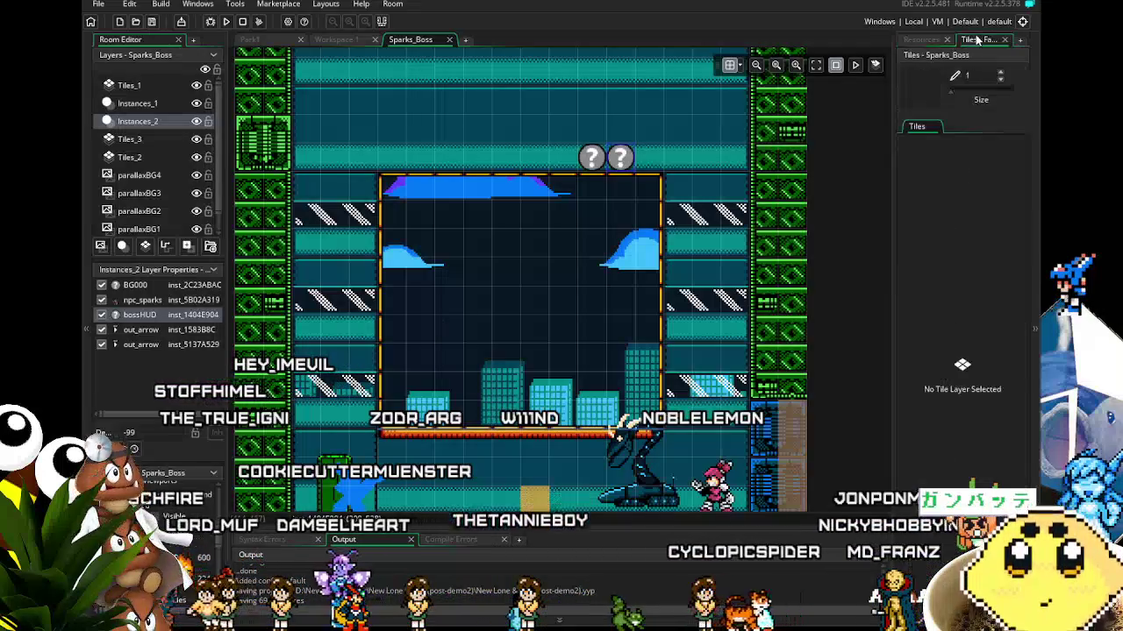
Pick the Tiles_1 layer, toggle layer visibility to inspect tiles, and switch to the eraser
{"action": "left_click", "coordinate": [190, 85]}
{"action": "left_click", "coordinate": [197, 85]}
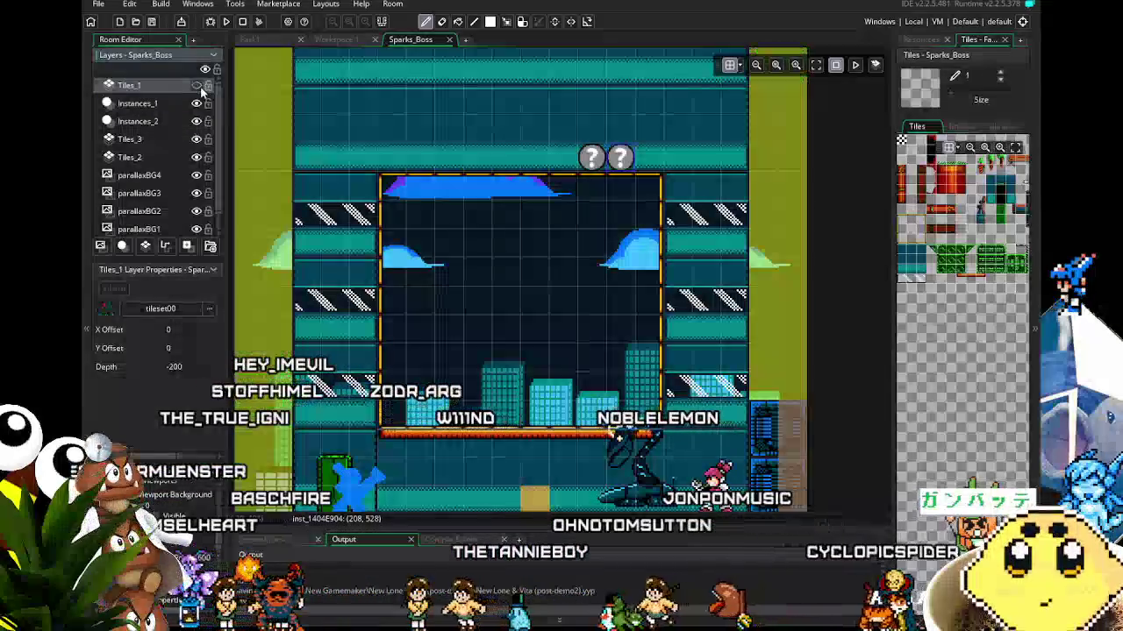
{"action": "left_click", "coordinate": [197, 86]}
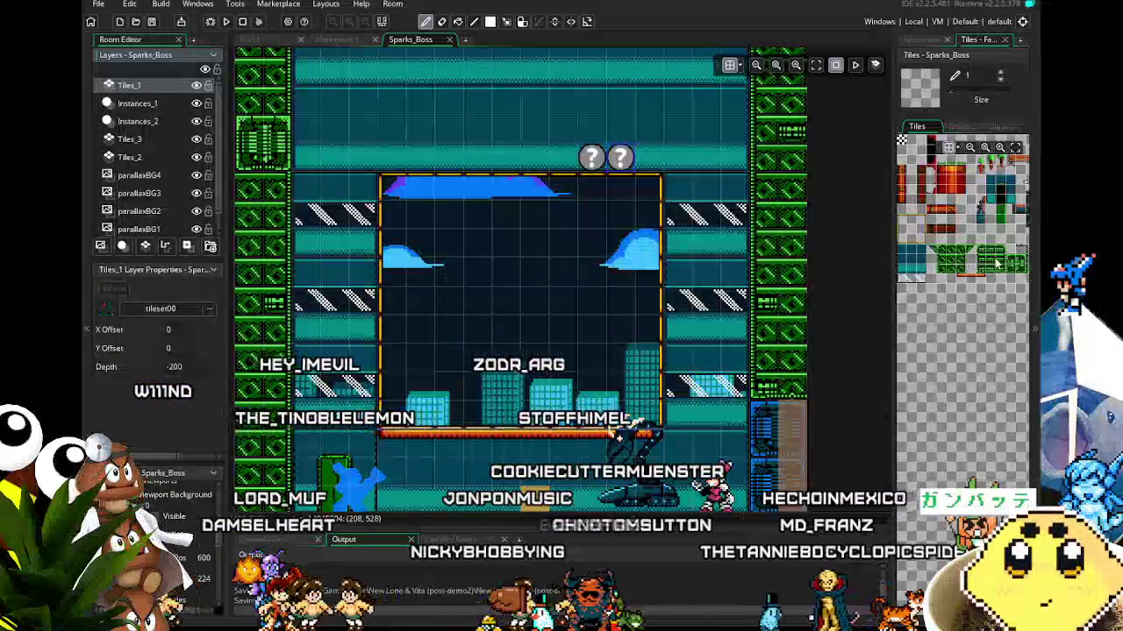
{"action": "scroll", "coordinate": [992, 267], "scroll_direction": "down", "scroll_amount": 1}
{"action": "scroll", "coordinate": [958, 272], "scroll_direction": "down", "scroll_amount": 1}
{"action": "scroll", "coordinate": [969, 289], "scroll_direction": "up", "scroll_amount": 2}
{"action": "scroll", "coordinate": [986, 316], "scroll_direction": "up", "scroll_amount": 2}
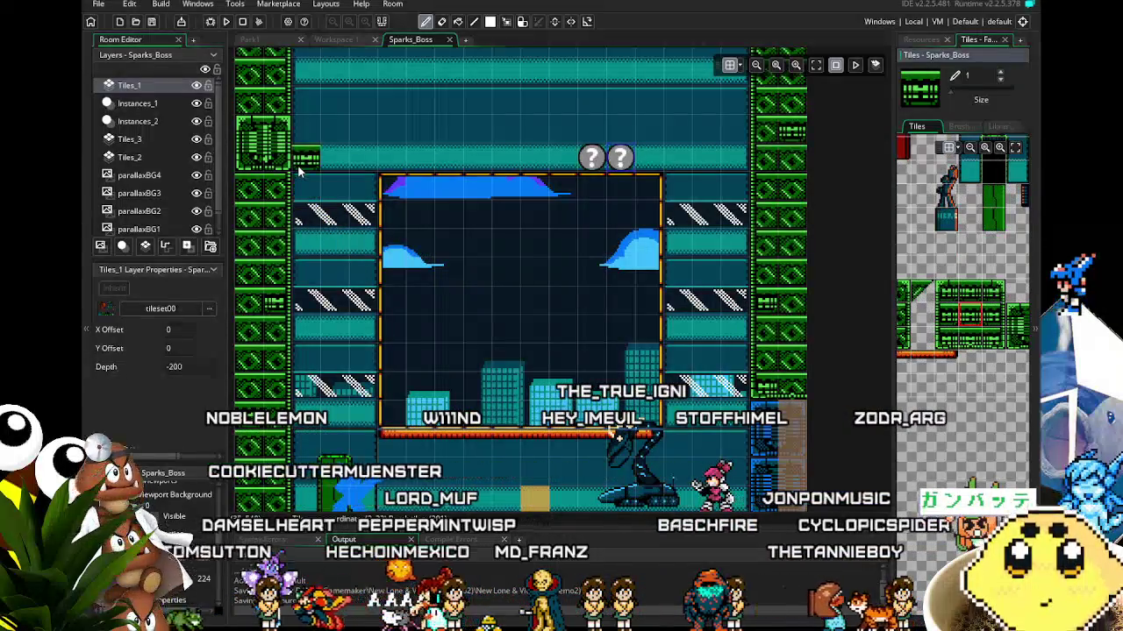
{"action": "key", "text": "e"}
{"action": "scroll", "coordinate": [368, 200], "scroll_direction": "right", "scroll_amount": 1}
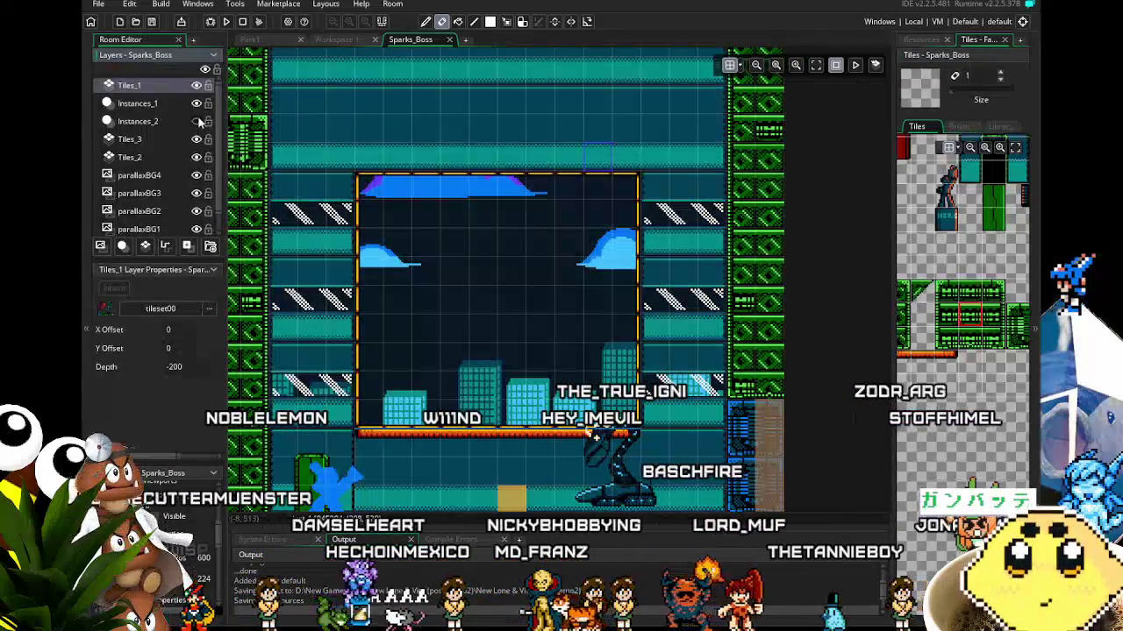
{"action": "left_click", "coordinate": [197, 158]}
{"action": "left_click", "coordinate": [197, 159]}
Marquee-select the blue tiles above the arena box on the Tiles_2 layer
{"action": "key", "text": "m"}
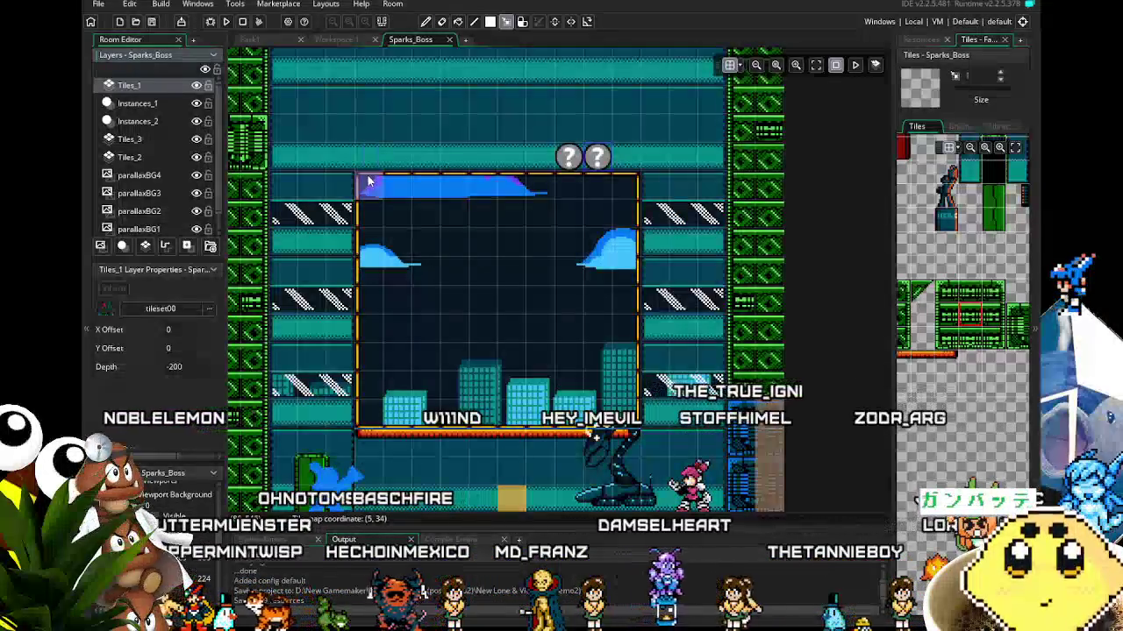
{"action": "left_click_drag", "start_coordinate": [332, 176], "coordinate": [578, 195]}
{"action": "left_click_drag", "start_coordinate": [327, 146], "coordinate": [666, 199]}
{"action": "left_click", "coordinate": [637, 217]}
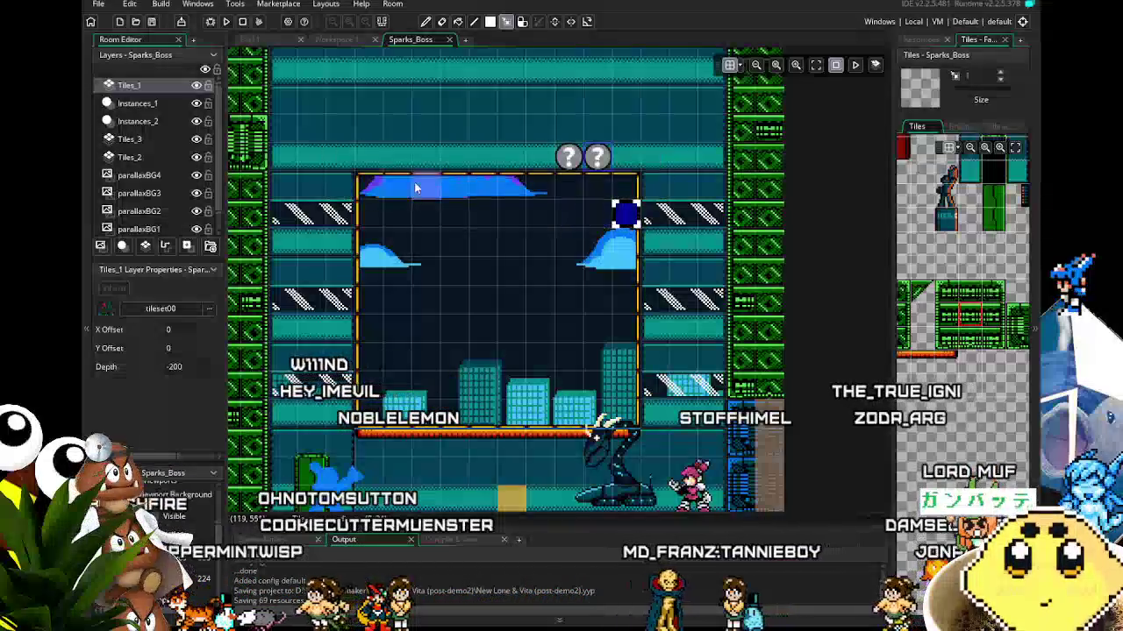
{"action": "left_click_drag", "start_coordinate": [357, 147], "coordinate": [614, 203]}
{"action": "left_click", "coordinate": [566, 230]}
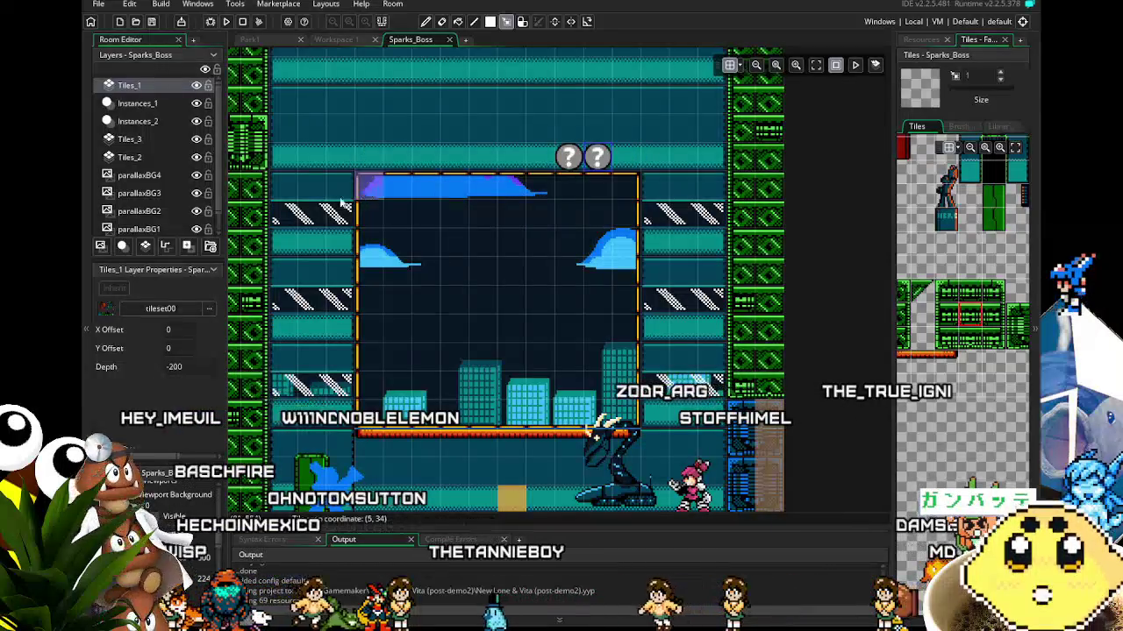
{"action": "left_click", "coordinate": [127, 157]}
{"action": "left_click_drag", "start_coordinate": [359, 149], "coordinate": [611, 211]}
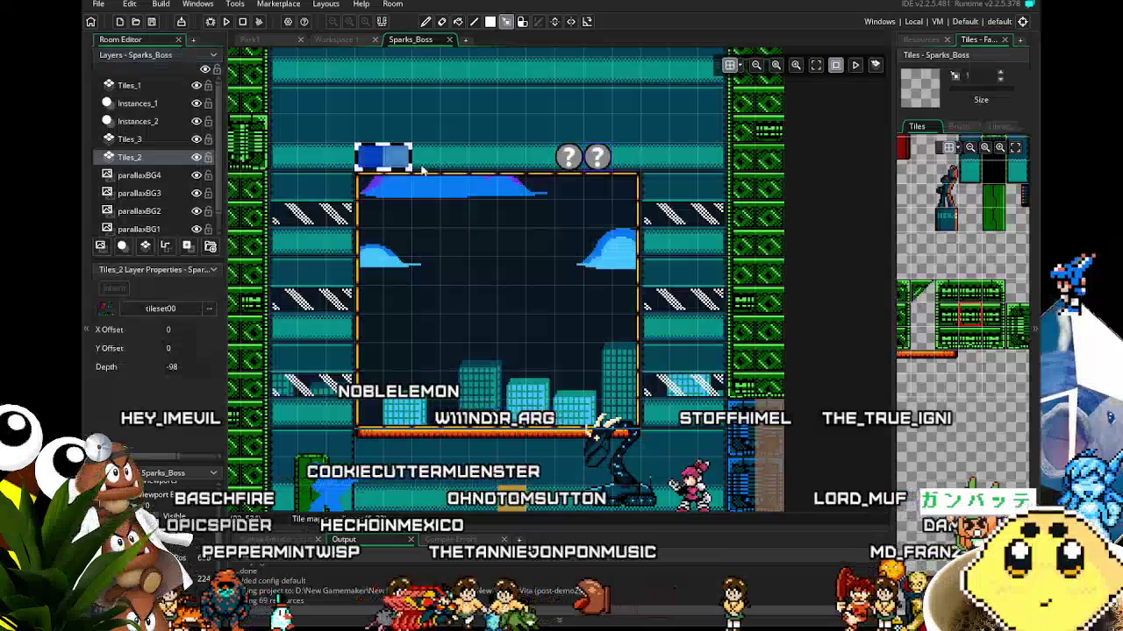
Delete the marked blue tiles above the arena, undoing and redoing once
{"action": "key", "text": "Delete"}
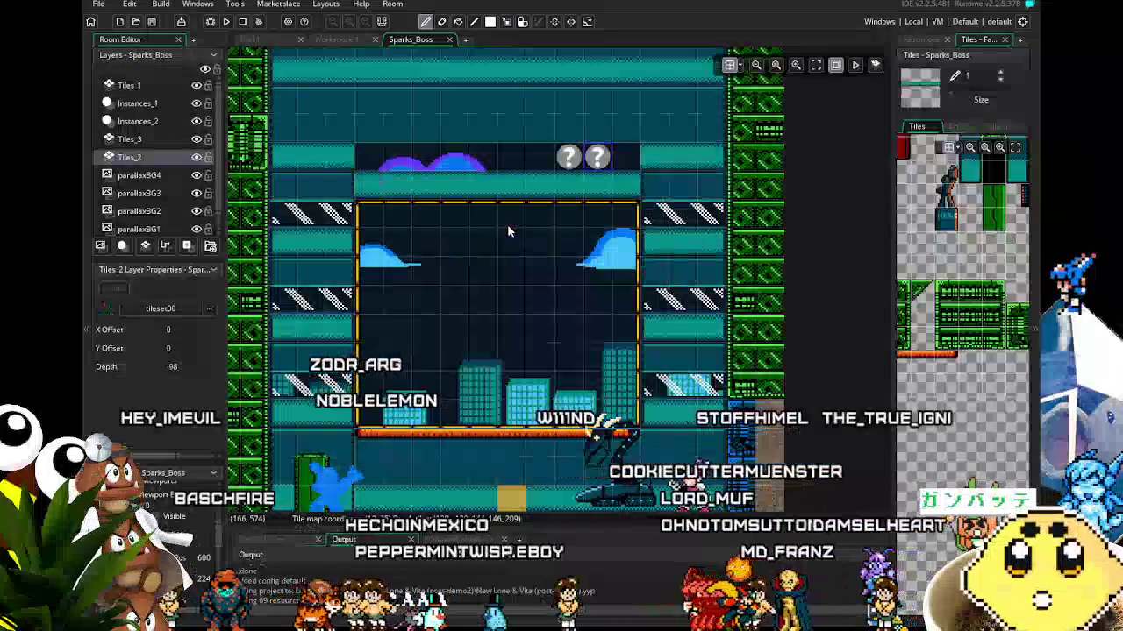
{"action": "key", "text": "ctrl+z"}
{"action": "key", "text": "ctrl+y"}
{"action": "key", "text": "m"}
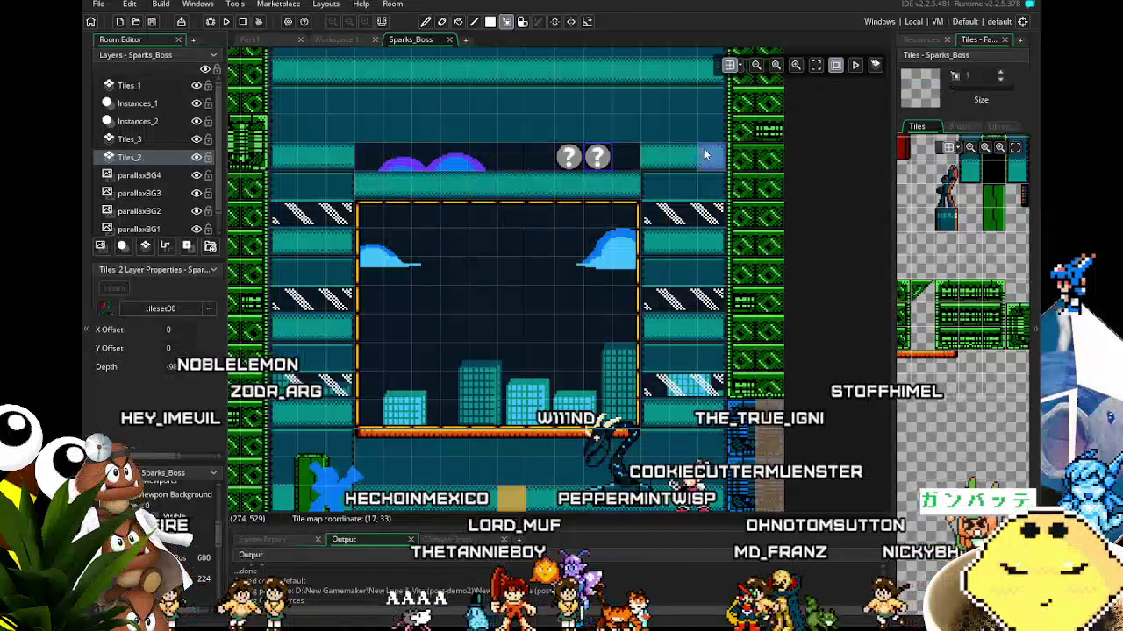
{"action": "key", "text": "Delete"}
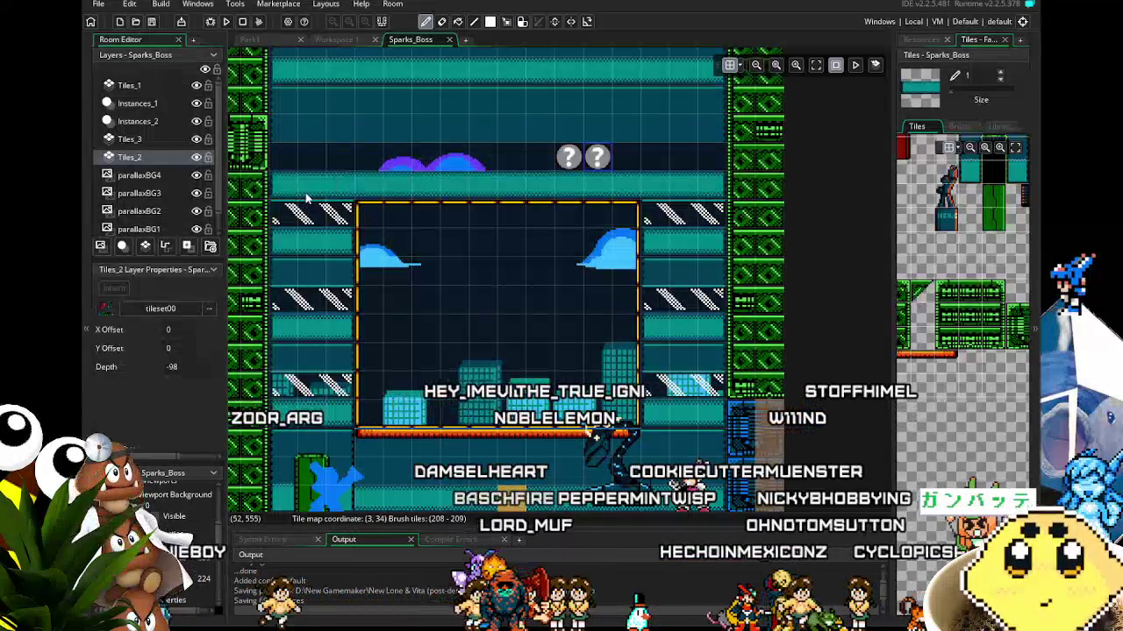
Box-select the blue tile row and clouds above the arena and erase them
{"action": "key", "text": "e"}
{"action": "scroll", "coordinate": [391, 334], "scroll_direction": "down", "scroll_amount": 2}
{"action": "scroll", "coordinate": [391, 334], "scroll_direction": "up", "scroll_amount": 2}
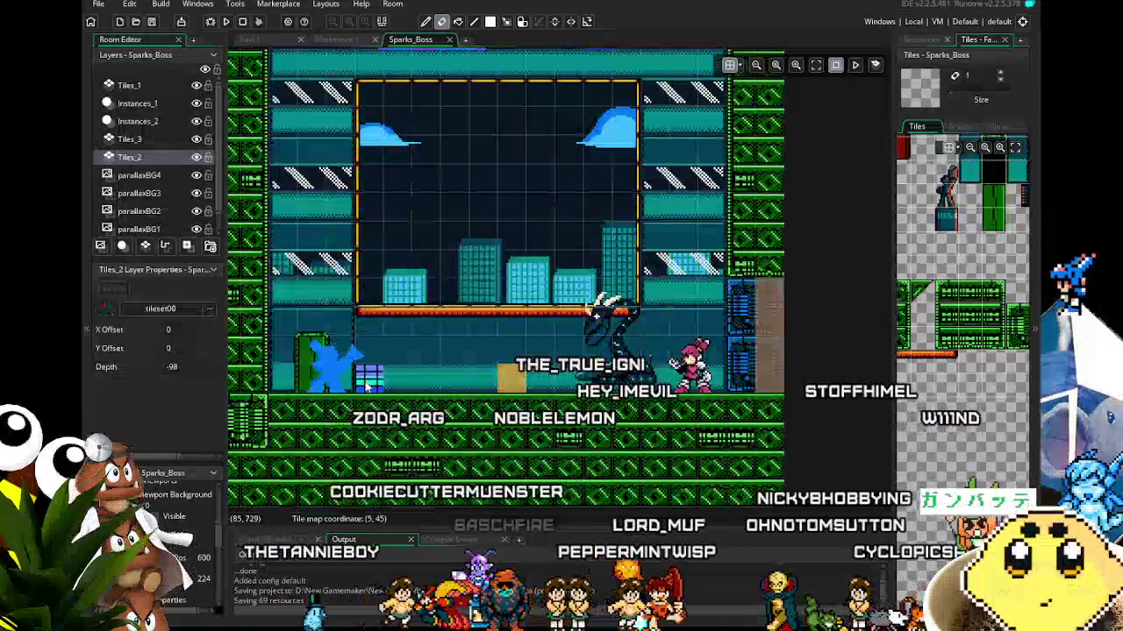
{"action": "key", "text": "m"}
{"action": "left_click_drag", "start_coordinate": [725, 121], "coordinate": [355, 143]}
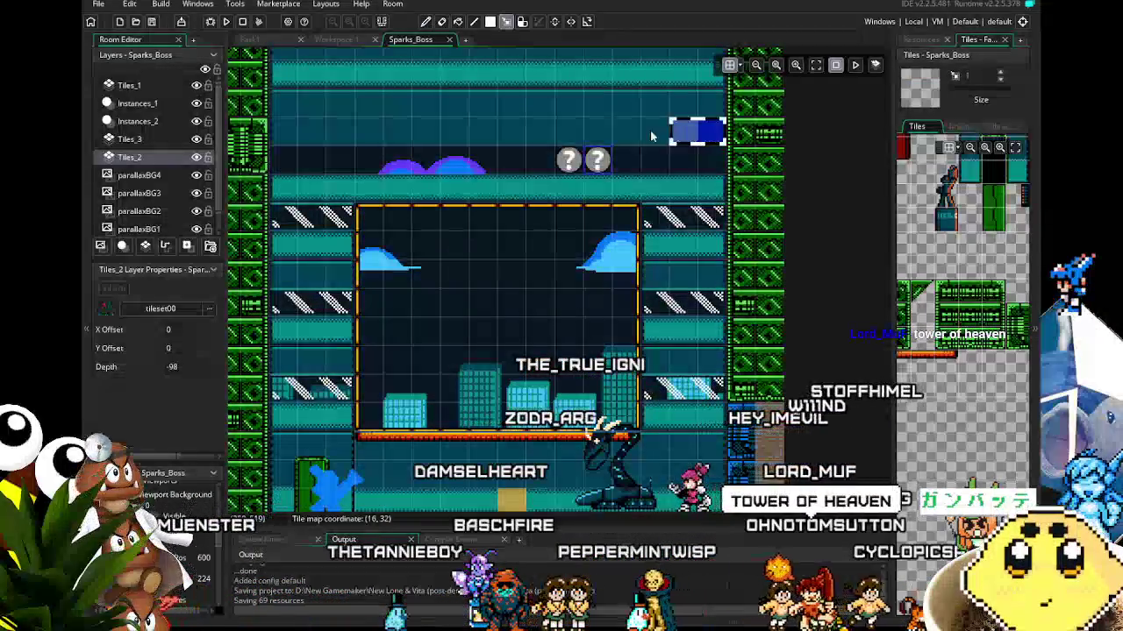
{"action": "key", "text": "Delete"}
Choose the green wall tile from the palette, with Tiles_1 as the active layer
{"action": "key", "text": "d"}
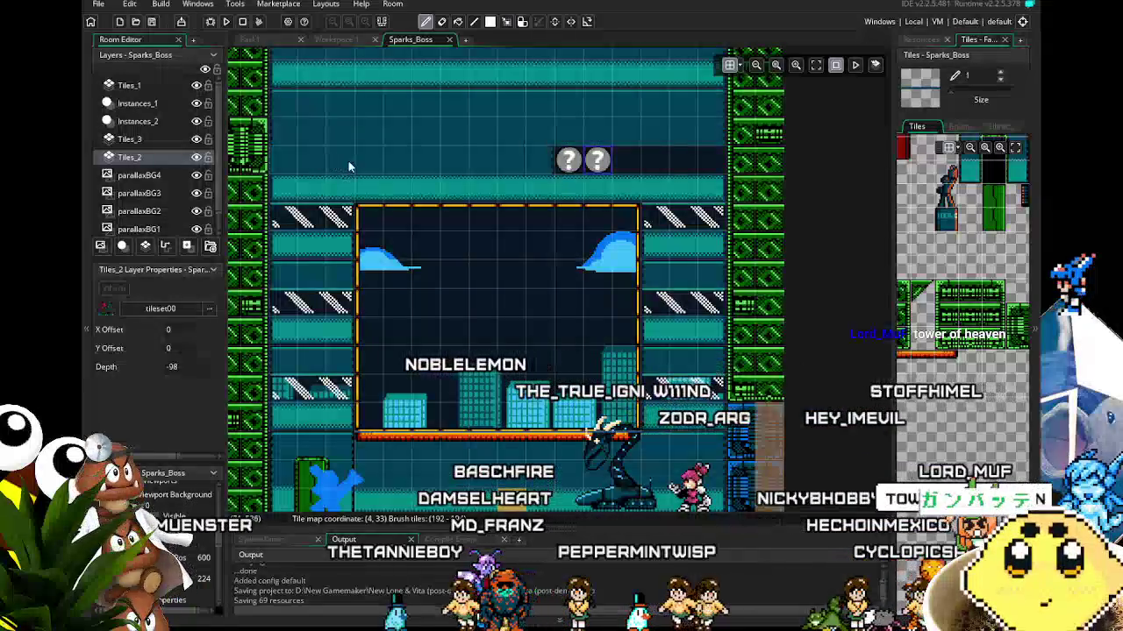
{"action": "key", "text": "e"}
{"action": "scroll", "coordinate": [444, 325], "scroll_direction": "right", "scroll_amount": 1}
{"action": "left_click_drag", "start_coordinate": [409, 336], "coordinate": [464, 336]}
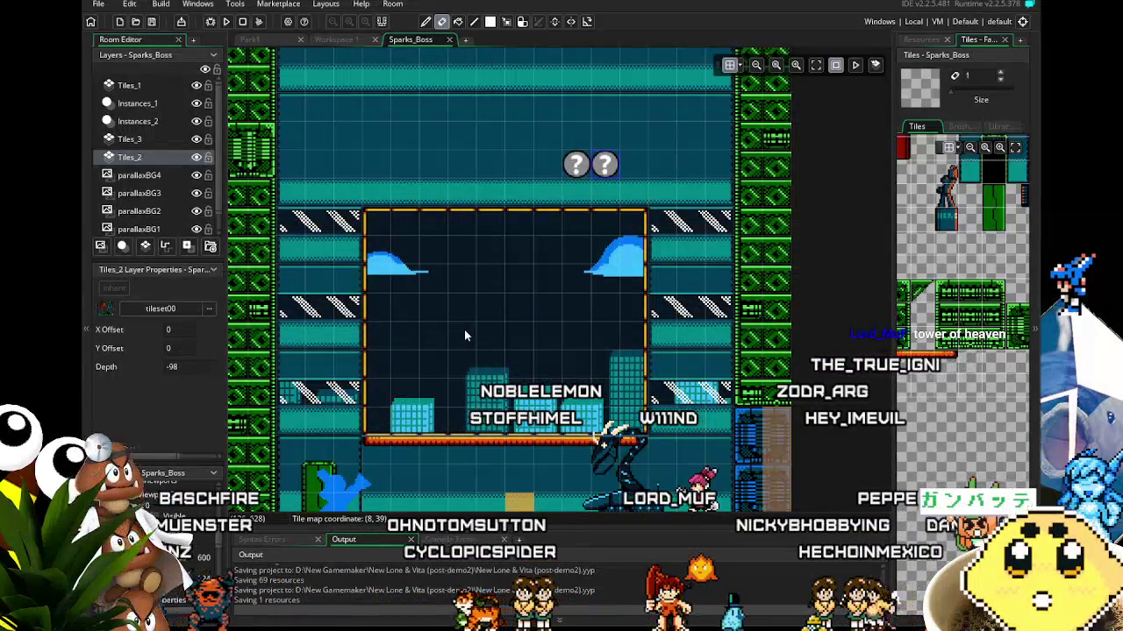
{"action": "left_click_drag", "start_coordinate": [392, 336], "coordinate": [406, 343]}
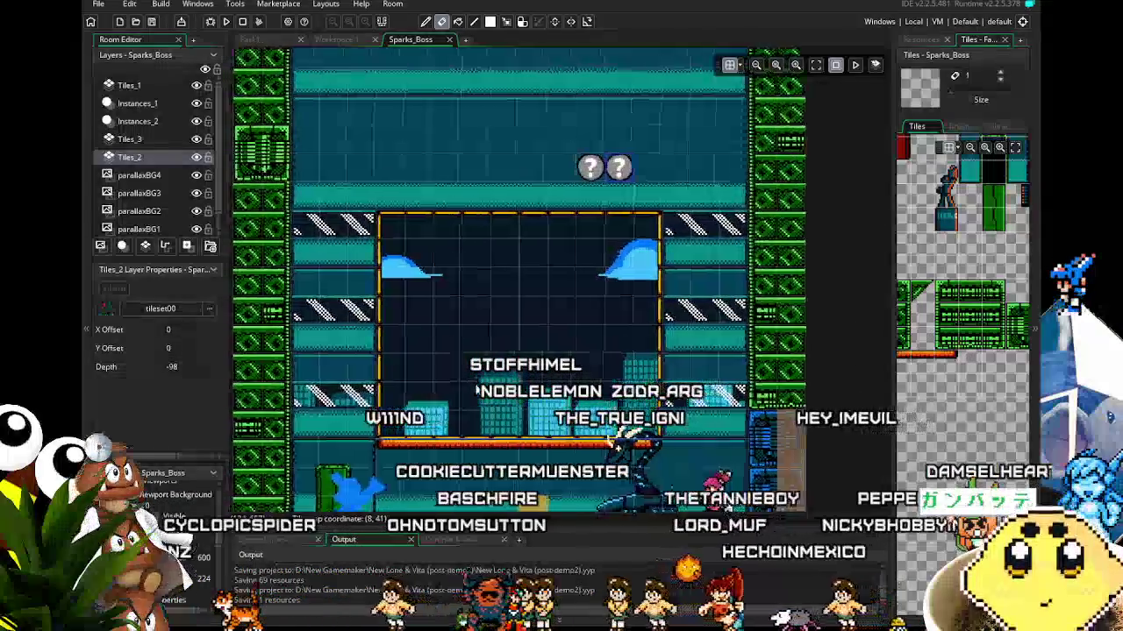
{"action": "scroll", "coordinate": [945, 320], "scroll_direction": "left", "scroll_amount": 3}
{"action": "left_click", "coordinate": [919, 318]}
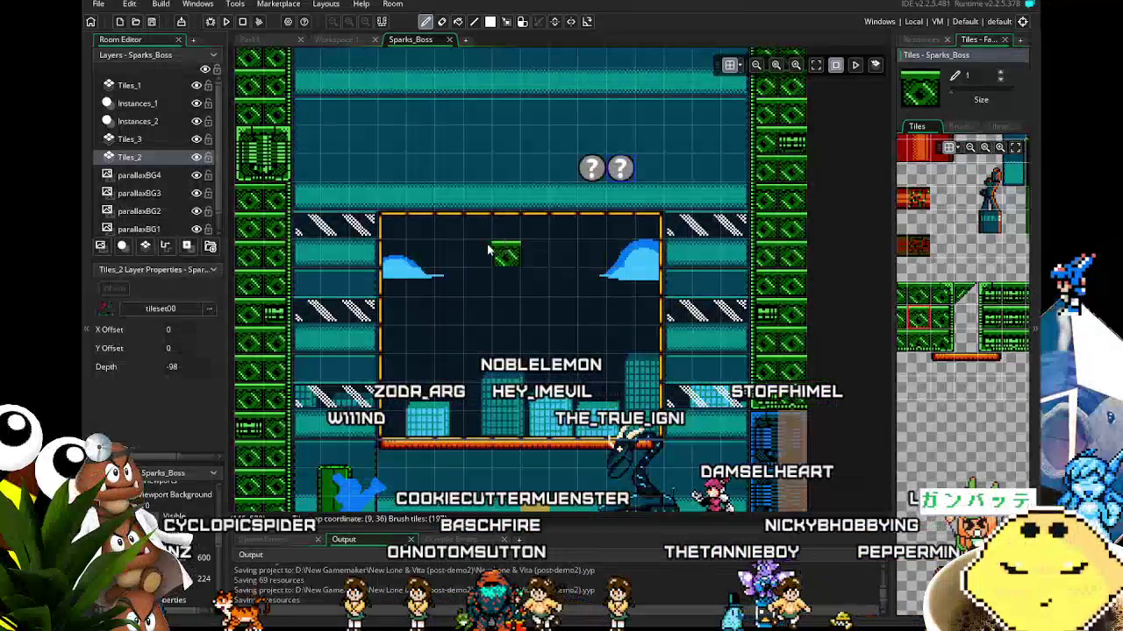
{"action": "left_click", "coordinate": [129, 85]}
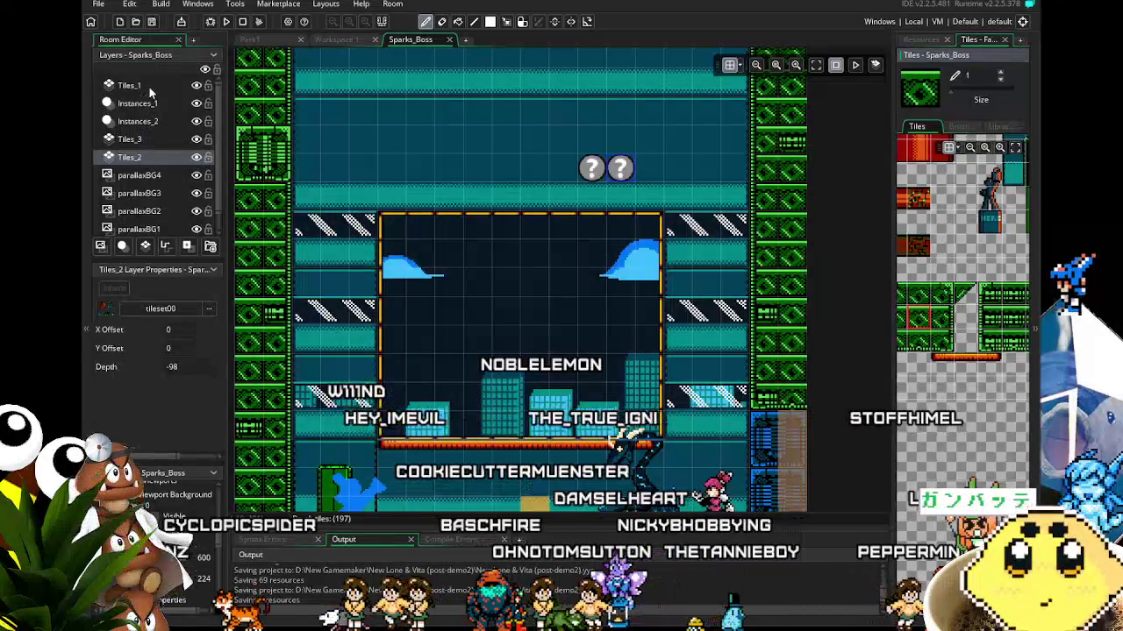
Paint a row of green wall tiles along the arena's top, reaching the right wall
{"action": "left_click_drag", "start_coordinate": [267, 208], "coordinate": [566, 207]}
{"action": "left_click_drag", "start_coordinate": [693, 208], "coordinate": [746, 208]}
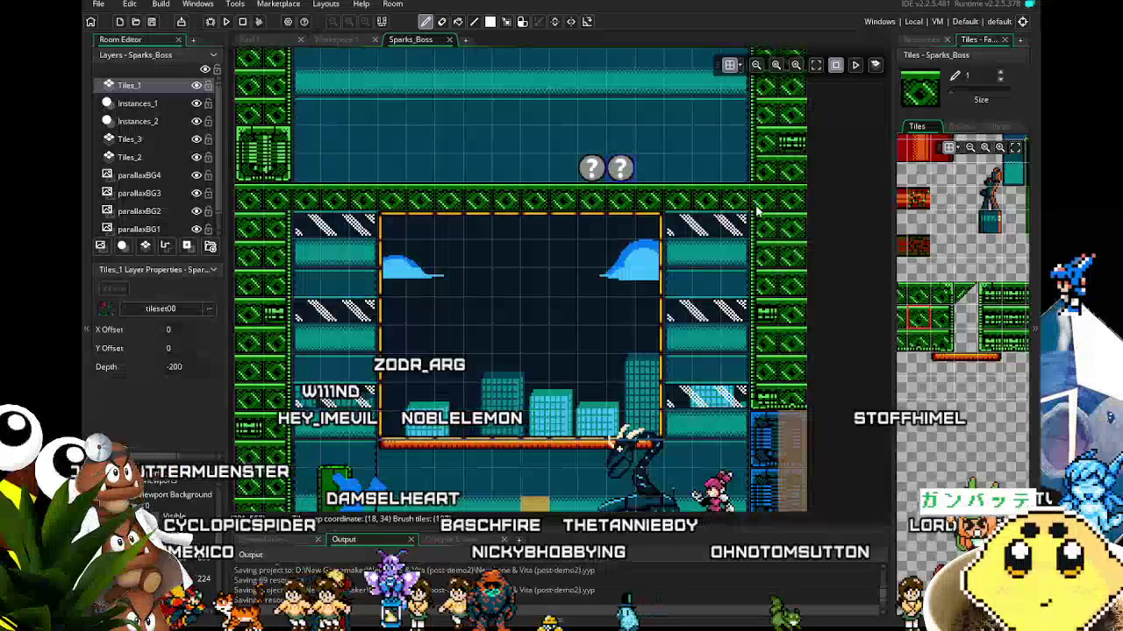
{"action": "left_click", "coordinate": [586, 311]}
{"action": "left_click_drag", "start_coordinate": [554, 312], "coordinate": [533, 313]}
{"action": "scroll", "coordinate": [533, 313], "scroll_direction": "up", "scroll_amount": 5}
{"action": "scroll", "coordinate": [534, 313], "scroll_direction": "down", "scroll_amount": 3}
{"action": "scroll", "coordinate": [533, 313], "scroll_direction": "down", "scroll_amount": 2}
{"action": "scroll", "coordinate": [809, 359], "scroll_direction": "left", "scroll_amount": 3}
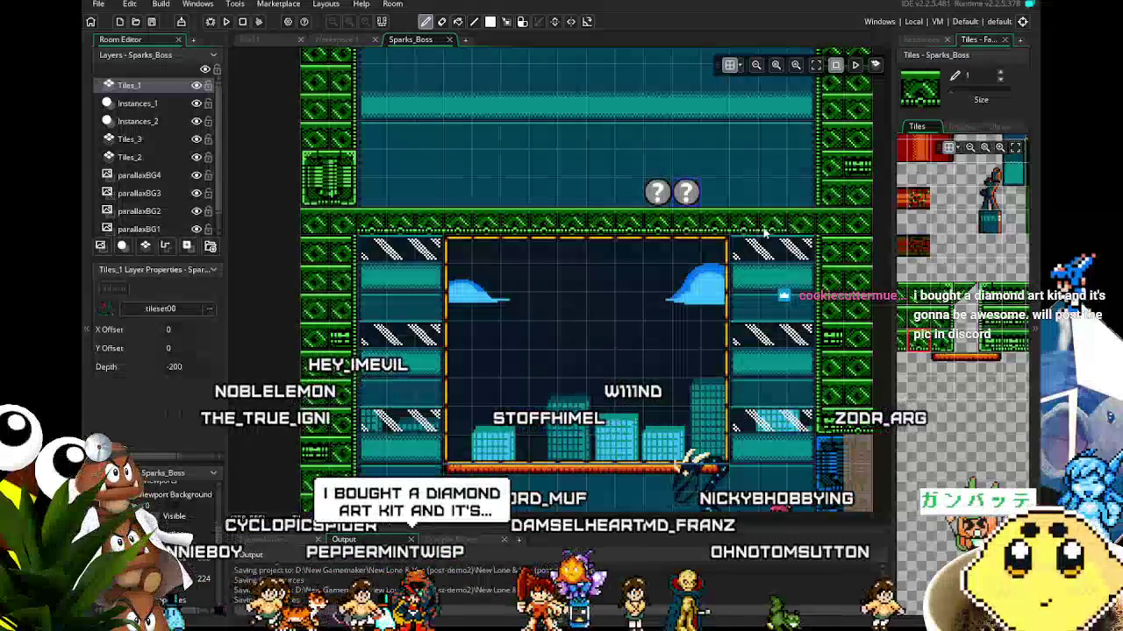
{"action": "scroll", "coordinate": [761, 250], "scroll_direction": "right", "scroll_amount": 2}
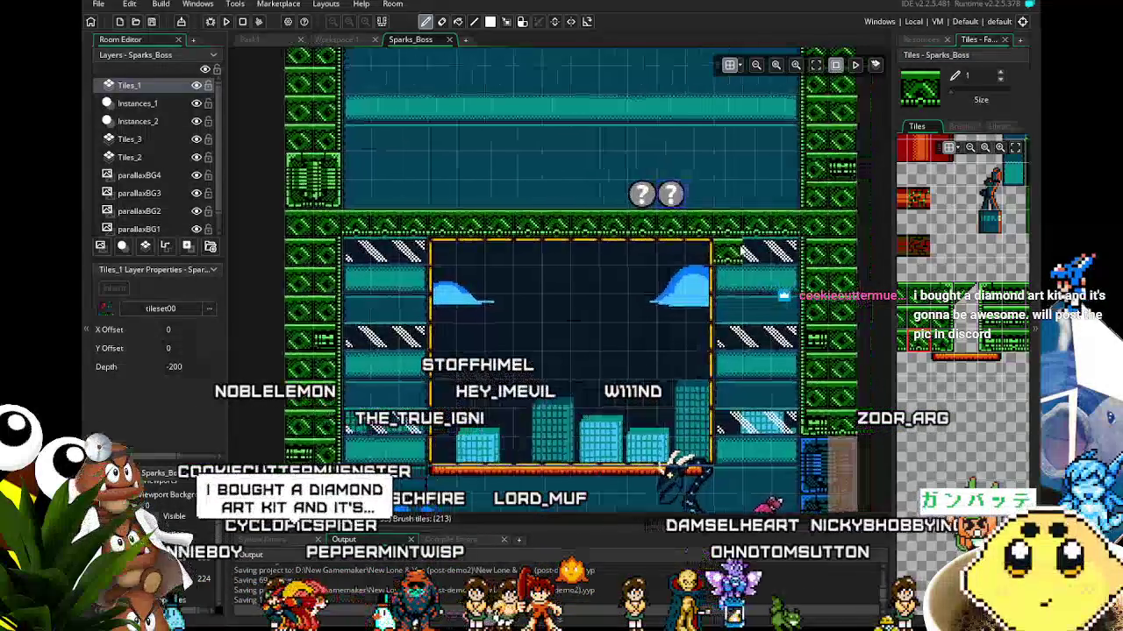
{"action": "scroll", "coordinate": [947, 366], "scroll_direction": "down", "scroll_amount": 2}
{"action": "scroll", "coordinate": [973, 367], "scroll_direction": "right", "scroll_amount": 1}
Inspect the new green ceiling row for stray tiles, toggling between eraser and brush
{"action": "key", "text": "e"}
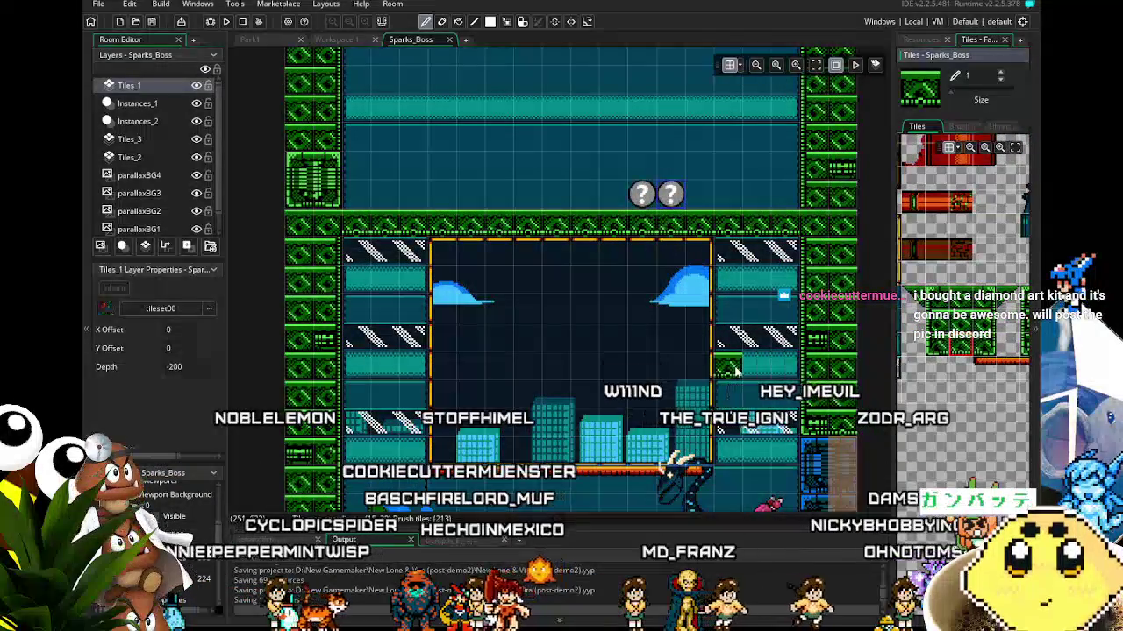
{"action": "left_click_drag", "start_coordinate": [560, 368], "coordinate": [535, 368]}
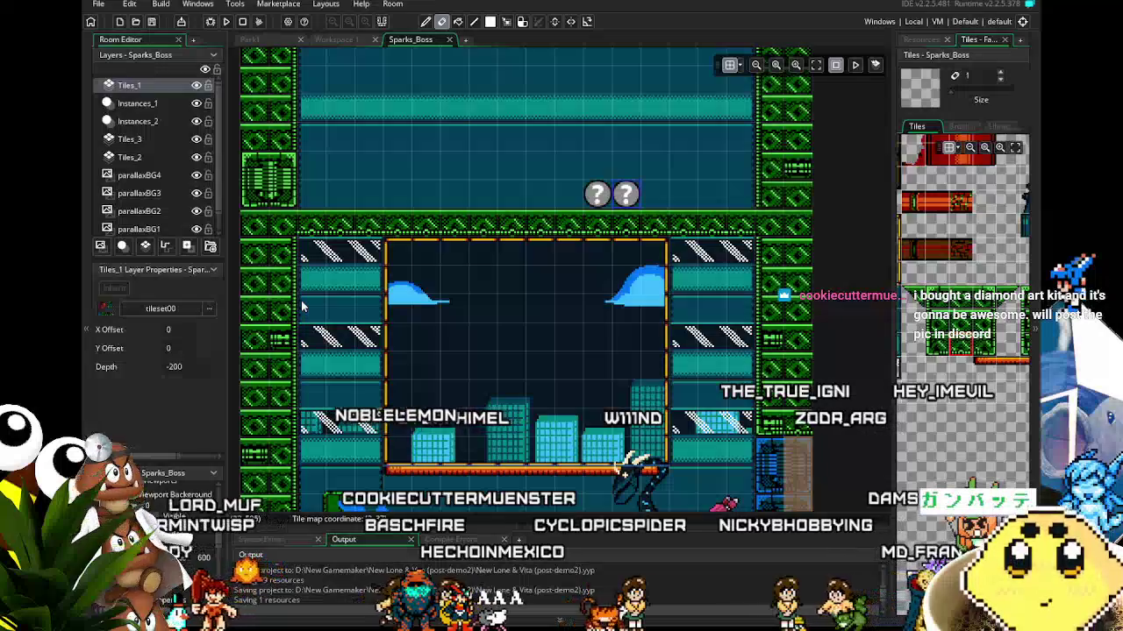
{"action": "scroll", "coordinate": [302, 306], "scroll_direction": "up", "scroll_amount": 2}
{"action": "scroll", "coordinate": [307, 307], "scroll_direction": "down", "scroll_amount": 2}
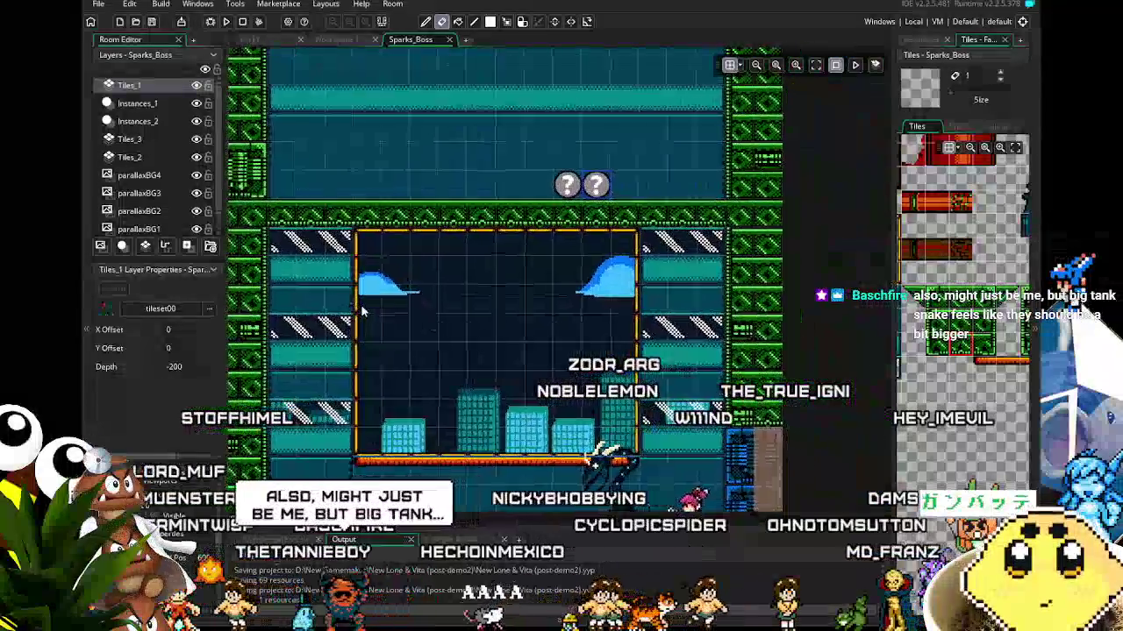
{"action": "left_click_drag", "start_coordinate": [362, 310], "coordinate": [365, 310]}
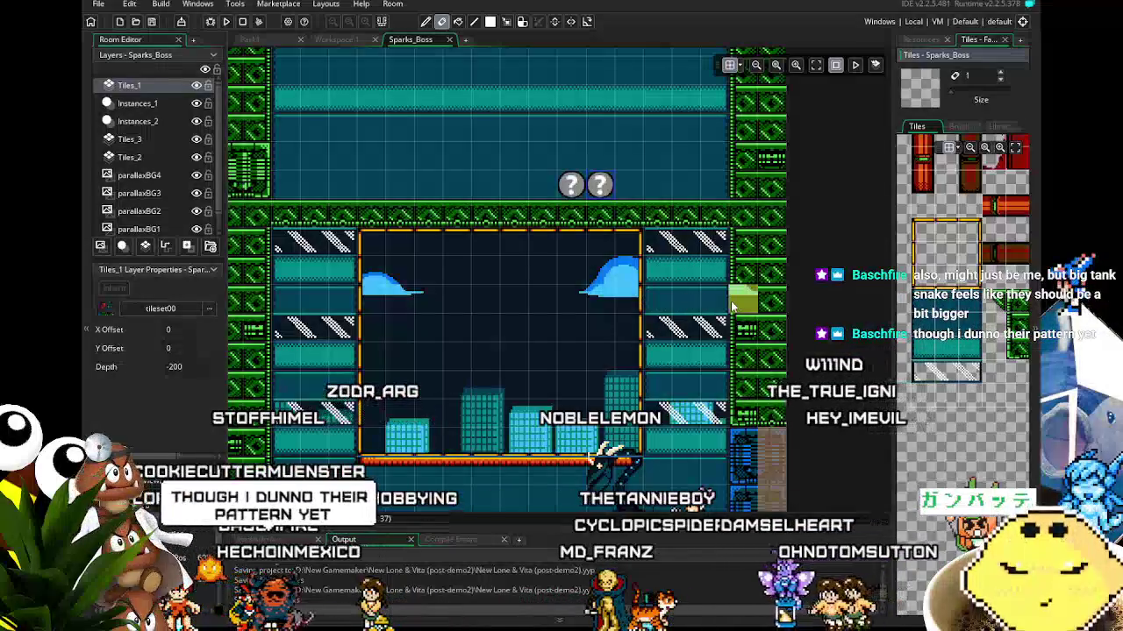
{"action": "scroll", "coordinate": [679, 312], "scroll_direction": "up", "scroll_amount": 3}
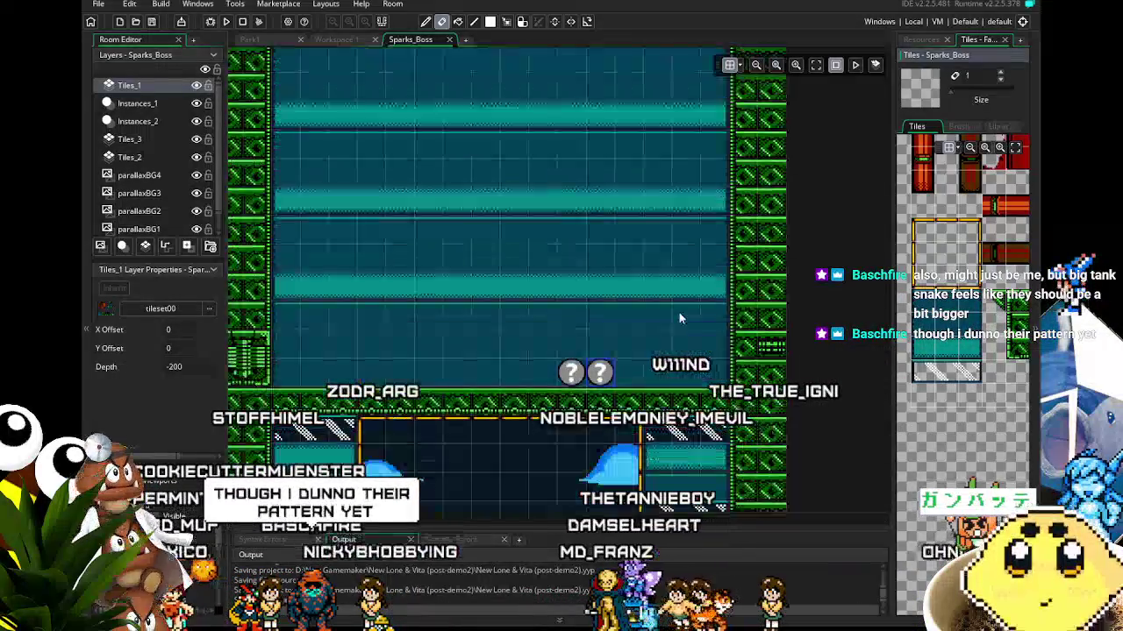
{"action": "scroll", "coordinate": [679, 312], "scroll_direction": "up", "scroll_amount": 3}
{"action": "scroll", "coordinate": [679, 313], "scroll_direction": "down", "scroll_amount": 5}
{"action": "scroll", "coordinate": [679, 312], "scroll_direction": "up", "scroll_amount": 2}
{"action": "key", "text": "d"}
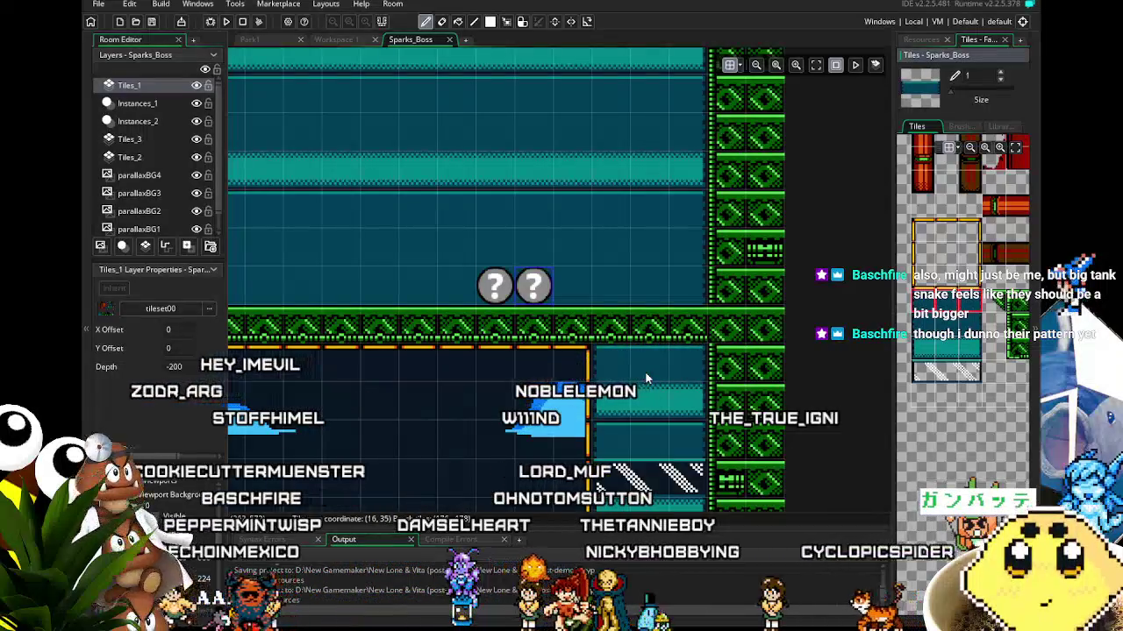
{"action": "scroll", "coordinate": [497, 336], "scroll_direction": "left", "scroll_amount": 5}
{"action": "scroll", "coordinate": [498, 336], "scroll_direction": "down", "scroll_amount": 1}
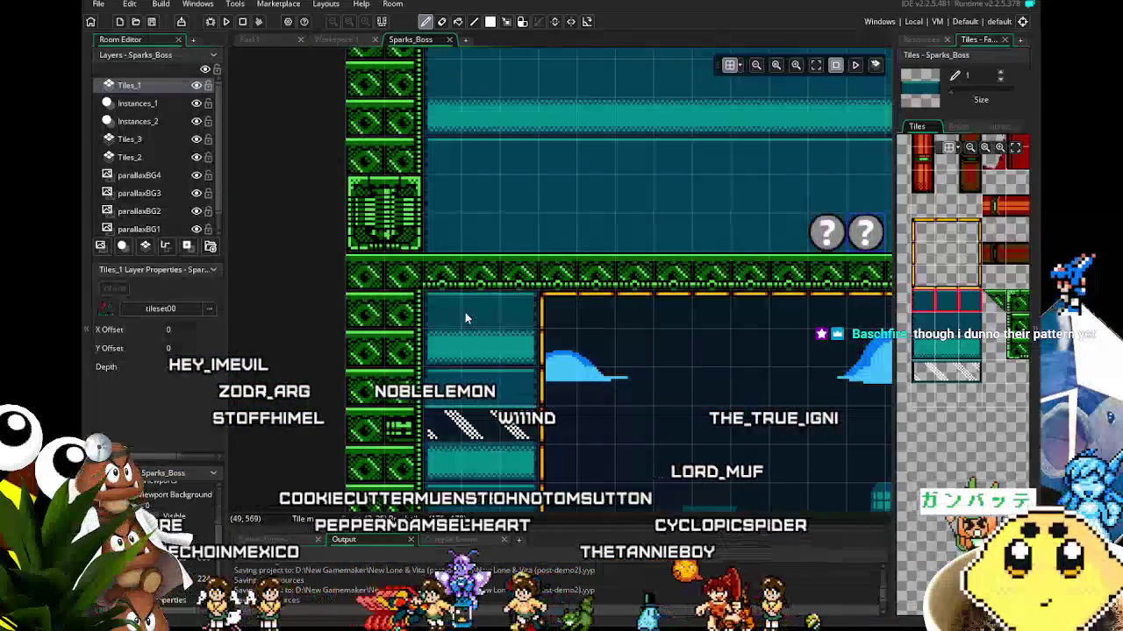
{"action": "scroll", "coordinate": [517, 329], "scroll_direction": "down", "scroll_amount": 1}
{"action": "scroll", "coordinate": [518, 329], "scroll_direction": "right", "scroll_amount": 1}
{"action": "key", "text": "e"}
{"action": "scroll", "coordinate": [598, 372], "scroll_direction": "down", "scroll_amount": 1}
{"action": "scroll", "coordinate": [597, 372], "scroll_direction": "down", "scroll_amount": 1}
{"action": "scroll", "coordinate": [608, 384], "scroll_direction": "right", "scroll_amount": 1}
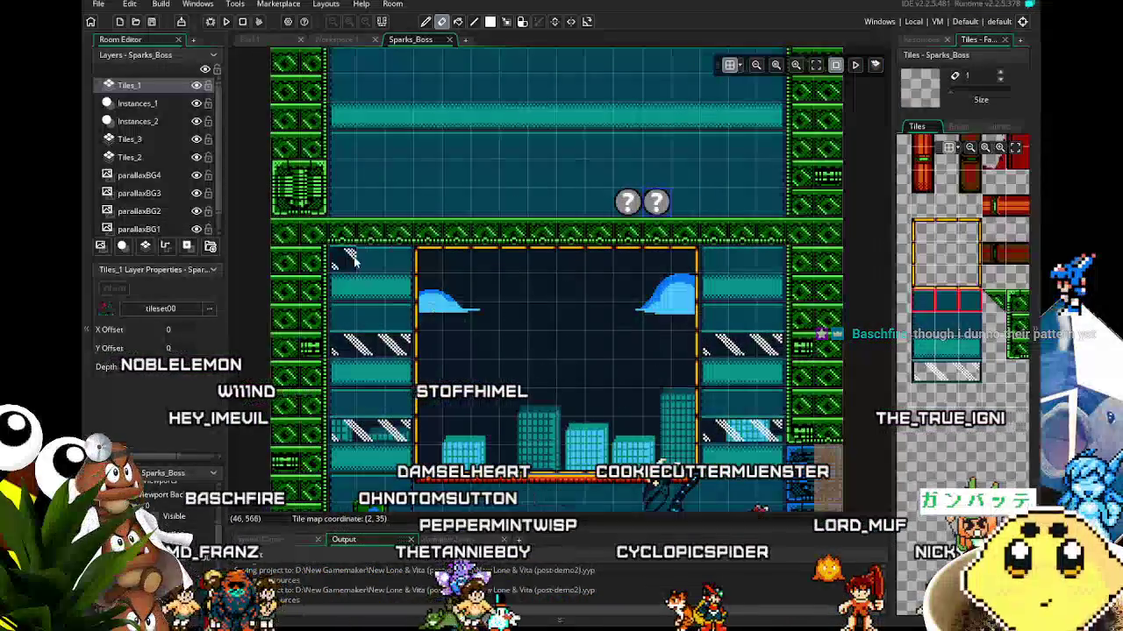
Fill the gap under the ceiling left of the arena with a rectangle of teal tiles
{"action": "left_click", "coordinate": [937, 335]}
{"action": "key", "text": "r"}
{"action": "left_click_drag", "start_coordinate": [399, 308], "coordinate": [342, 320]}
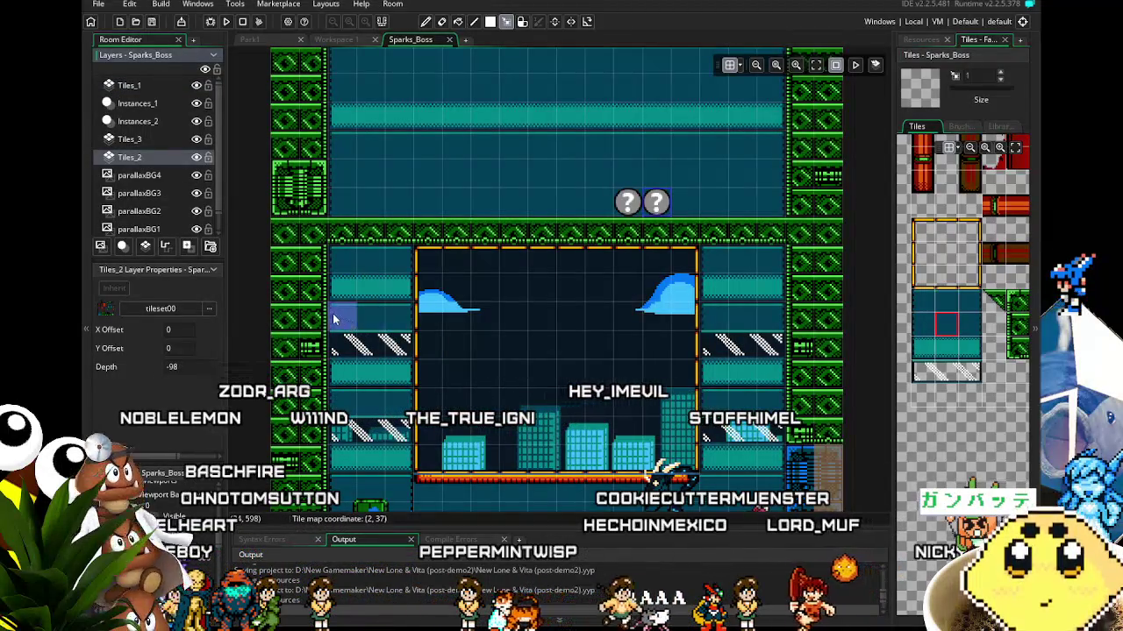
{"action": "left_click_drag", "start_coordinate": [394, 322], "coordinate": [395, 323]}
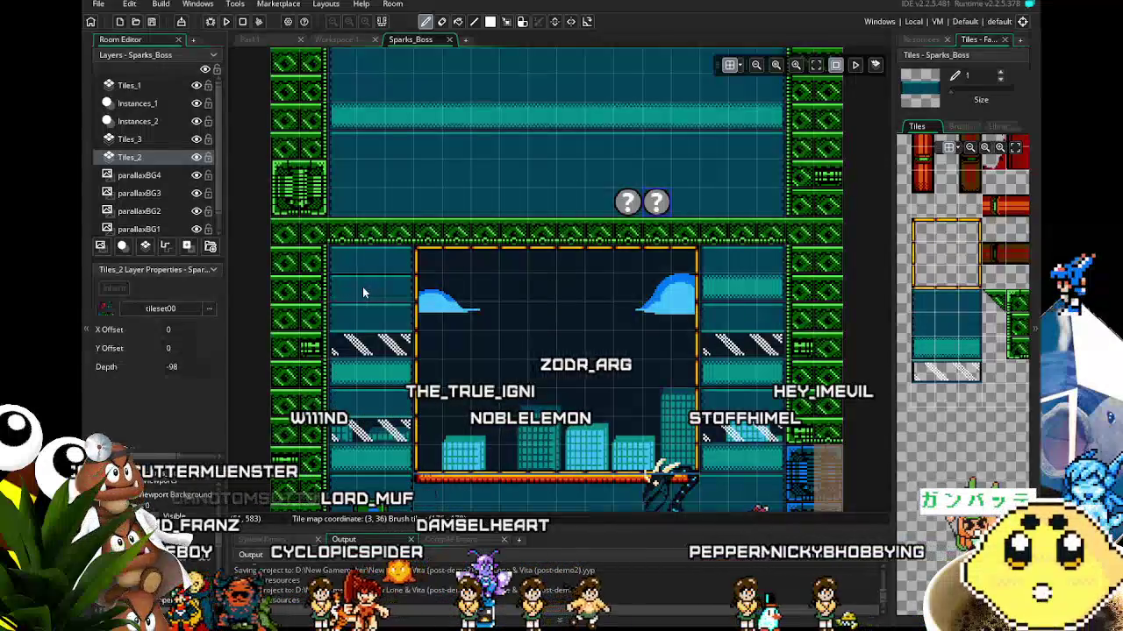
{"action": "scroll", "coordinate": [629, 278], "scroll_direction": "right", "scroll_amount": 3}
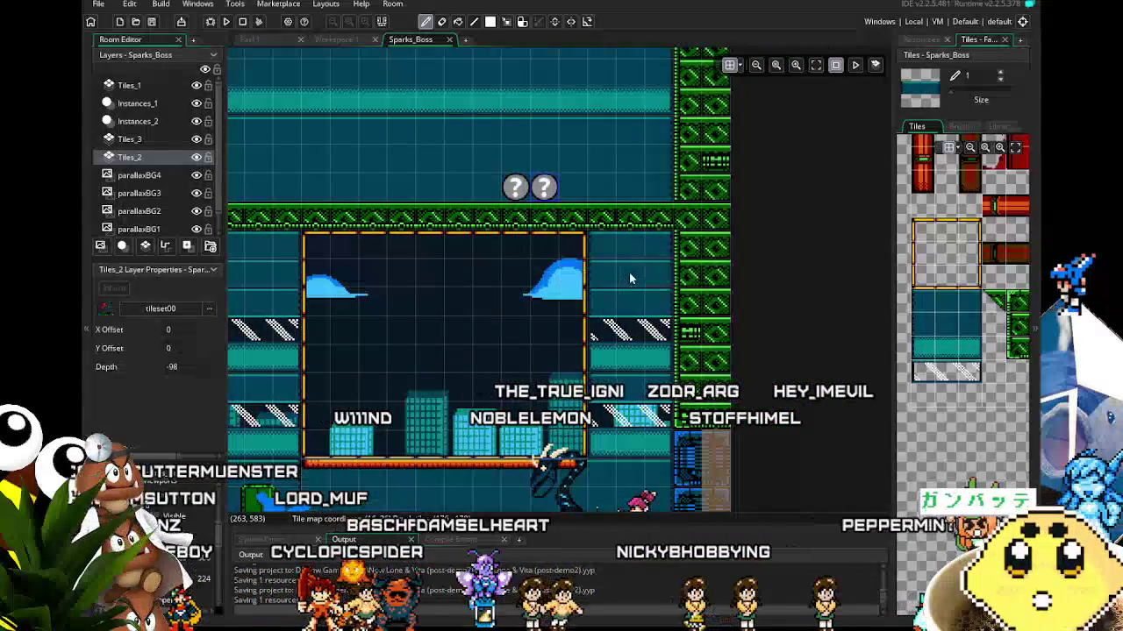
{"action": "mouse_move", "coordinate": [417, 378]}
{"action": "left_mouse_down"}
{"action": "mouse_move", "coordinate": [493, 370]}
{"action": "mouse_move", "coordinate": [481, 330]}
{"action": "left_mouse_up"}
Recentre the view on the arena and bring up the Resources list
{"action": "key", "text": "e"}
{"action": "scroll", "coordinate": [481, 329], "scroll_direction": "down", "scroll_amount": 1}
{"action": "scroll", "coordinate": [480, 330], "scroll_direction": "down", "scroll_amount": 2}
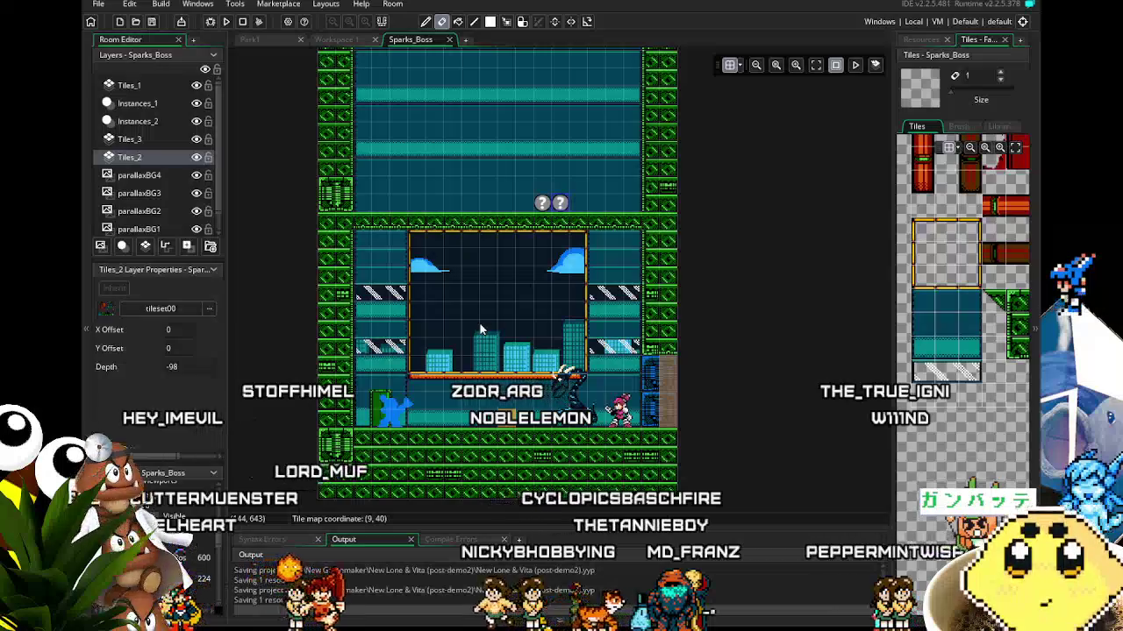
{"action": "scroll", "coordinate": [480, 329], "scroll_direction": "up", "scroll_amount": 1}
{"action": "scroll", "coordinate": [475, 320], "scroll_direction": "up", "scroll_amount": 1}
{"action": "scroll", "coordinate": [469, 309], "scroll_direction": "up", "scroll_amount": 1}
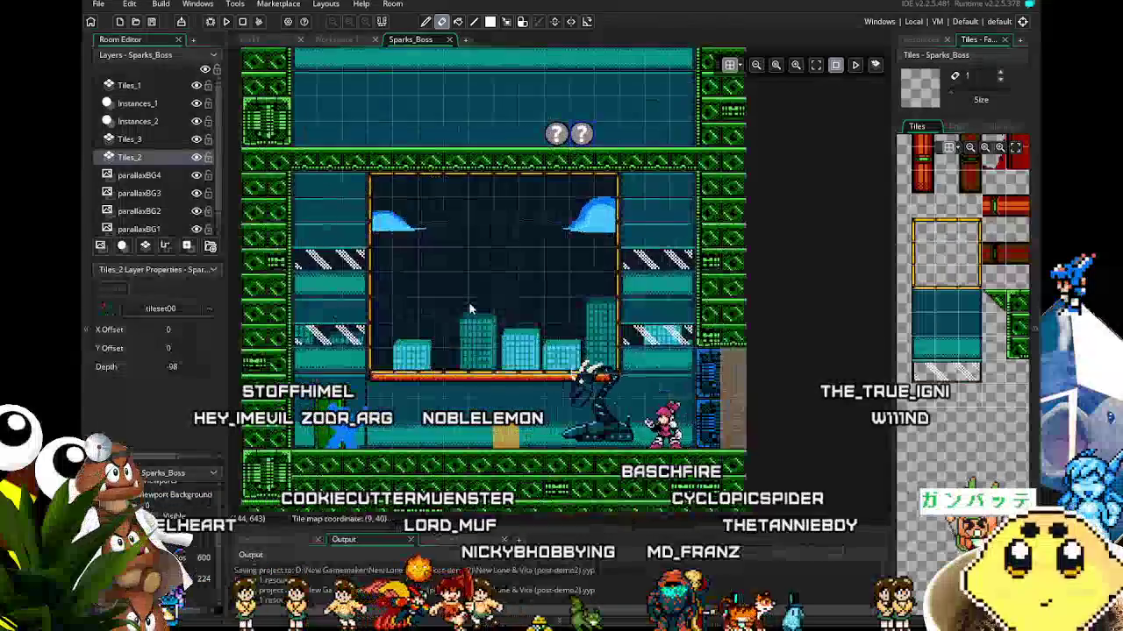
{"action": "left_click_drag", "start_coordinate": [469, 309], "coordinate": [513, 337]}
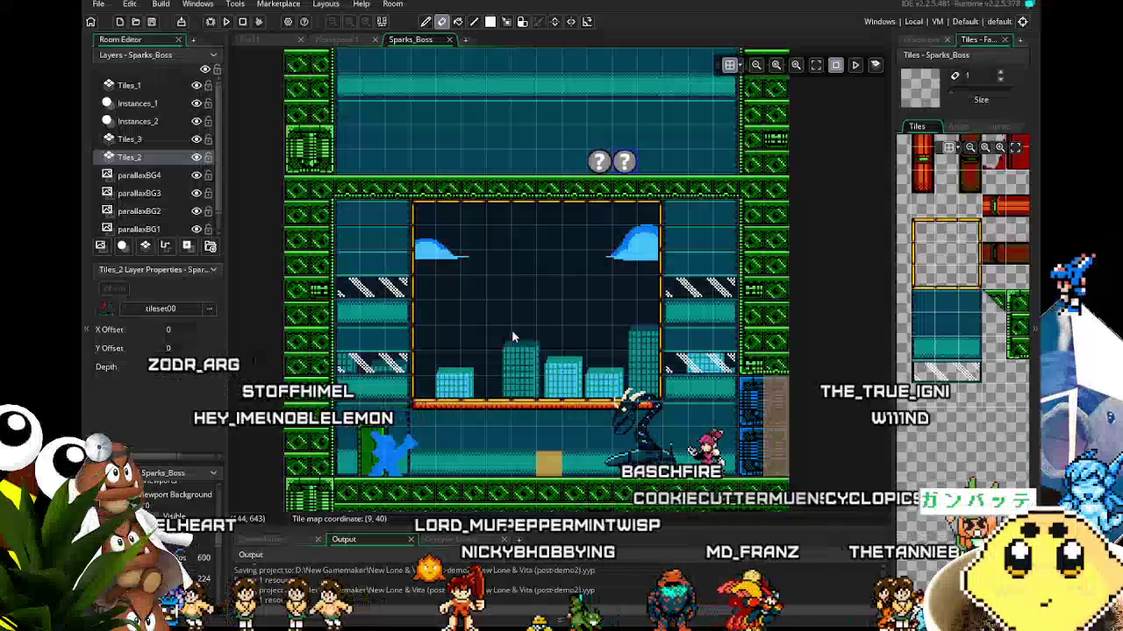
{"action": "left_click", "coordinate": [934, 40]}
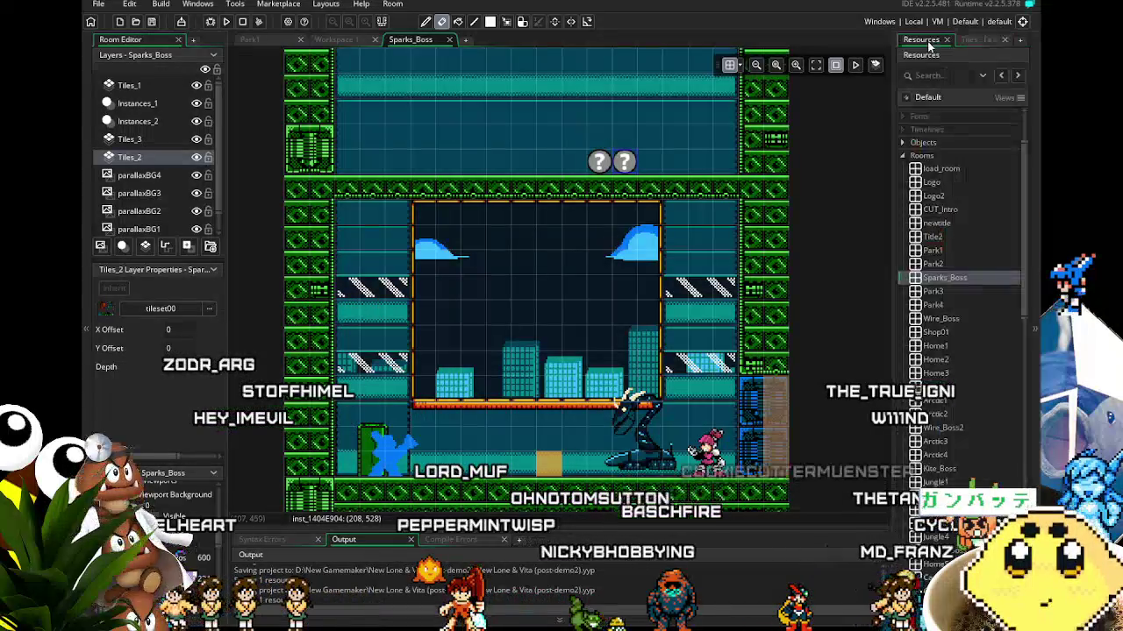
{"action": "left_click", "coordinate": [133, 103]}
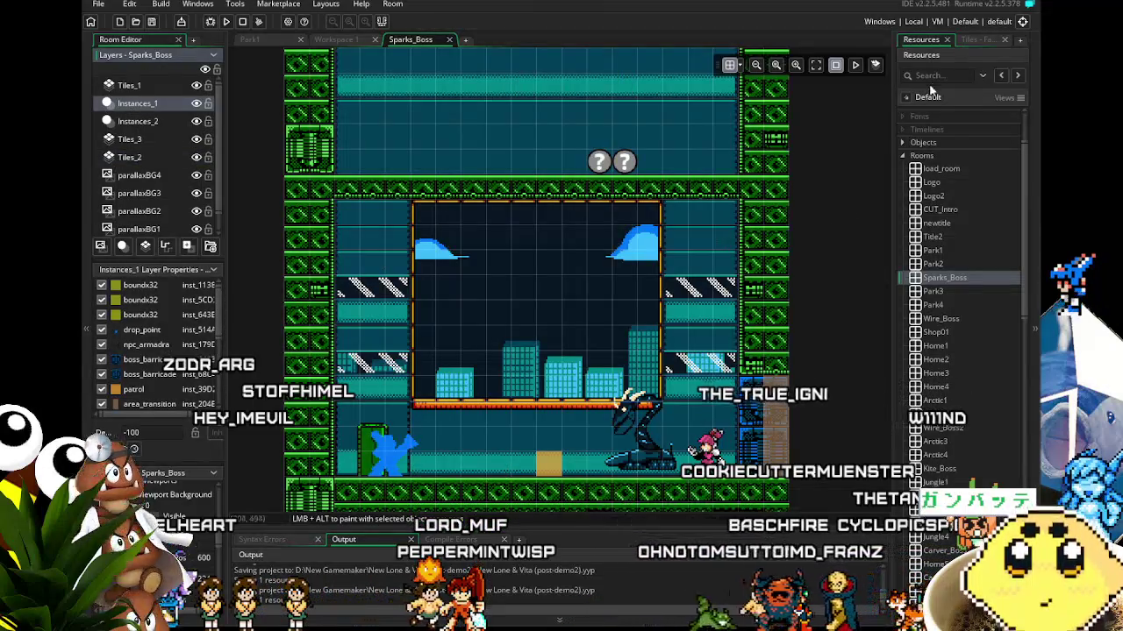
{"action": "left_click", "coordinate": [904, 142]}
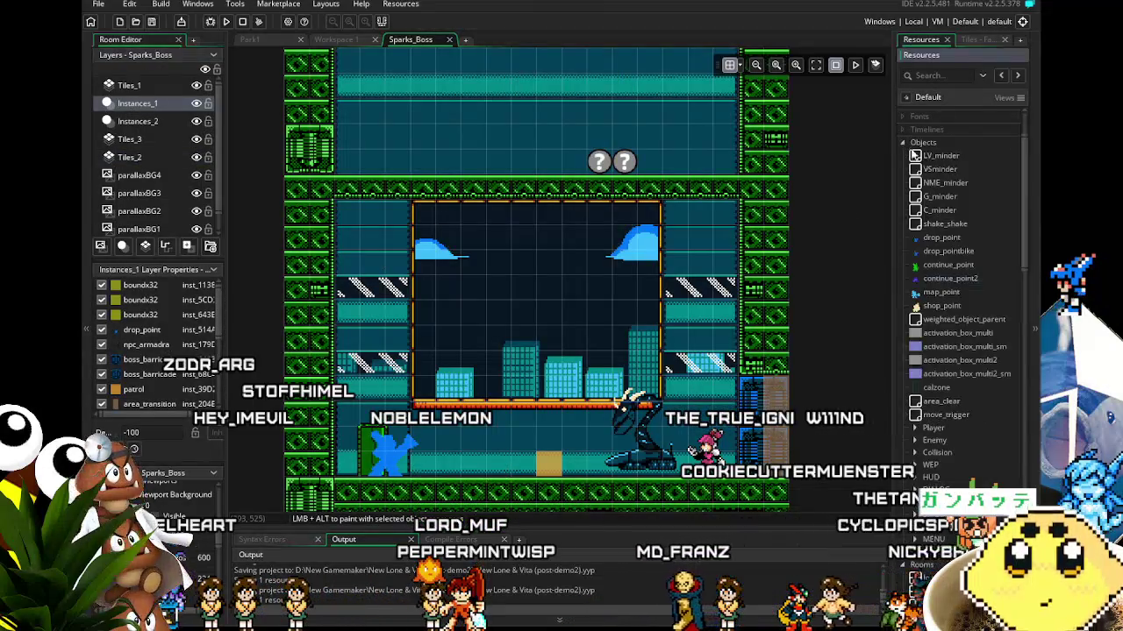
{"action": "scroll", "coordinate": [960, 377], "scroll_direction": "down", "scroll_amount": 2}
{"action": "scroll", "coordinate": [961, 387], "scroll_direction": "down", "scroll_amount": 1}
{"action": "scroll", "coordinate": [960, 387], "scroll_direction": "down", "scroll_amount": 2}
{"action": "scroll", "coordinate": [960, 386], "scroll_direction": "down", "scroll_amount": 2}
{"action": "scroll", "coordinate": [960, 387], "scroll_direction": "down", "scroll_amount": 1}
{"action": "scroll", "coordinate": [960, 387], "scroll_direction": "down", "scroll_amount": 1}
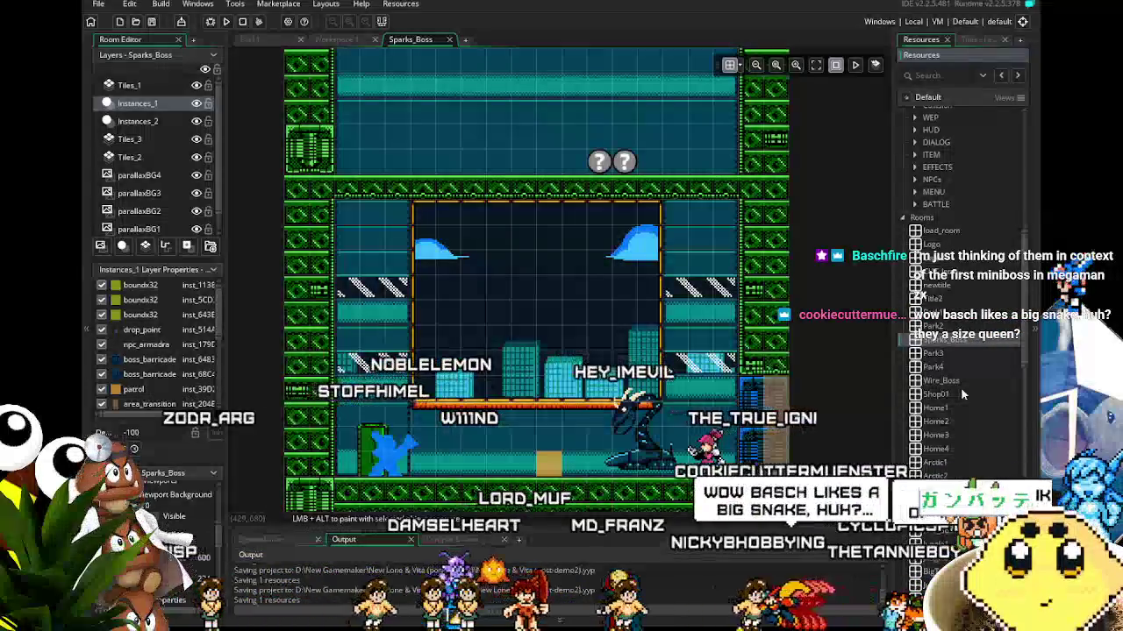
{"action": "scroll", "coordinate": [747, 350], "scroll_direction": "down", "scroll_amount": 1}
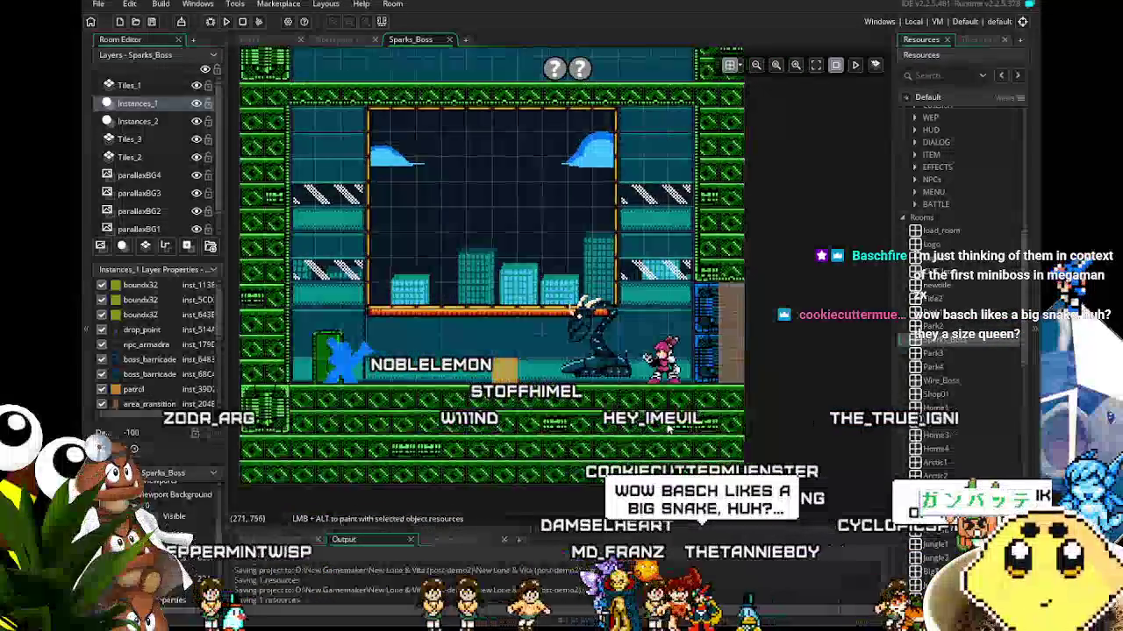
{"action": "scroll", "coordinate": [747, 350], "scroll_direction": "down", "scroll_amount": 1}
{"action": "scroll", "coordinate": [737, 404], "scroll_direction": "up", "scroll_amount": 1}
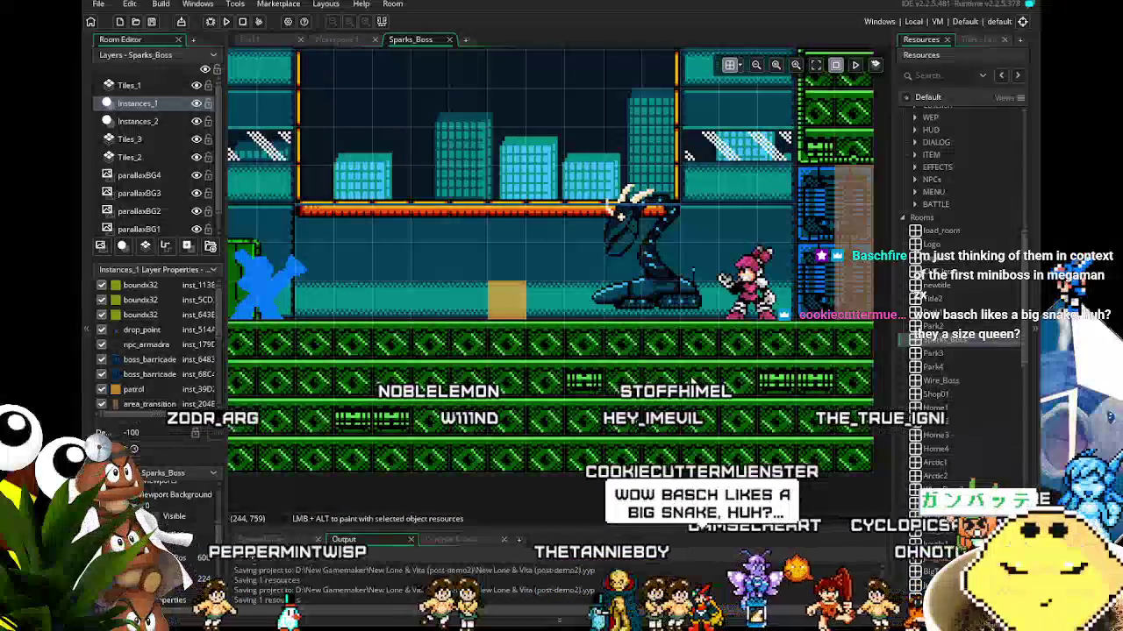
{"action": "scroll", "coordinate": [728, 449], "scroll_direction": "up", "scroll_amount": 1}
{"action": "left_click_drag", "start_coordinate": [728, 449], "coordinate": [752, 455]}
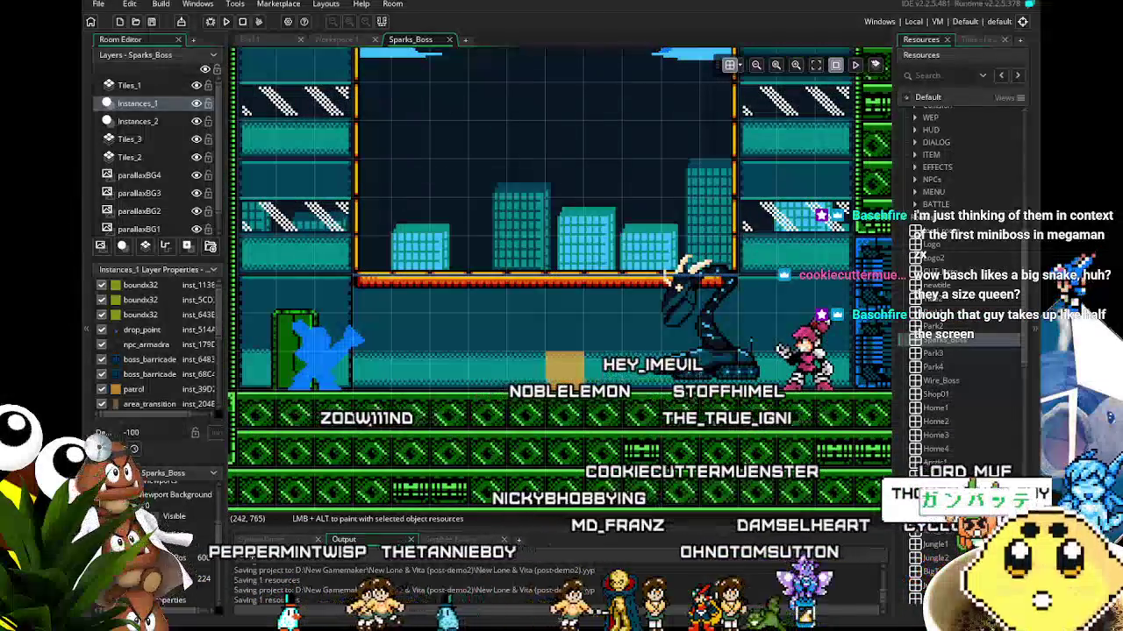
{"action": "scroll", "coordinate": [718, 436], "scroll_direction": "down", "scroll_amount": 1}
{"action": "scroll", "coordinate": [718, 436], "scroll_direction": "down", "scroll_amount": 1}
{"action": "scroll", "coordinate": [718, 436], "scroll_direction": "down", "scroll_amount": 1}
{"action": "scroll", "coordinate": [718, 436], "scroll_direction": "down", "scroll_amount": 1}
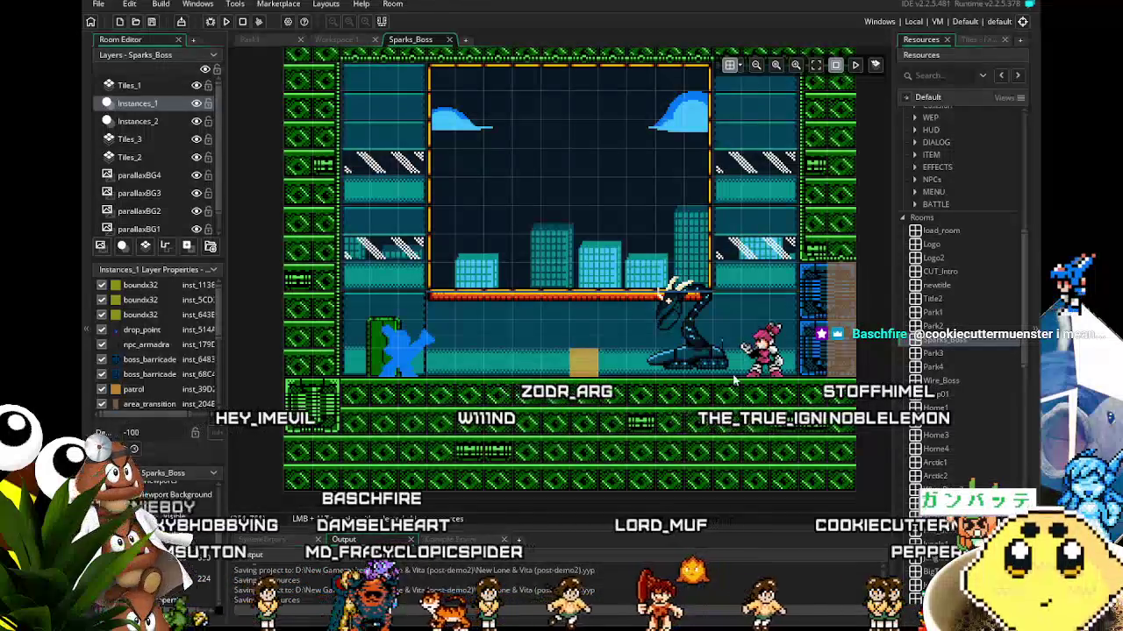
{"action": "scroll", "coordinate": [544, 54], "scroll_direction": "up", "scroll_amount": 5}
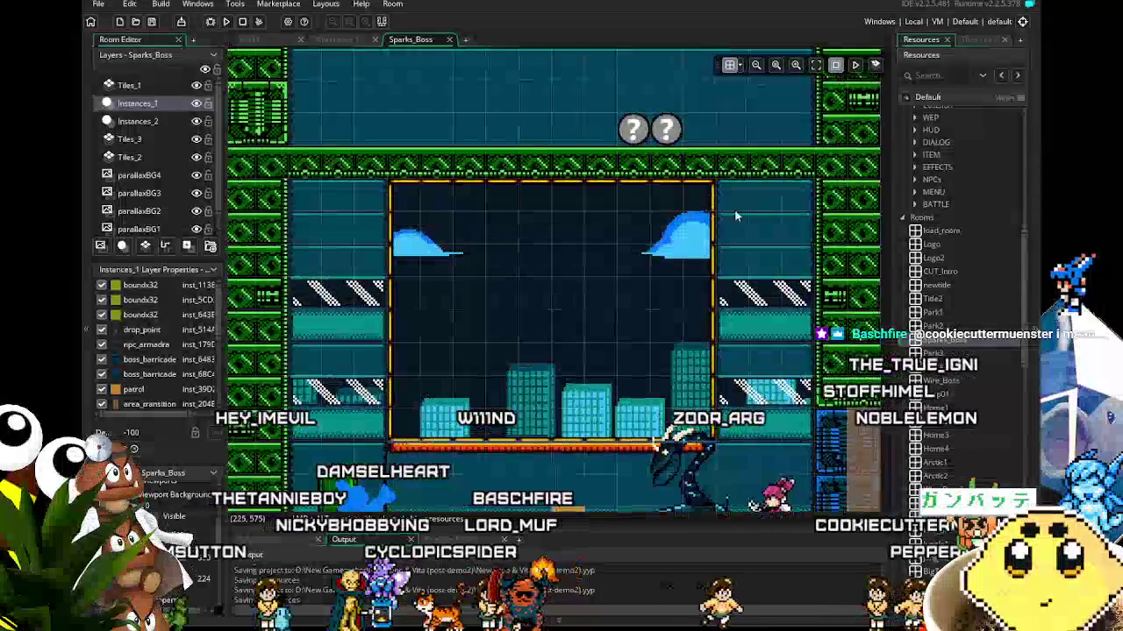
{"action": "scroll", "coordinate": [942, 329], "scroll_direction": "up", "scroll_amount": 2}
{"action": "scroll", "coordinate": [936, 326], "scroll_direction": "up", "scroll_amount": 1}
{"action": "scroll", "coordinate": [925, 323], "scroll_direction": "up", "scroll_amount": 2}
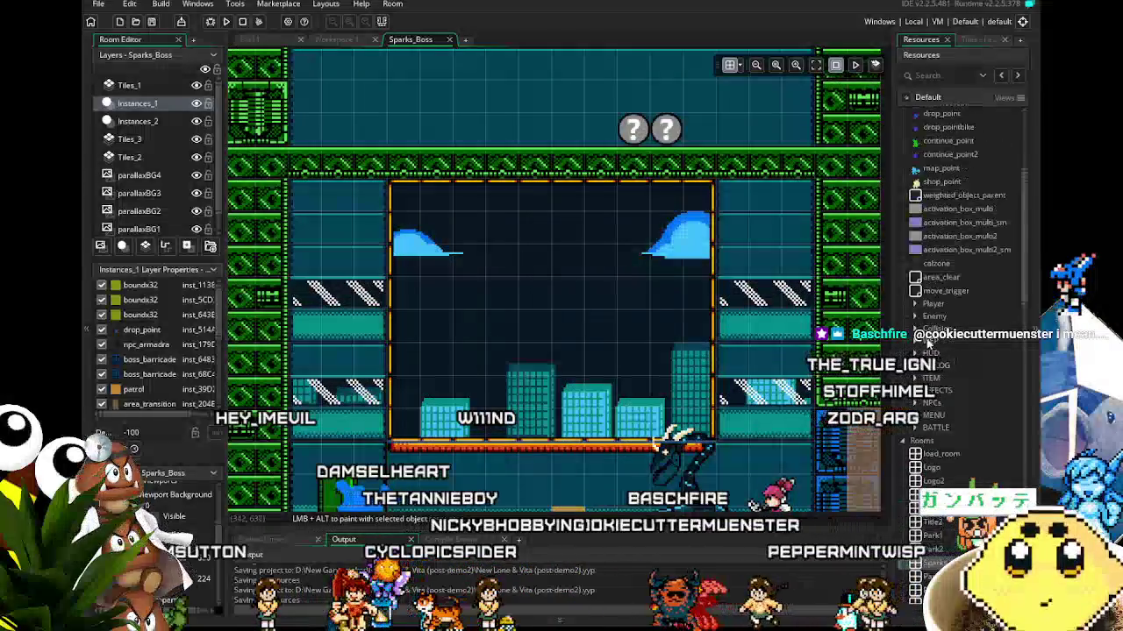
Peek into the Player objects folder, then pan toward the arena's upper-left side
{"action": "left_click", "coordinate": [915, 305]}
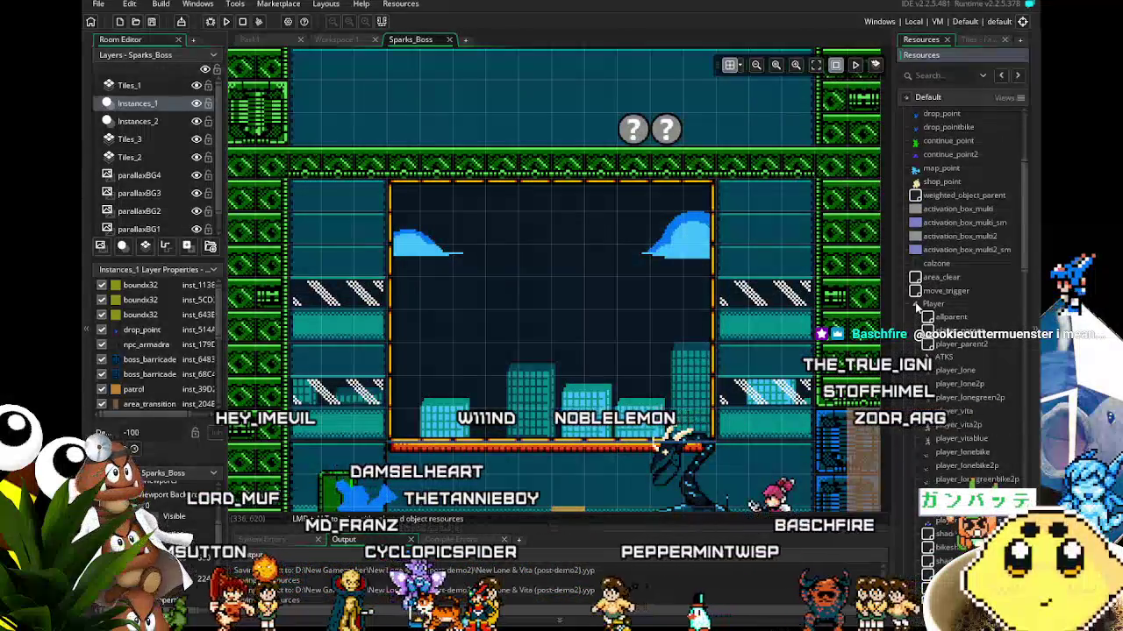
{"action": "left_click", "coordinate": [916, 305]}
{"action": "left_click_drag", "start_coordinate": [798, 354], "coordinate": [775, 259]}
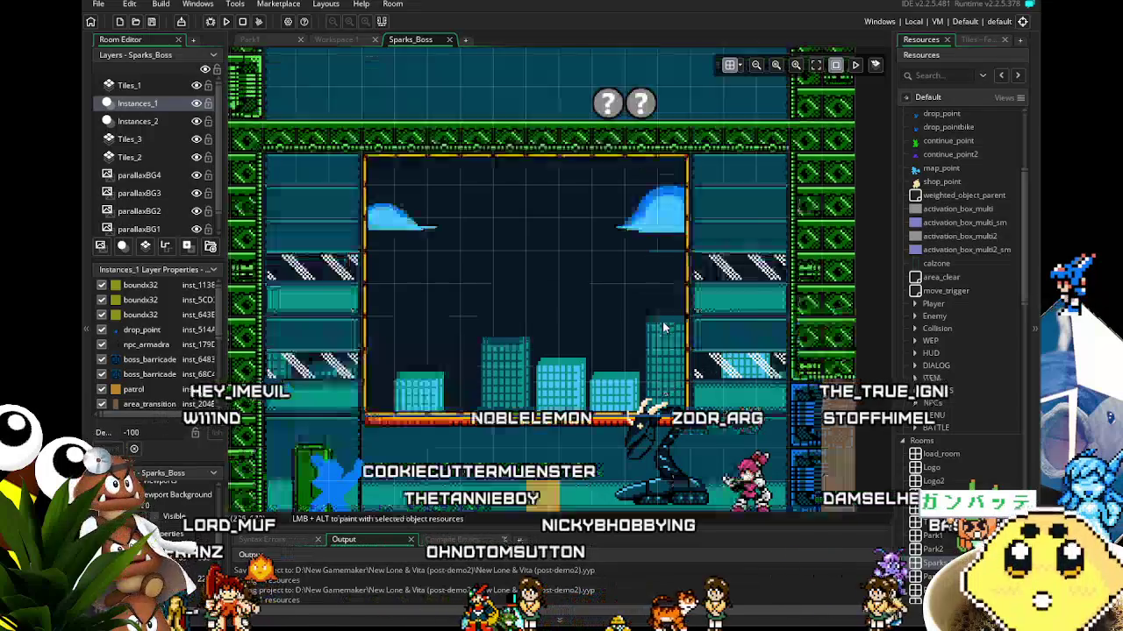
{"action": "left_click_drag", "start_coordinate": [777, 261], "coordinate": [736, 194]}
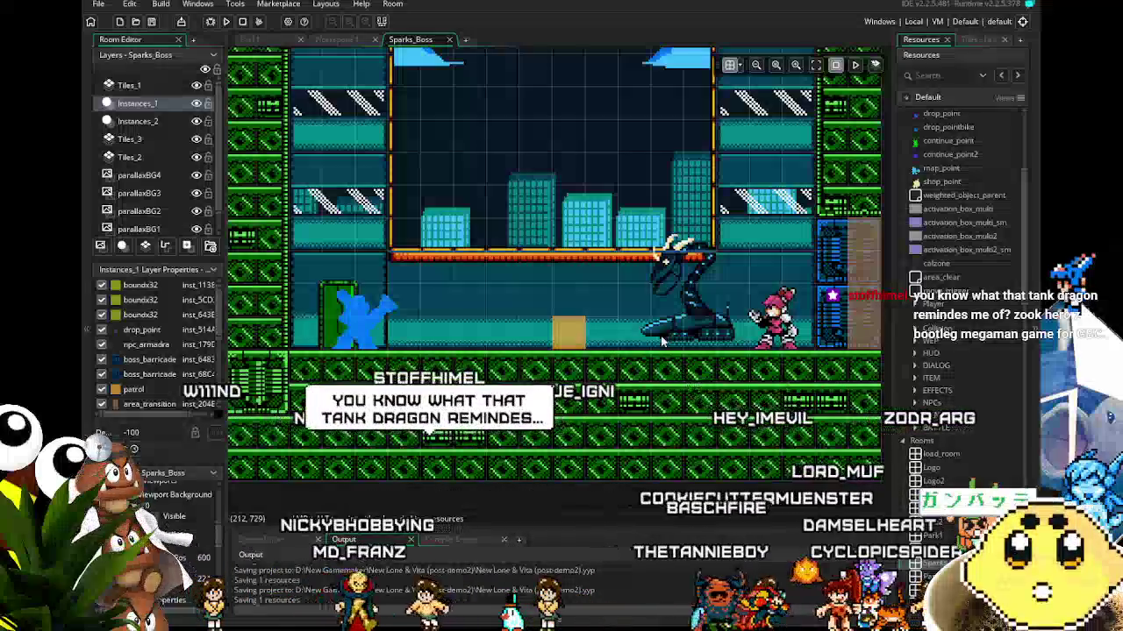
{"action": "left_click_drag", "start_coordinate": [663, 341], "coordinate": [557, 359]}
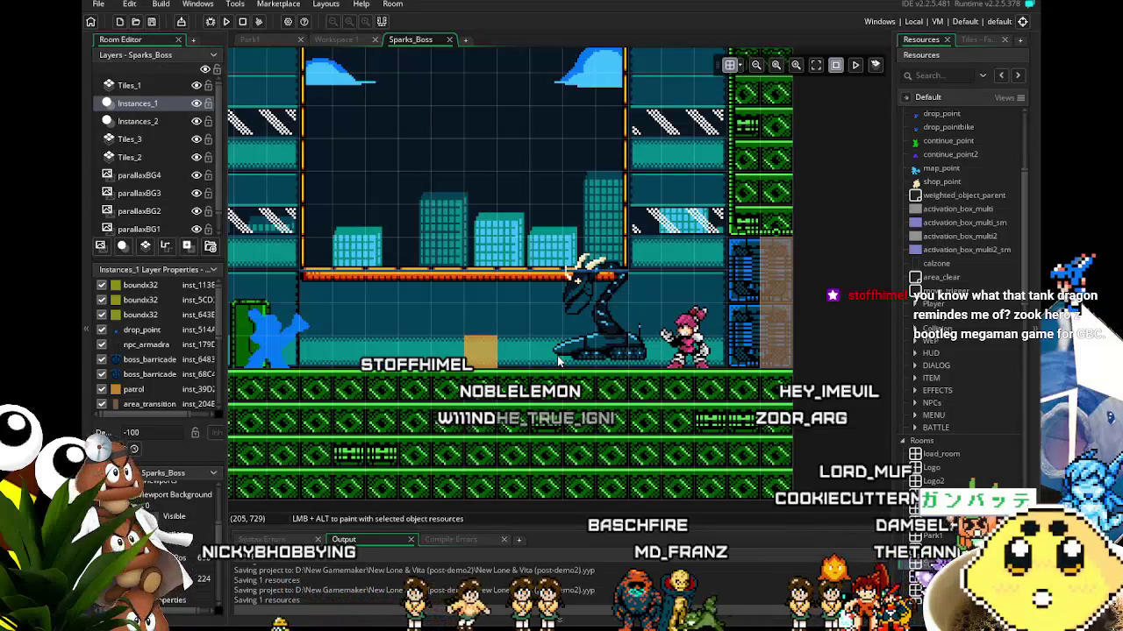
{"action": "scroll", "coordinate": [558, 359], "scroll_direction": "down", "scroll_amount": 1}
{"action": "scroll", "coordinate": [551, 277], "scroll_direction": "up", "scroll_amount": 1}
{"action": "scroll", "coordinate": [560, 257], "scroll_direction": "up", "scroll_amount": 3}
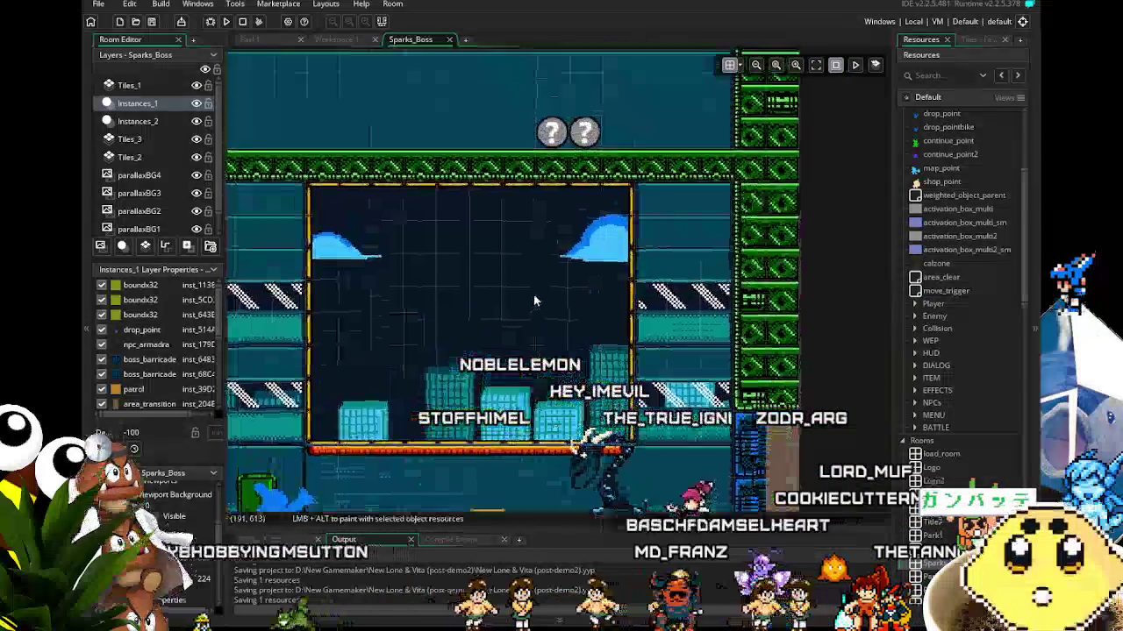
Bring the ceiling above the arena into view and make Tiles_2 the edited layer
{"action": "left_click_drag", "start_coordinate": [560, 257], "coordinate": [610, 312]}
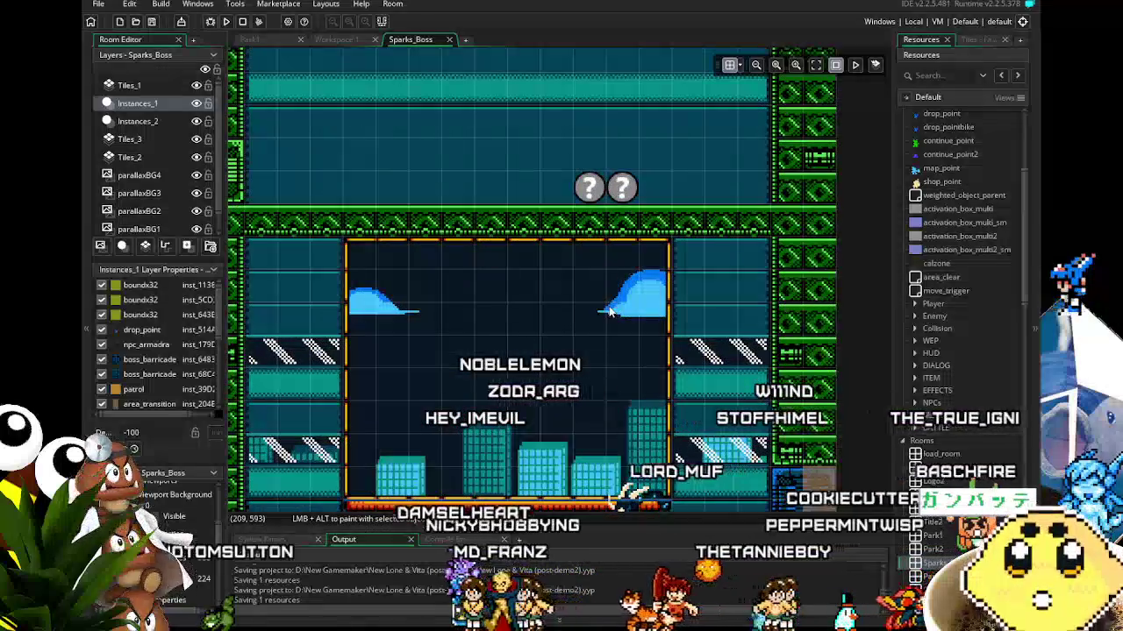
{"action": "scroll", "coordinate": [610, 312], "scroll_direction": "down", "scroll_amount": 2}
{"action": "scroll", "coordinate": [569, 353], "scroll_direction": "up", "scroll_amount": 3}
{"action": "scroll", "coordinate": [568, 354], "scroll_direction": "down", "scroll_amount": 2}
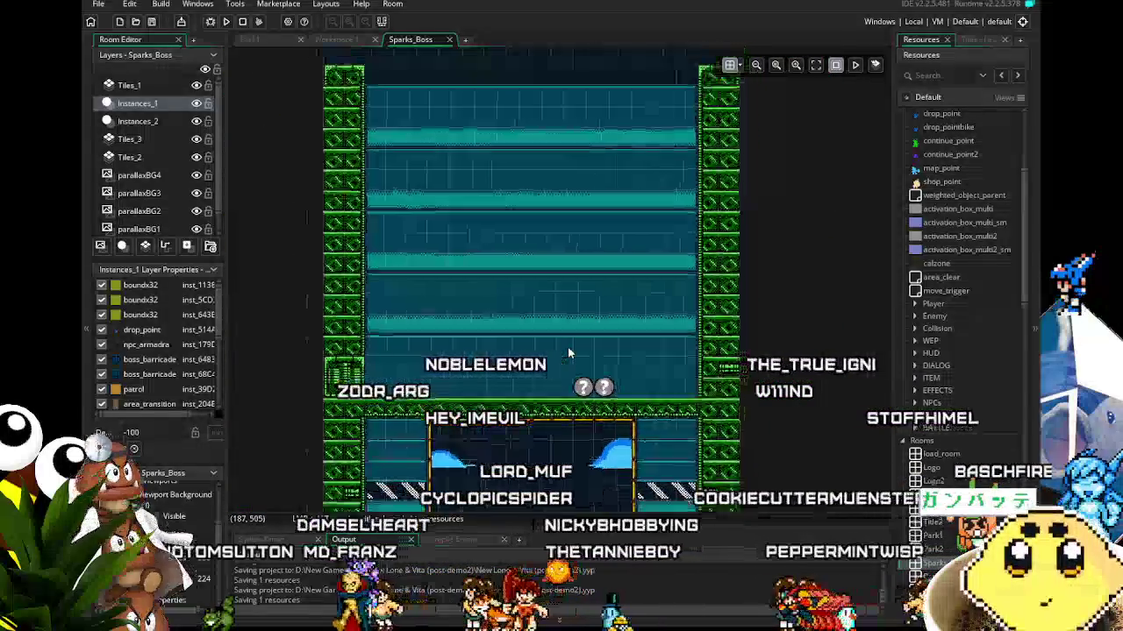
{"action": "scroll", "coordinate": [569, 354], "scroll_direction": "up", "scroll_amount": 1}
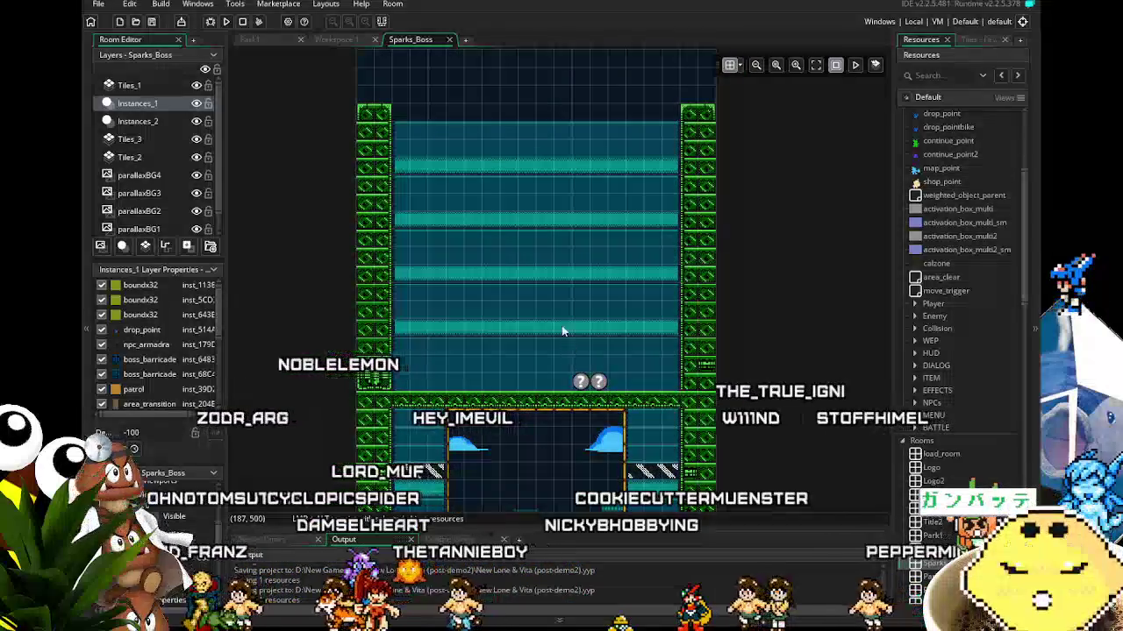
{"action": "left_click", "coordinate": [129, 157]}
{"action": "scroll", "coordinate": [515, 272], "scroll_direction": "up", "scroll_amount": 3}
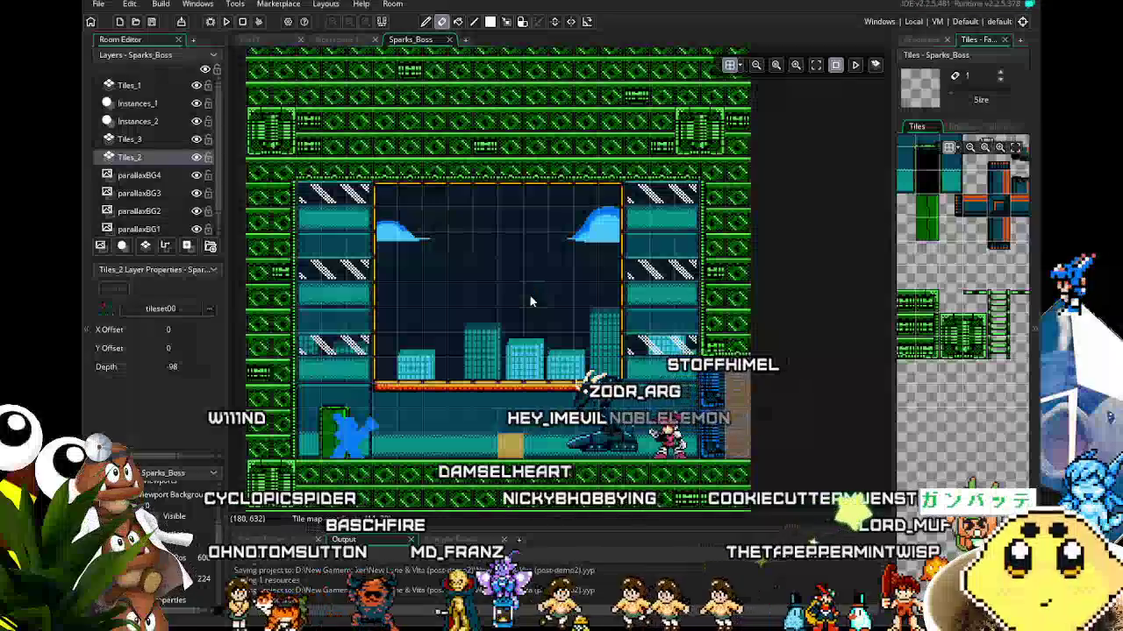
Zoom around the arena floor and select the Instances_1 object layer
{"action": "scroll", "coordinate": [512, 265], "scroll_direction": "up", "scroll_amount": 1}
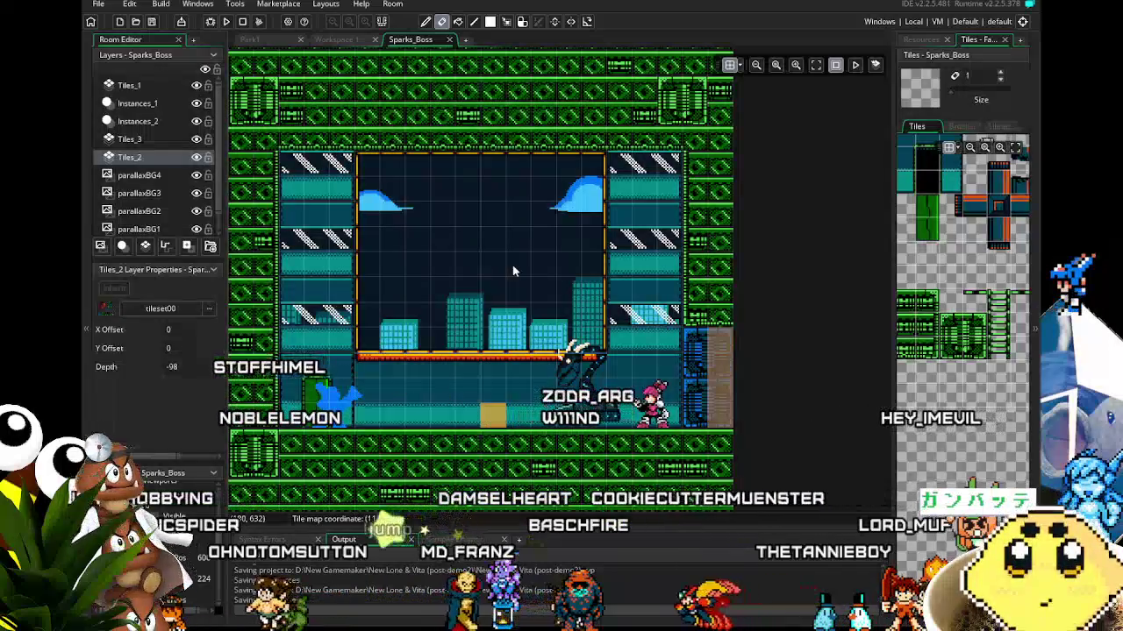
{"action": "mouse_move", "coordinate": [512, 265]}
{"action": "left_mouse_down"}
{"action": "mouse_move", "coordinate": [531, 200]}
{"action": "mouse_move", "coordinate": [503, 303]}
{"action": "left_mouse_up"}
{"action": "scroll", "coordinate": [503, 303], "scroll_direction": "up", "scroll_amount": 1}
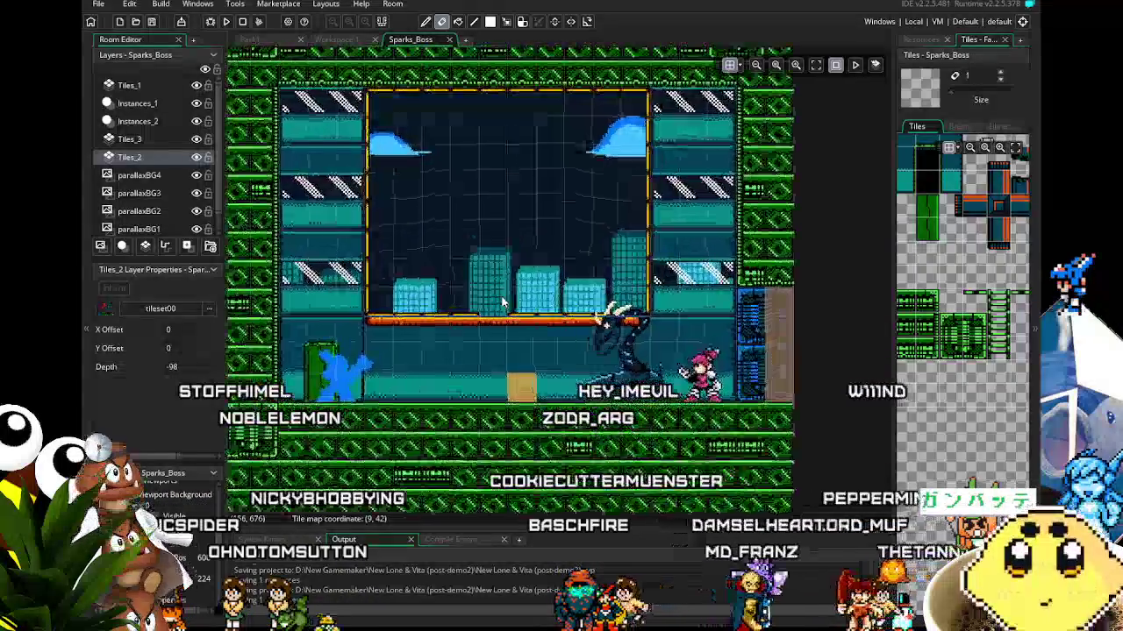
{"action": "scroll", "coordinate": [503, 303], "scroll_direction": "up", "scroll_amount": 1}
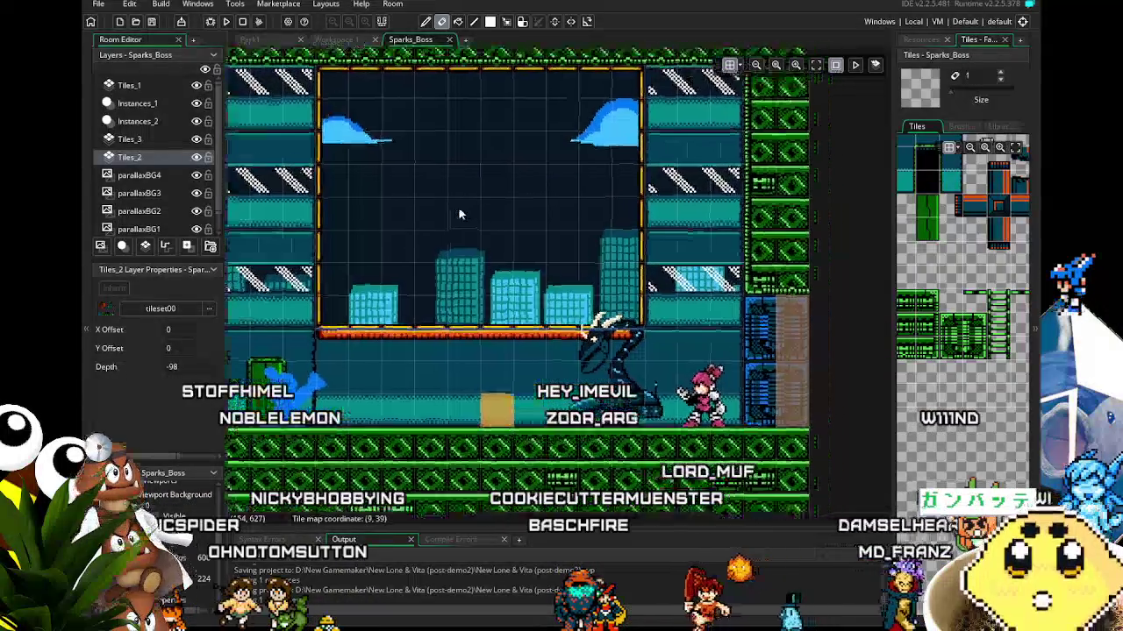
{"action": "scroll", "coordinate": [450, 215], "scroll_direction": "down", "scroll_amount": 1}
{"action": "scroll", "coordinate": [450, 215], "scroll_direction": "down", "scroll_amount": 1}
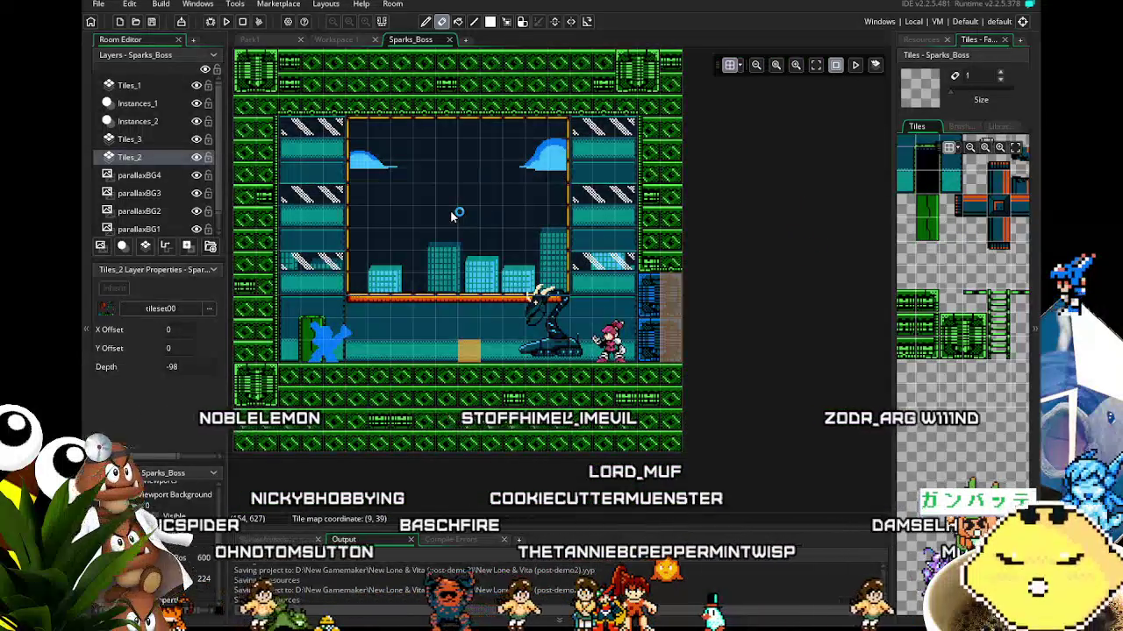
{"action": "scroll", "coordinate": [430, 215], "scroll_direction": "up", "scroll_amount": 2}
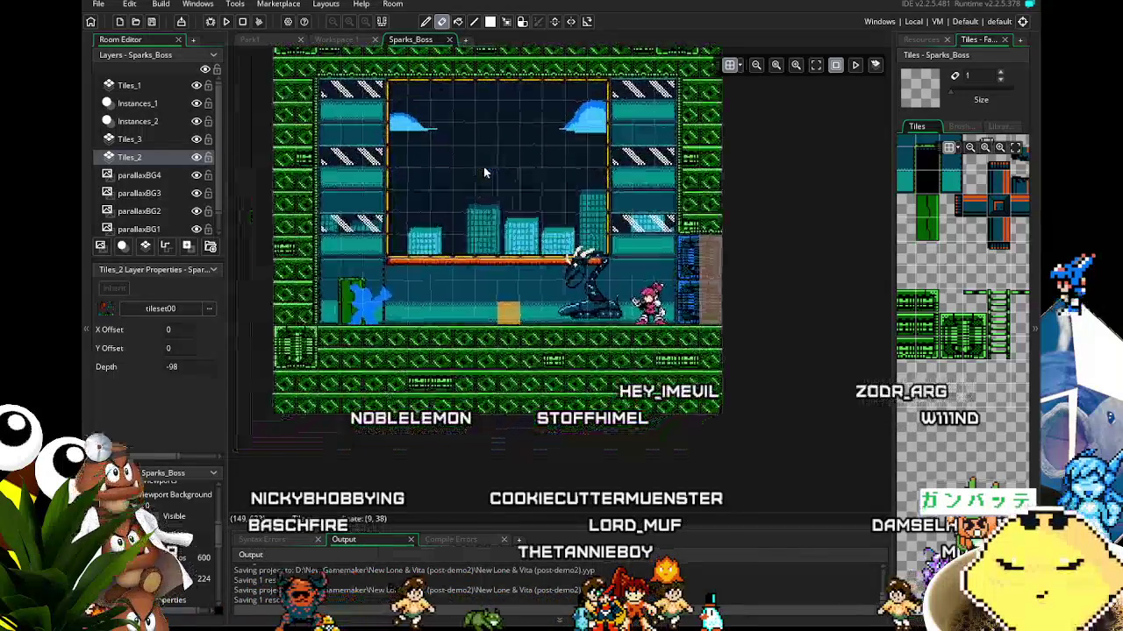
{"action": "scroll", "coordinate": [445, 182], "scroll_direction": "up", "scroll_amount": 7}
{"action": "scroll", "coordinate": [444, 183], "scroll_direction": "up", "scroll_amount": 5}
{"action": "scroll", "coordinate": [445, 182], "scroll_direction": "up", "scroll_amount": 1}
{"action": "scroll", "coordinate": [445, 439], "scroll_direction": "up", "scroll_amount": 1}
{"action": "scroll", "coordinate": [446, 471], "scroll_direction": "down", "scroll_amount": 2}
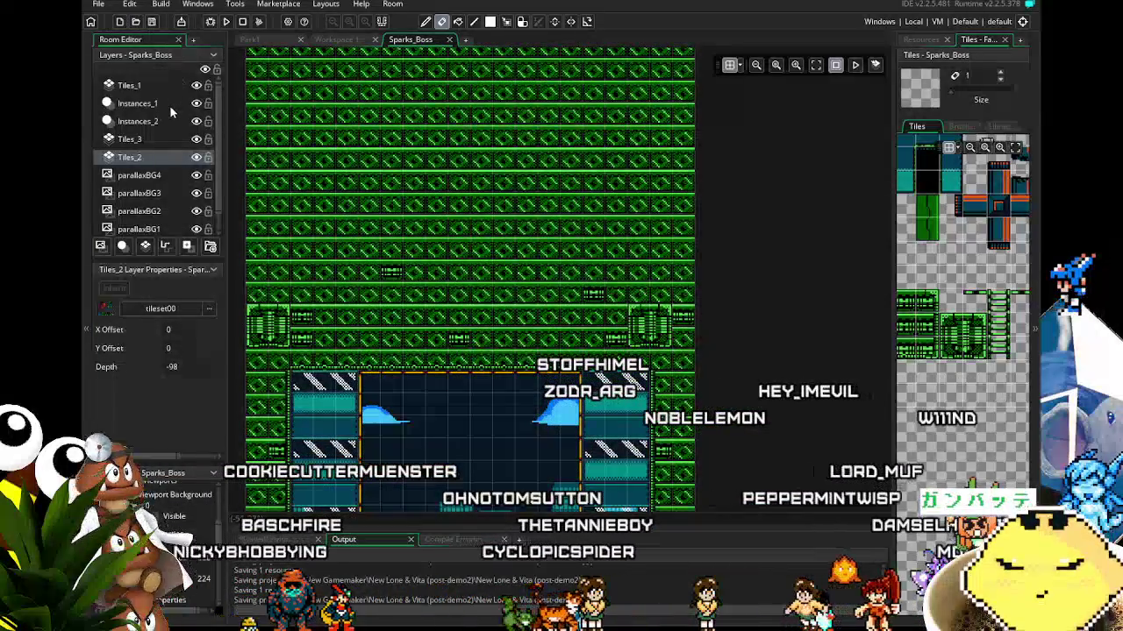
{"action": "left_click", "coordinate": [170, 106]}
Reframe the view and make the Tiles_1 layer (depth -200) active
{"action": "scroll", "coordinate": [478, 281], "scroll_direction": "down", "scroll_amount": 10}
{"action": "scroll", "coordinate": [319, 273], "scroll_direction": "right", "scroll_amount": 6}
{"action": "scroll", "coordinate": [320, 272], "scroll_direction": "up", "scroll_amount": 6}
{"action": "scroll", "coordinate": [319, 273], "scroll_direction": "up", "scroll_amount": 3}
{"action": "left_click", "coordinate": [172, 85]}
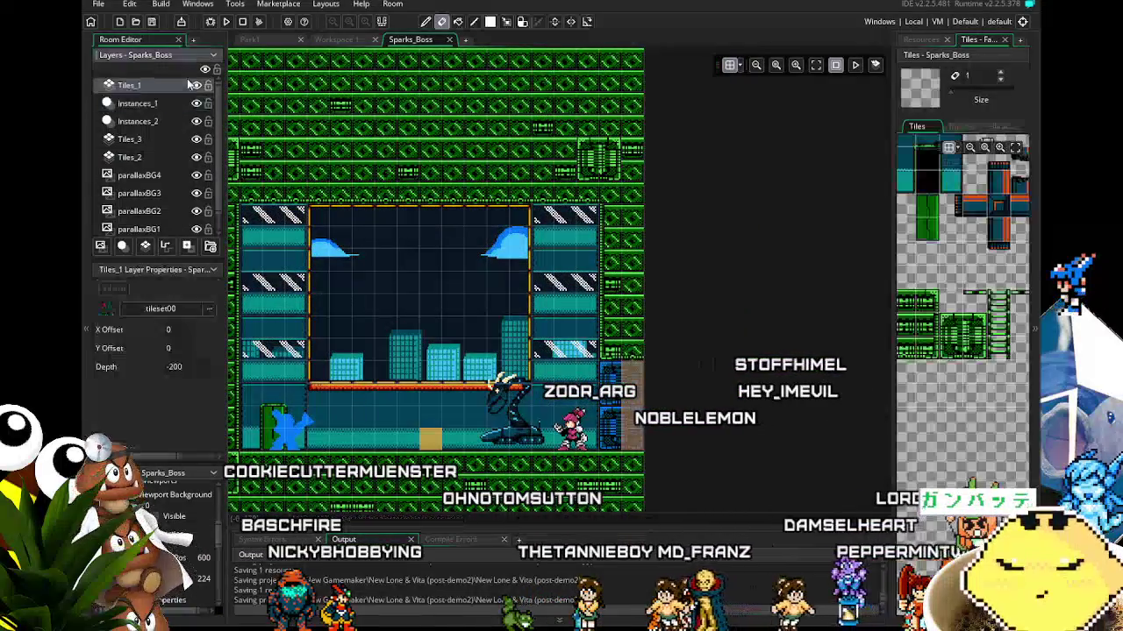
Hide Tiles_1, then move the yellow-green collision block beside the right wall and shorten it
{"action": "left_click", "coordinate": [196, 86]}
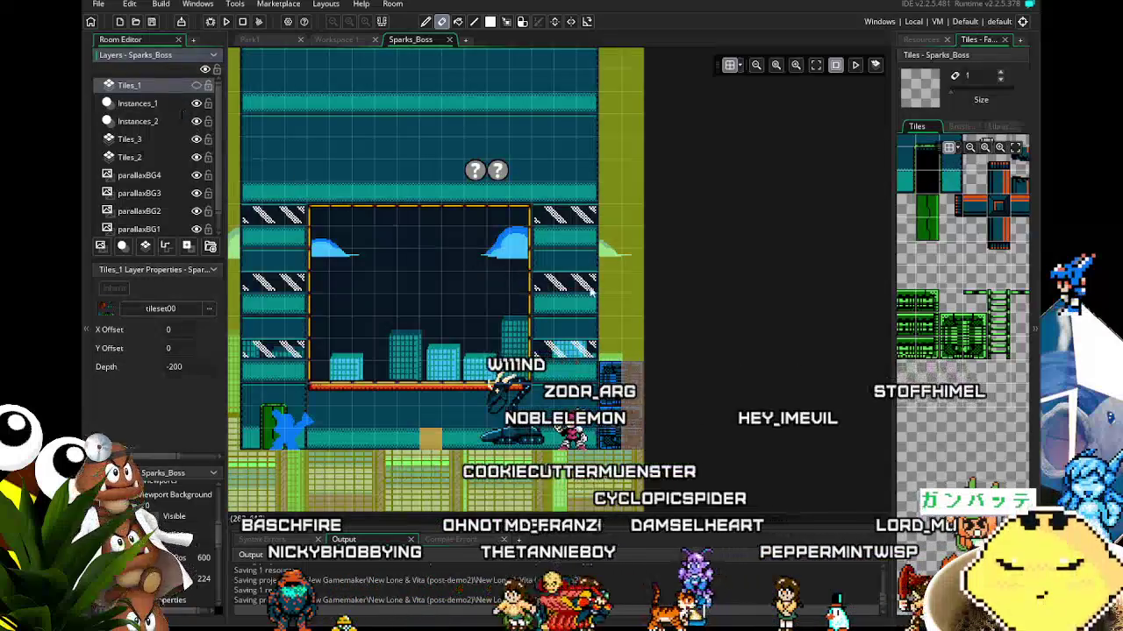
{"action": "left_click", "coordinate": [115, 104]}
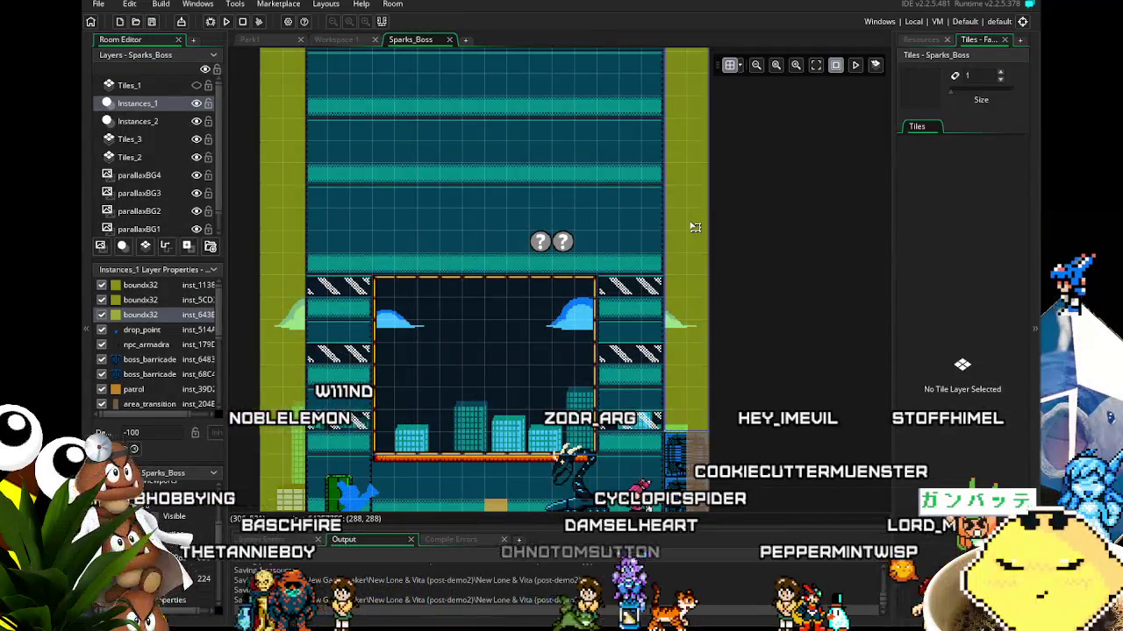
{"action": "scroll", "coordinate": [695, 227], "scroll_direction": "down", "scroll_amount": 2}
{"action": "left_click_drag", "start_coordinate": [632, 345], "coordinate": [605, 286]}
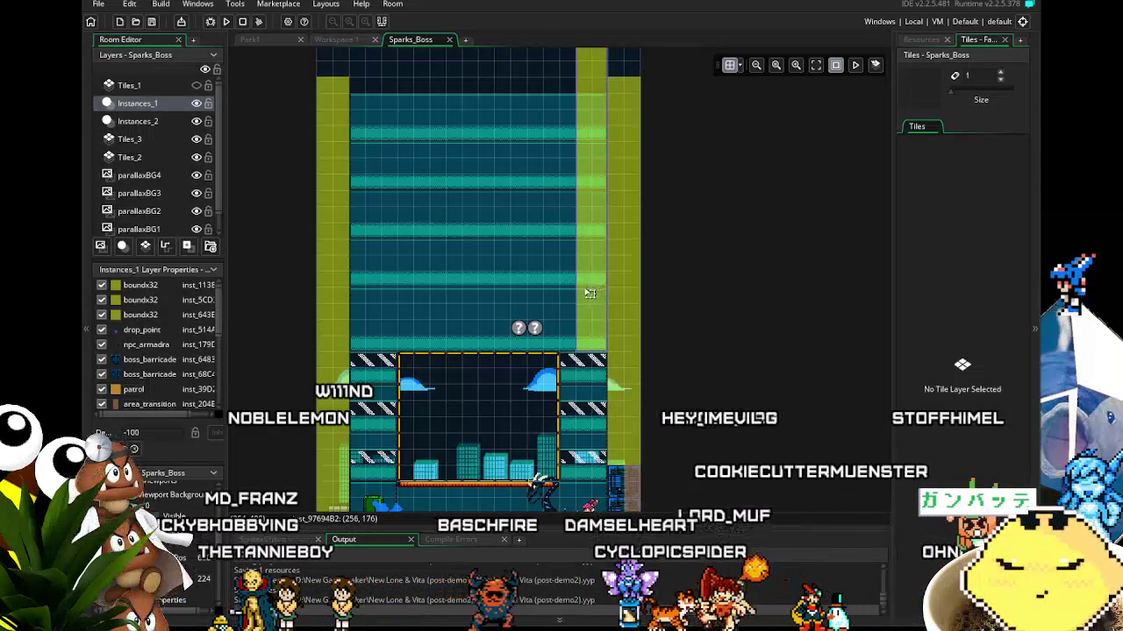
{"action": "scroll", "coordinate": [454, 261], "scroll_direction": "up", "scroll_amount": 4}
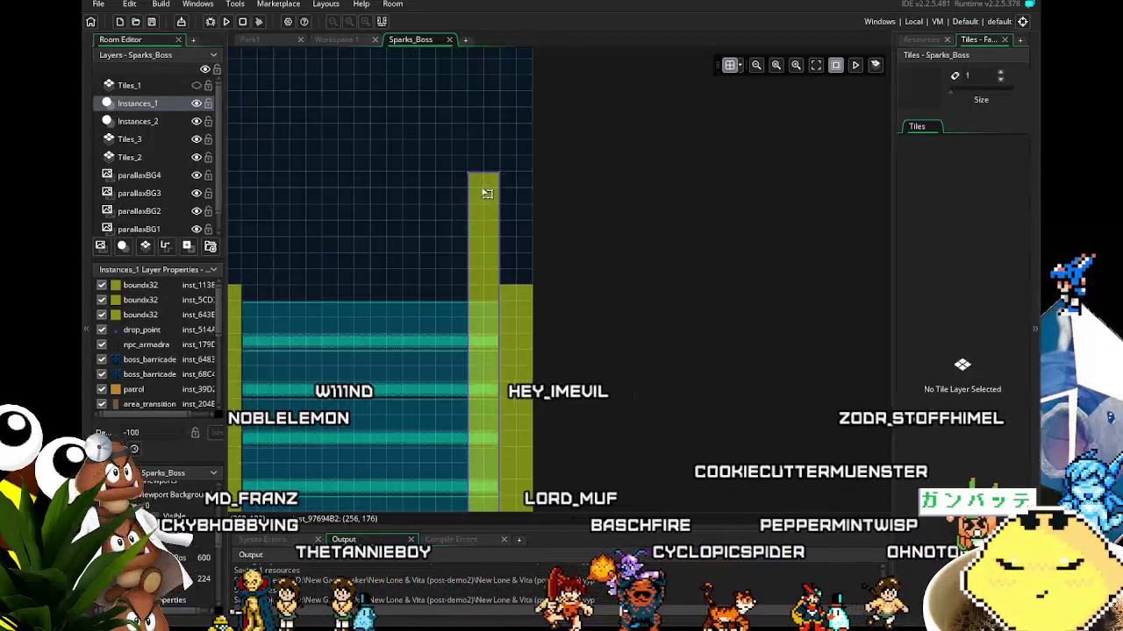
{"action": "left_click_drag", "start_coordinate": [484, 167], "coordinate": [482, 285]}
Stretch the green boundx32 collision block across the room's full width
{"action": "scroll", "coordinate": [377, 348], "scroll_direction": "down", "scroll_amount": 5}
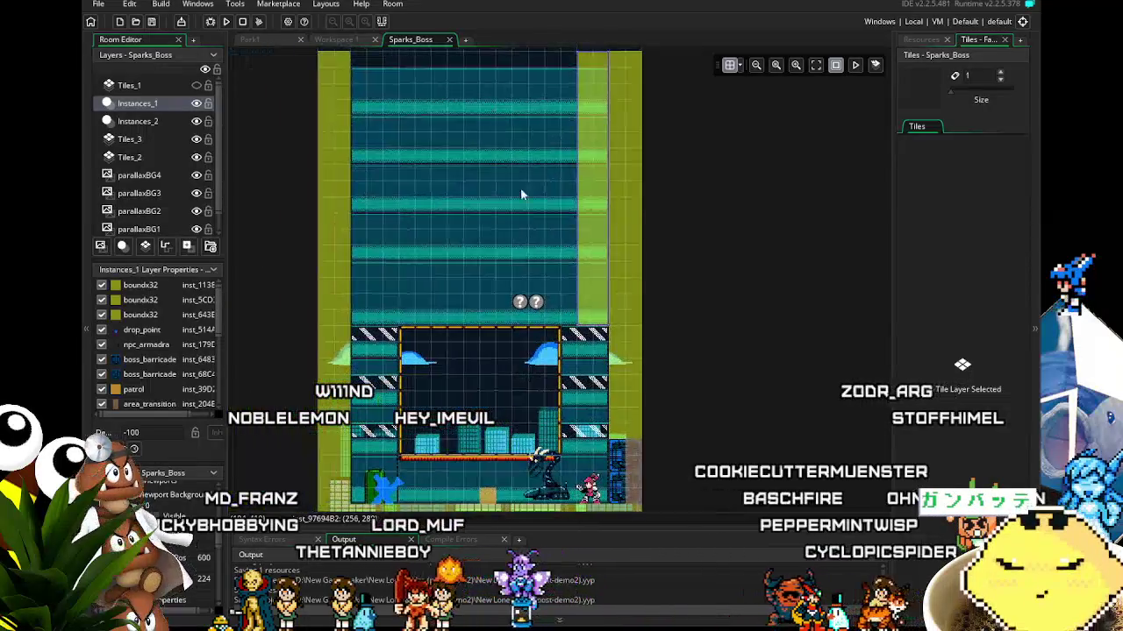
{"action": "left_click_drag", "start_coordinate": [575, 219], "coordinate": [274, 304]}
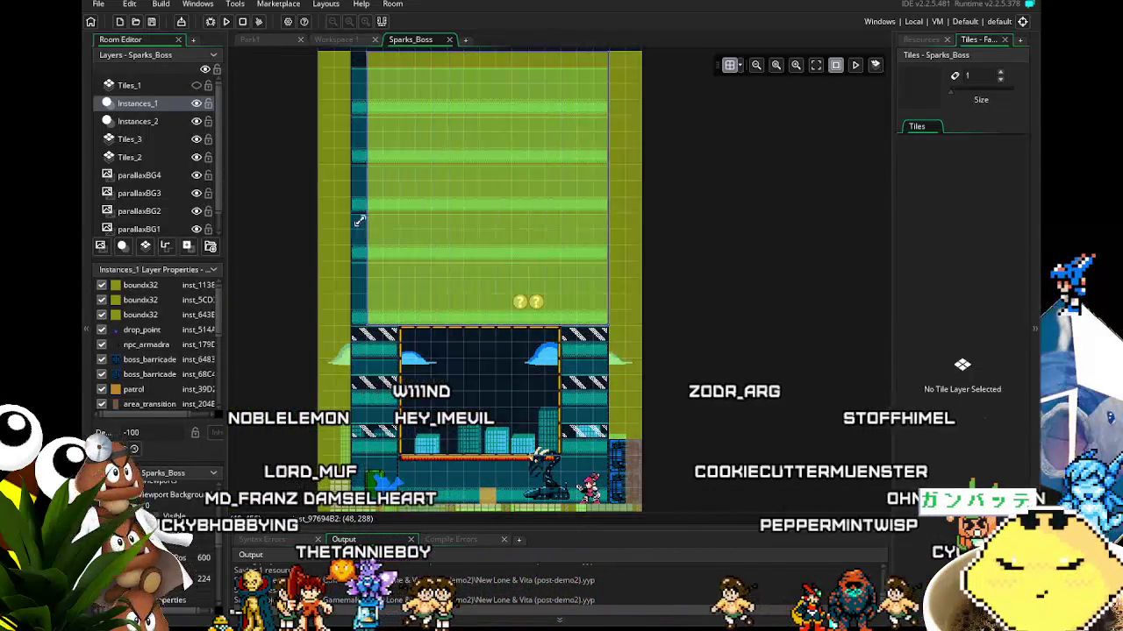
{"action": "scroll", "coordinate": [274, 305], "scroll_direction": "down", "scroll_amount": 5}
{"action": "scroll", "coordinate": [271, 218], "scroll_direction": "up", "scroll_amount": 3}
{"action": "left_click_drag", "start_coordinate": [308, 245], "coordinate": [266, 297]}
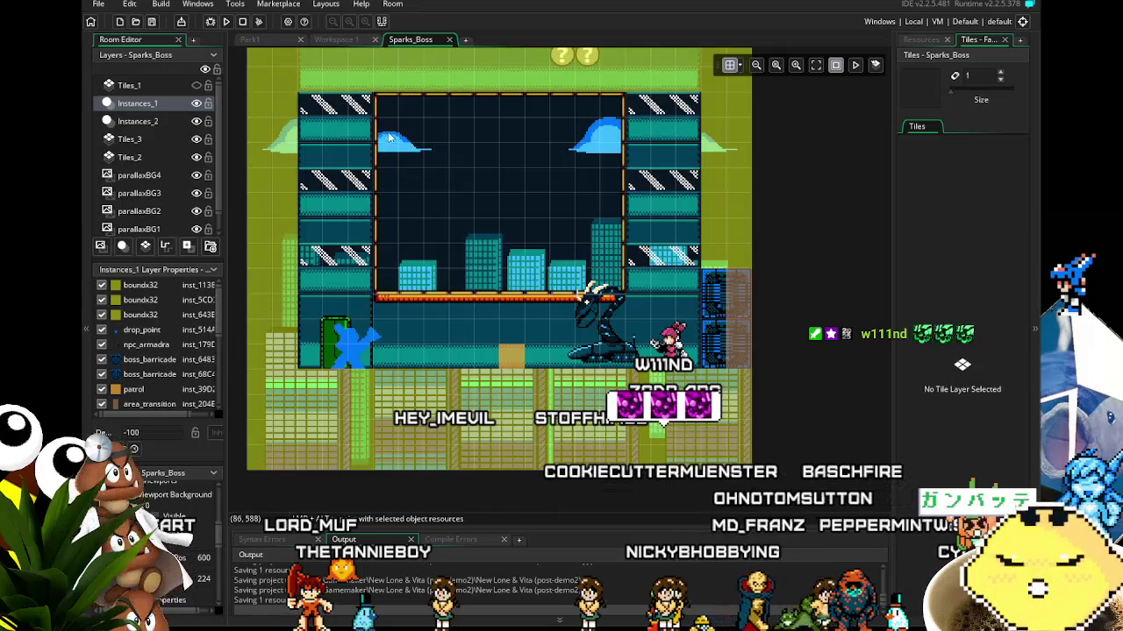
Show the green wall tiles and frame the arena's upper edge and left wall
{"action": "left_click_drag", "start_coordinate": [417, 146], "coordinate": [399, 219]}
{"action": "mouse_move", "coordinate": [368, 348]}
{"action": "left_mouse_down"}
{"action": "mouse_move", "coordinate": [439, 177]}
{"action": "mouse_move", "coordinate": [410, 249]}
{"action": "mouse_move", "coordinate": [402, 314]}
{"action": "left_mouse_up"}
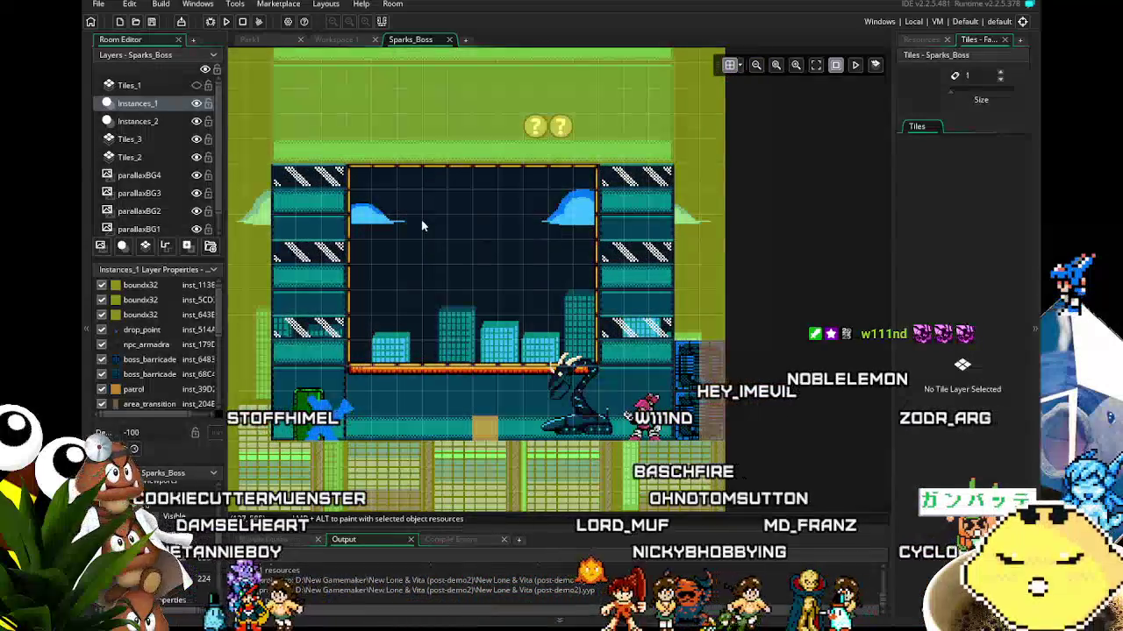
{"action": "scroll", "coordinate": [521, 371], "scroll_direction": "down", "scroll_amount": 1}
{"action": "scroll", "coordinate": [521, 369], "scroll_direction": "down", "scroll_amount": 1}
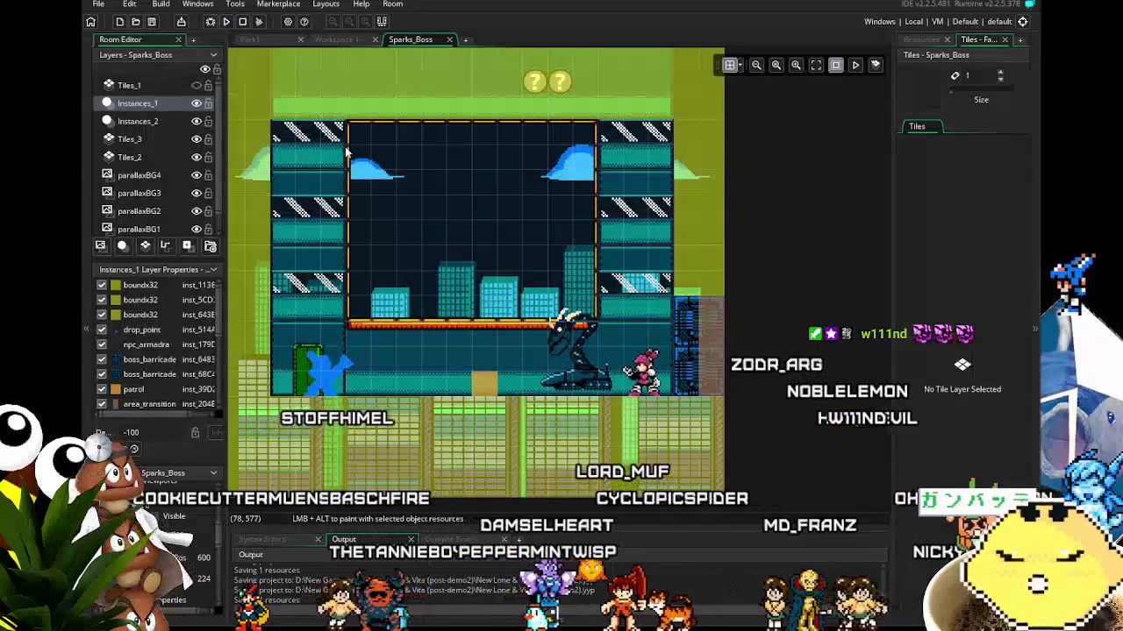
{"action": "left_click_drag", "start_coordinate": [359, 171], "coordinate": [365, 218]}
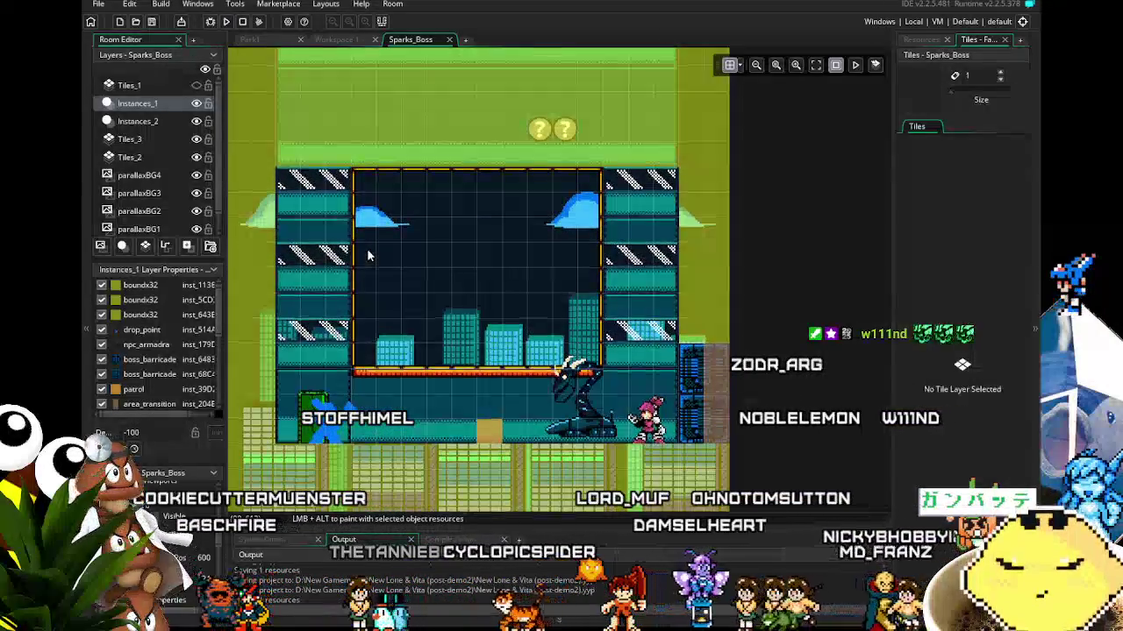
{"action": "left_click", "coordinate": [197, 86]}
{"action": "scroll", "coordinate": [414, 329], "scroll_direction": "down", "scroll_amount": 2}
{"action": "left_click_drag", "start_coordinate": [415, 329], "coordinate": [379, 444]}
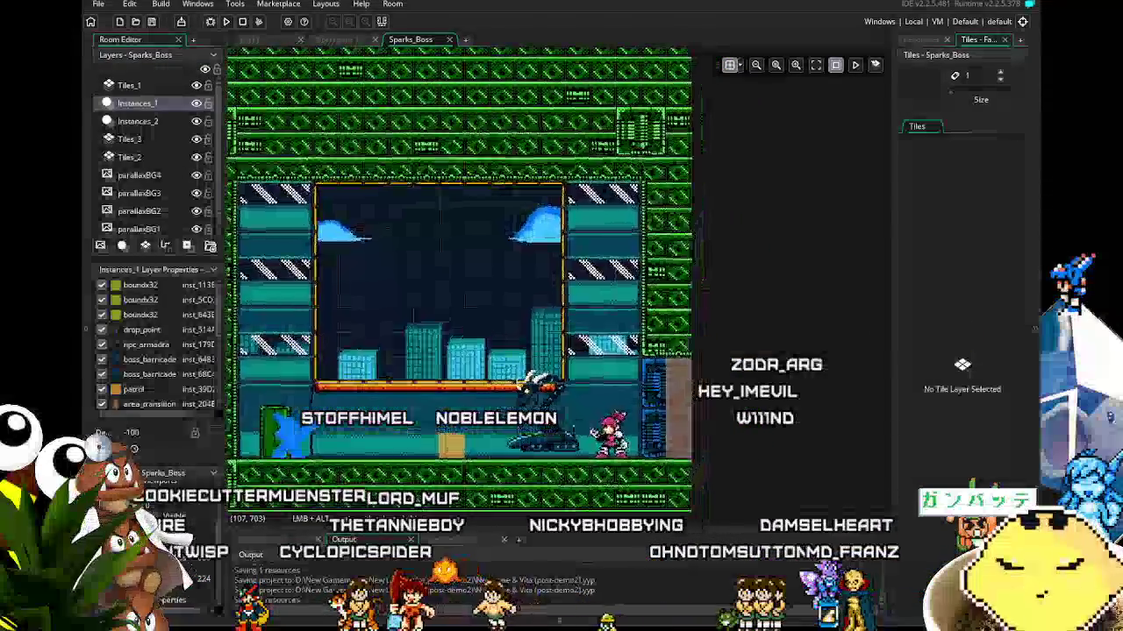
{"action": "scroll", "coordinate": [385, 449], "scroll_direction": "down", "scroll_amount": 1}
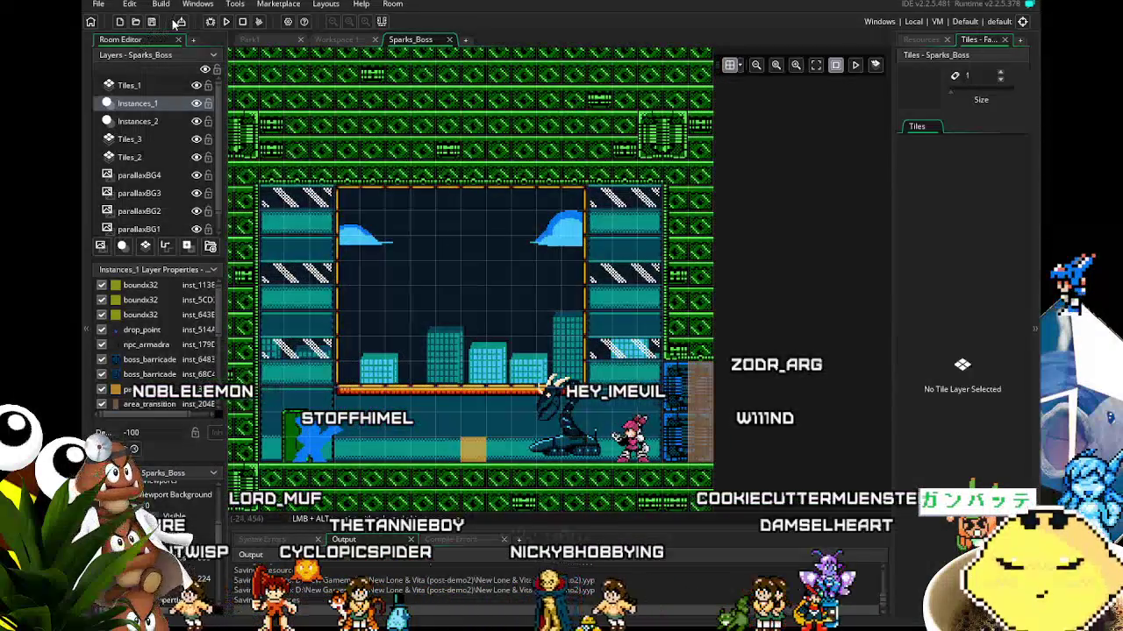
{"action": "mouse_move", "coordinate": [369, 303]}
{"action": "left_mouse_down"}
{"action": "mouse_move", "coordinate": [450, 319]}
{"action": "mouse_move", "coordinate": [421, 326]}
{"action": "left_mouse_up"}
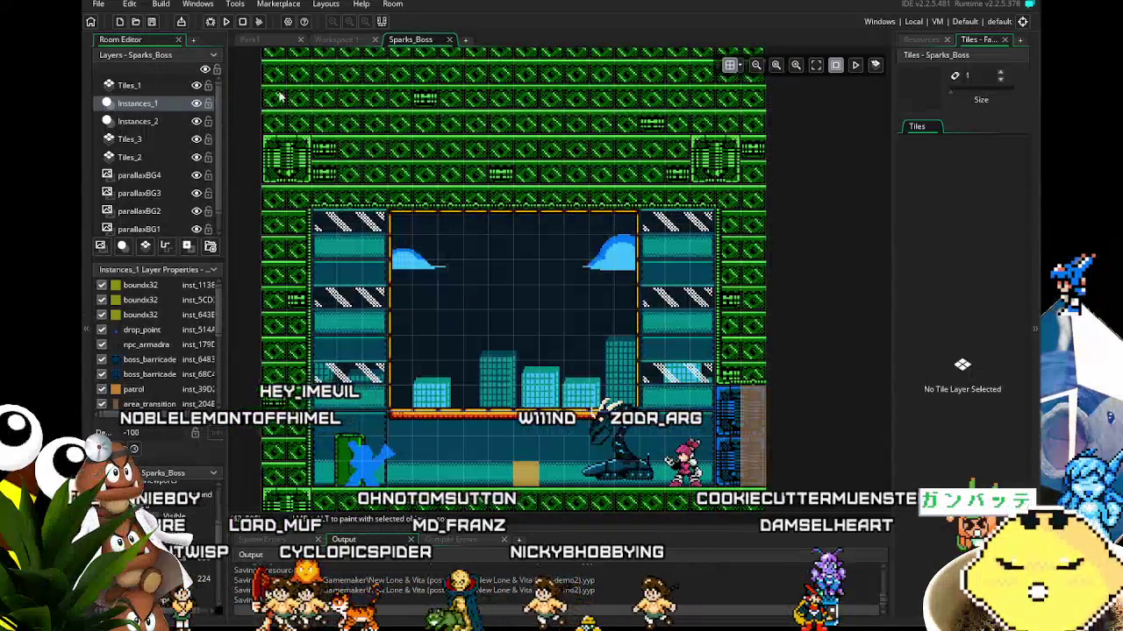
With wall tiles hidden, stretch the teal ceiling block up to meet them
{"action": "left_click", "coordinate": [196, 85]}
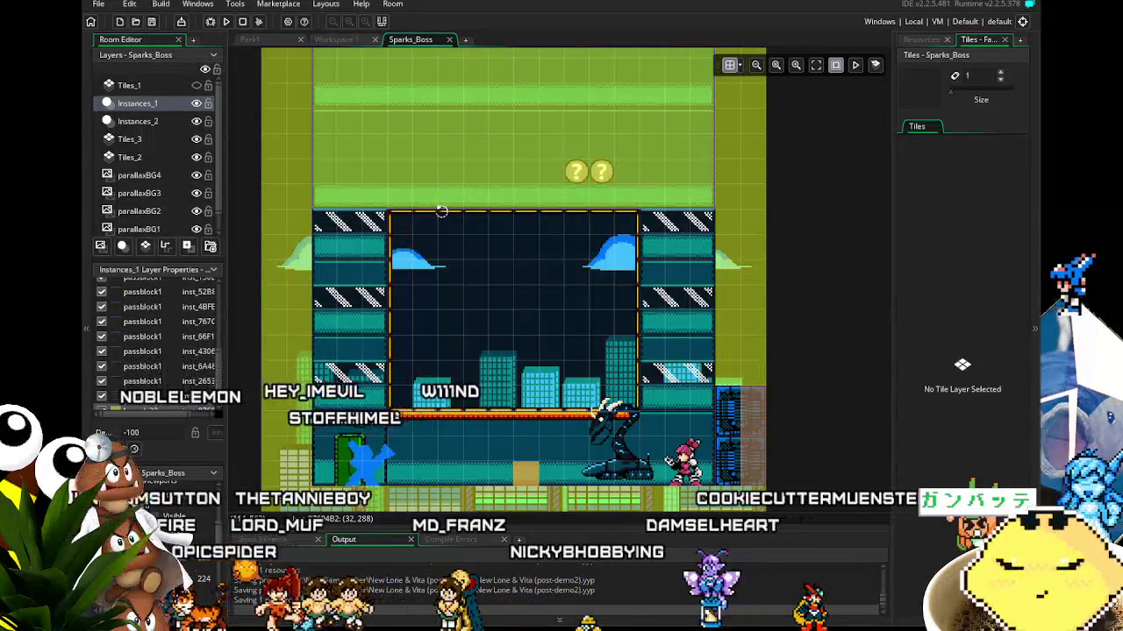
{"action": "left_click_drag", "start_coordinate": [443, 209], "coordinate": [445, 174]}
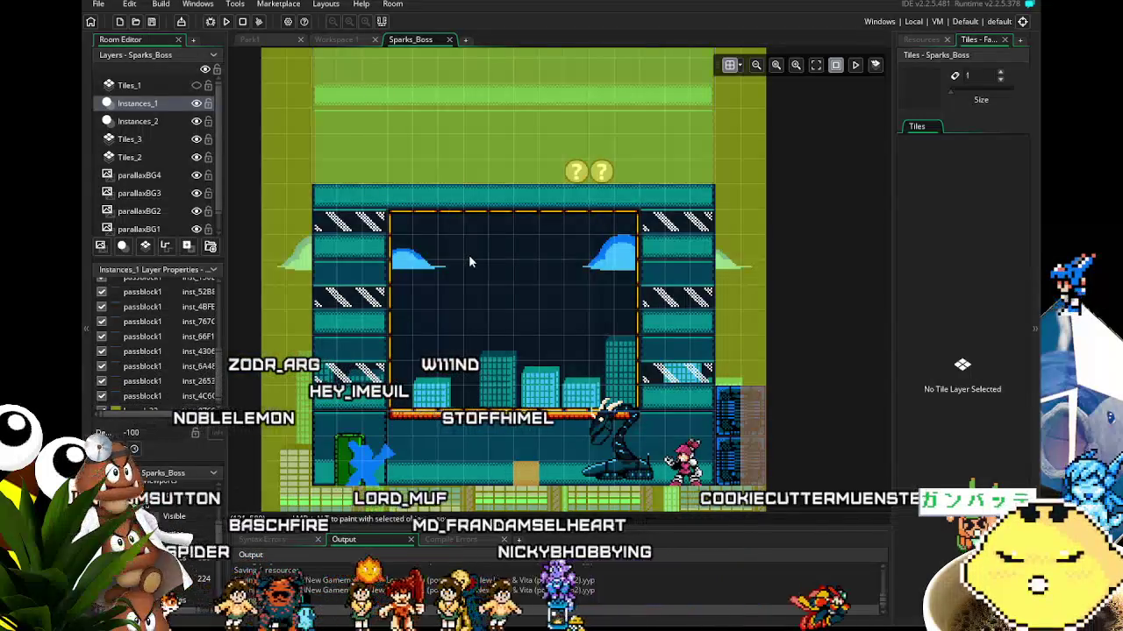
{"action": "left_click", "coordinate": [196, 85]}
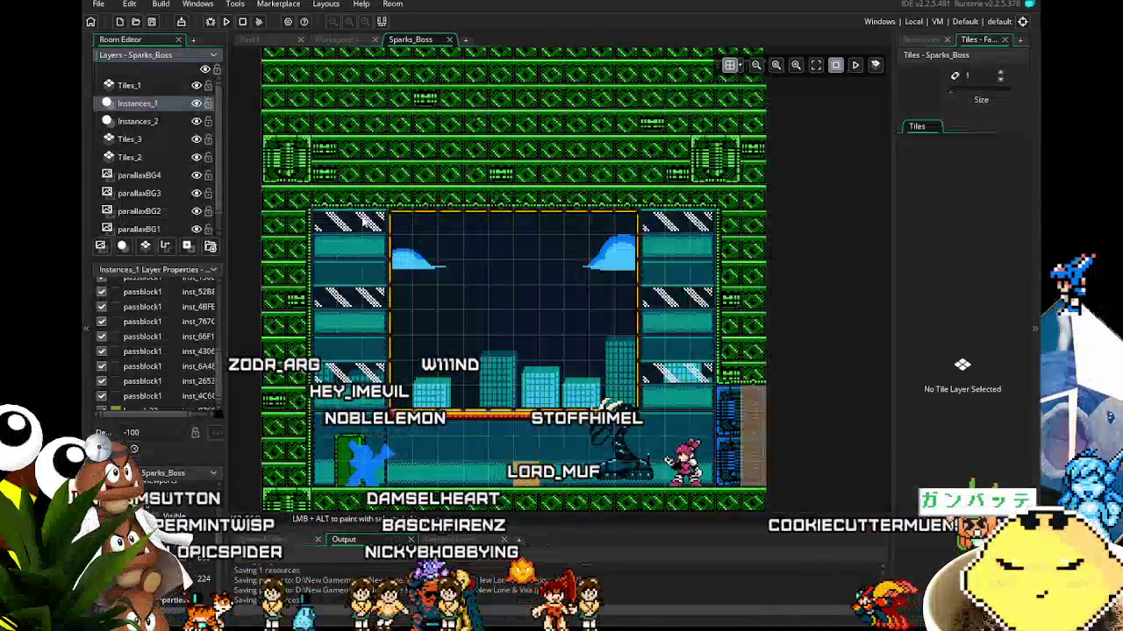
{"action": "left_click", "coordinate": [162, 89]}
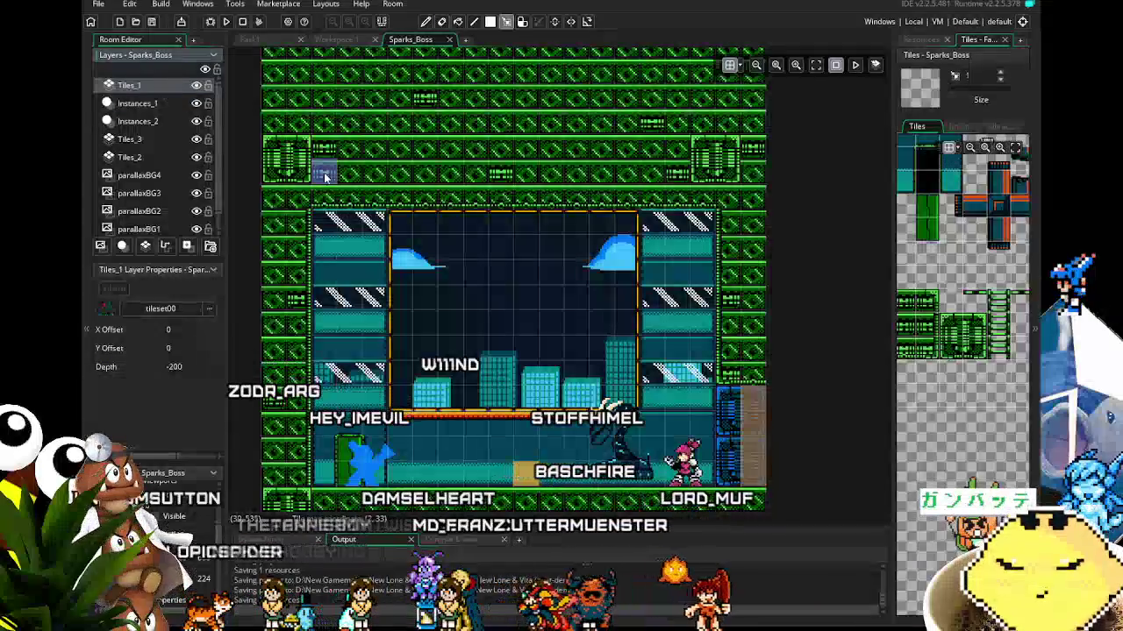
Clear the green wall tiles over the teal ceiling strip and patch the arena's upper corners
{"action": "left_click_drag", "start_coordinate": [268, 88], "coordinate": [759, 202]}
{"action": "key", "text": "ctrl+c"}
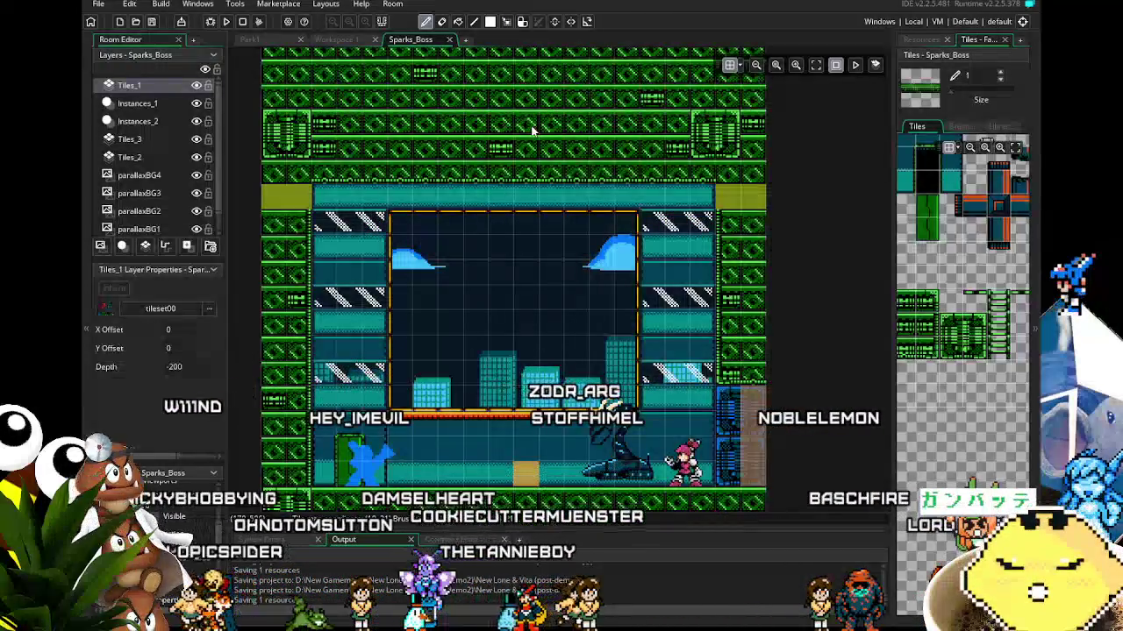
{"action": "key", "text": "e"}
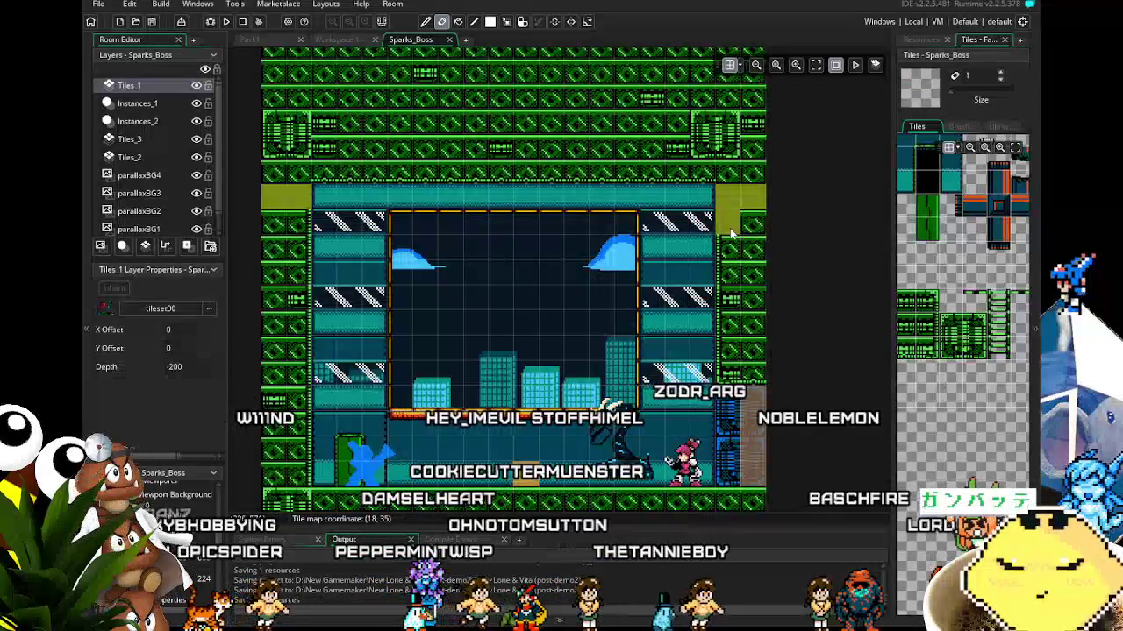
{"action": "left_click_drag", "start_coordinate": [746, 233], "coordinate": [749, 252]}
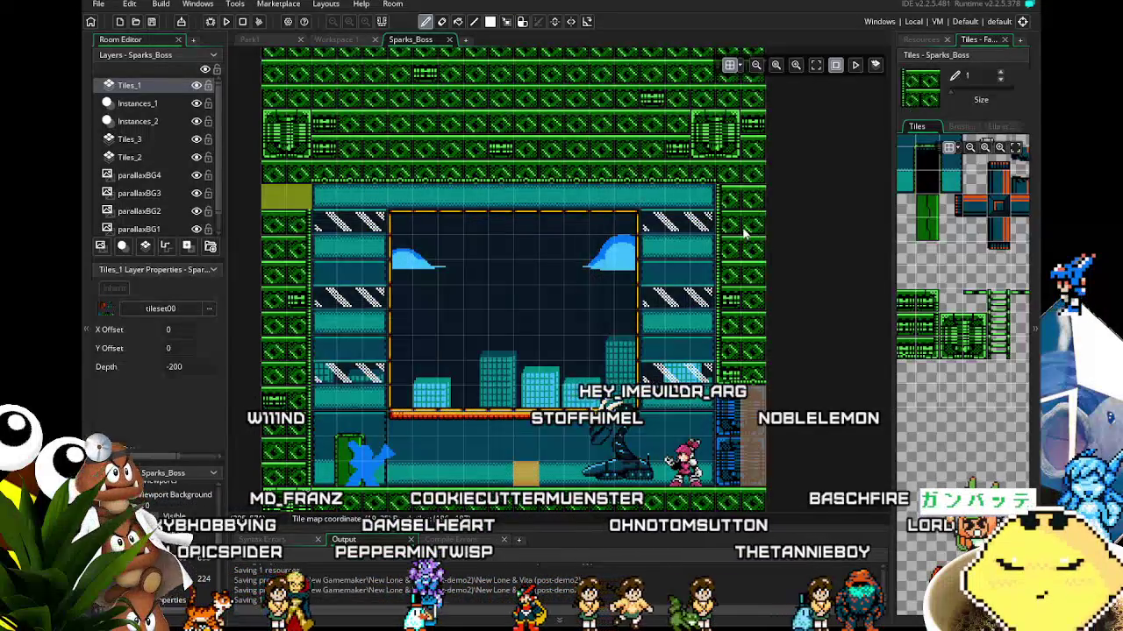
{"action": "key", "text": "e"}
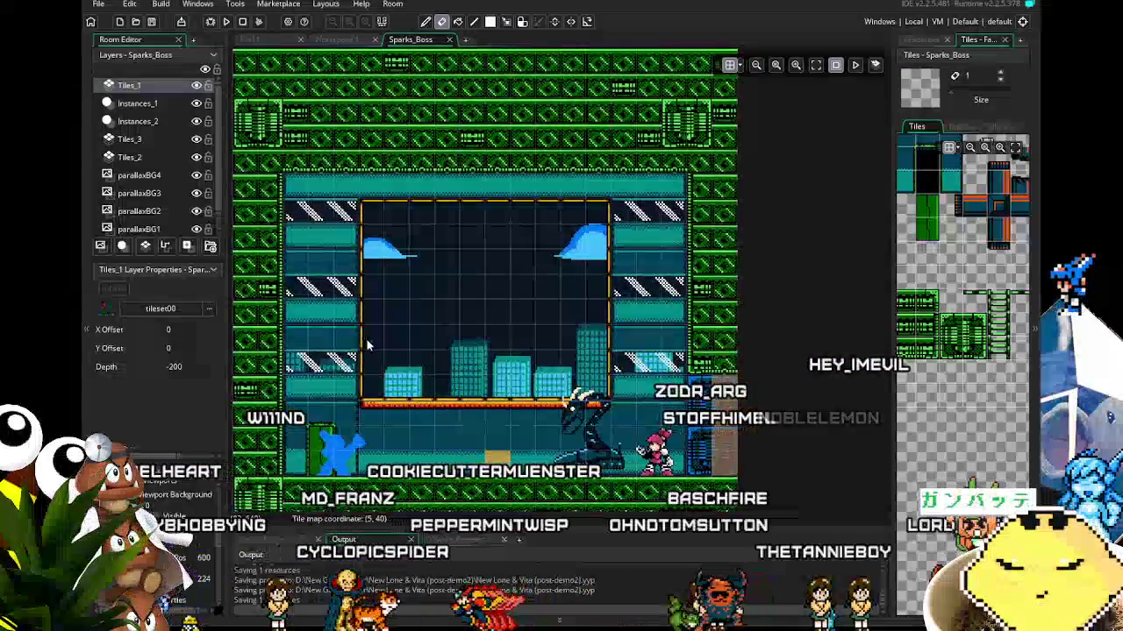
{"action": "left_click", "coordinate": [197, 86]}
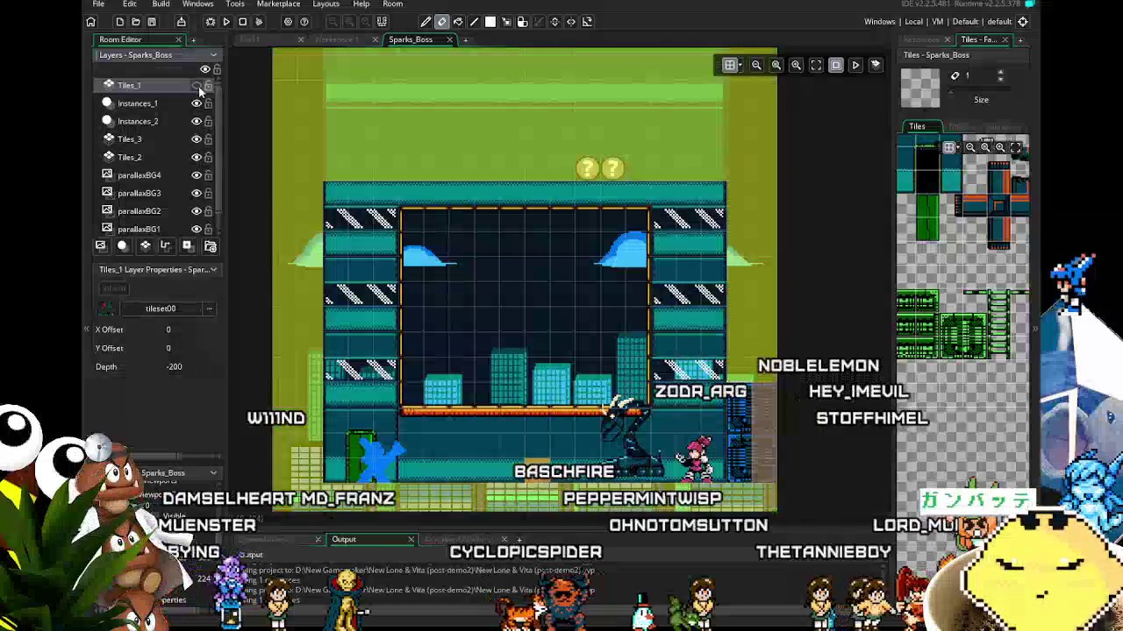
{"action": "left_click", "coordinate": [198, 86]}
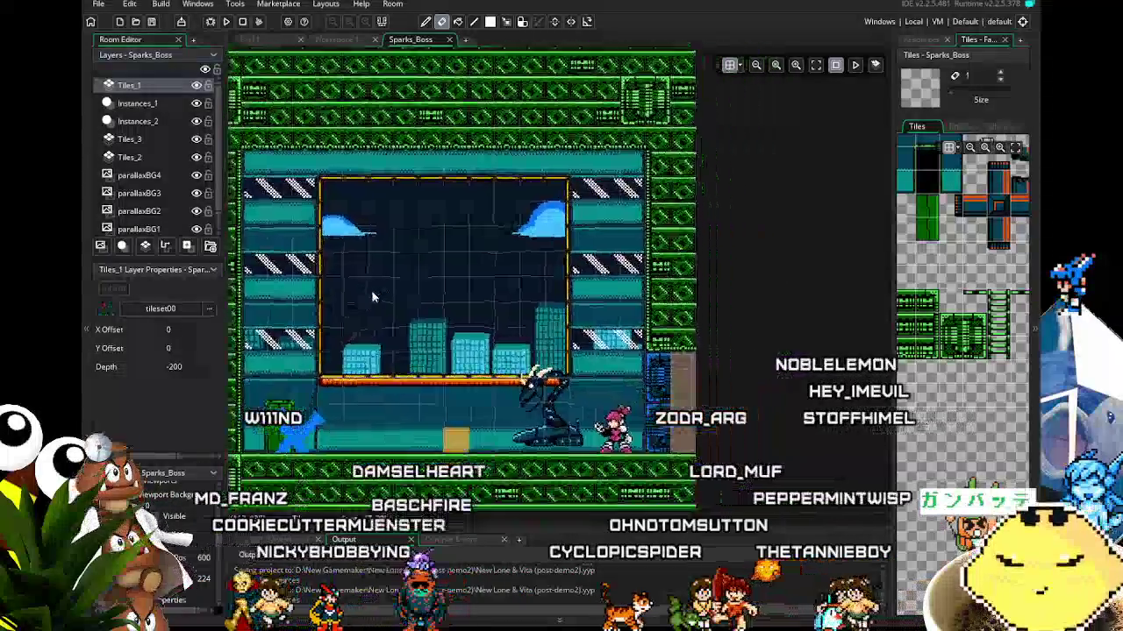
{"action": "left_click_drag", "start_coordinate": [469, 325], "coordinate": [478, 229]}
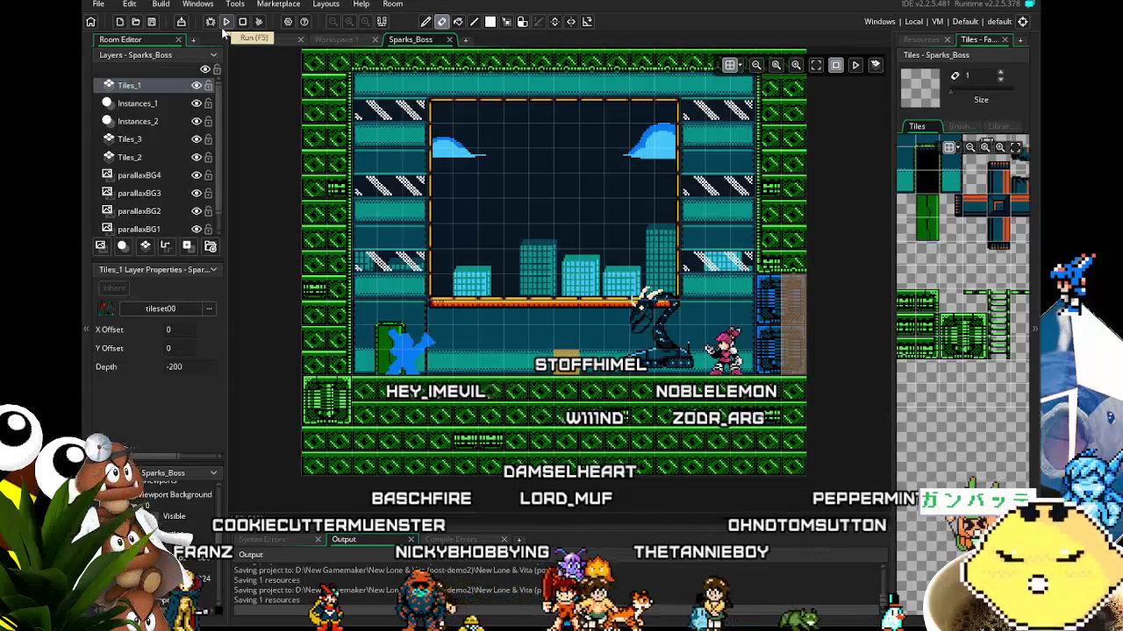
Run a test build of the retiled Sparks_Boss arena and look over the result
{"action": "left_click", "coordinate": [226, 22]}
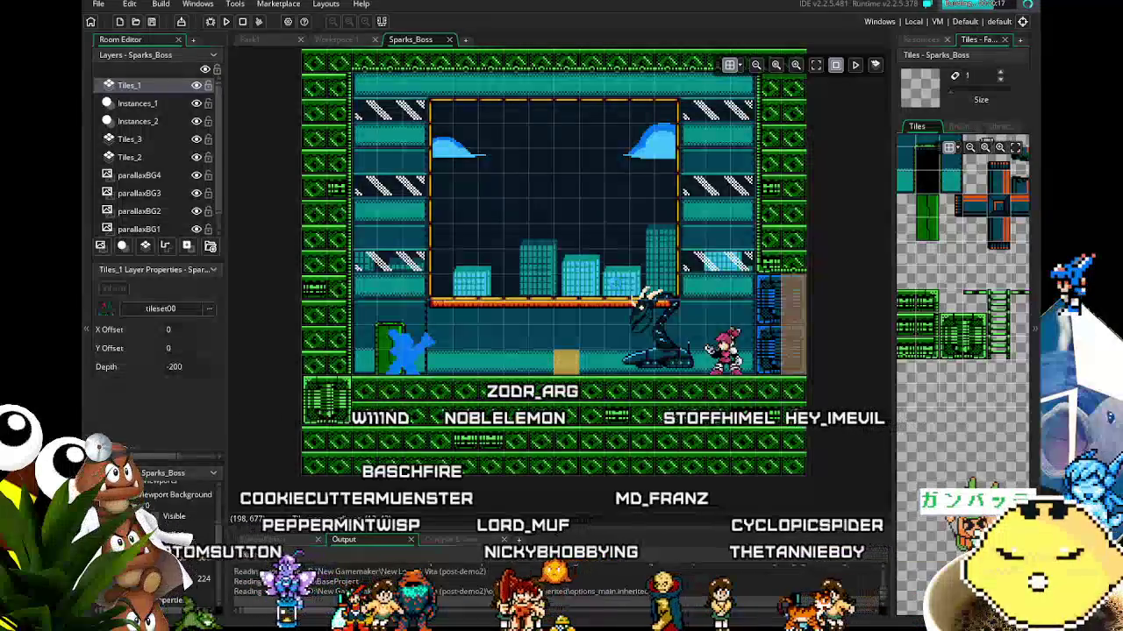
{"action": "mouse_move", "coordinate": [473, 340]}
{"action": "left_mouse_down"}
{"action": "mouse_move", "coordinate": [443, 302]}
{"action": "mouse_move", "coordinate": [469, 313]}
{"action": "left_mouse_up"}
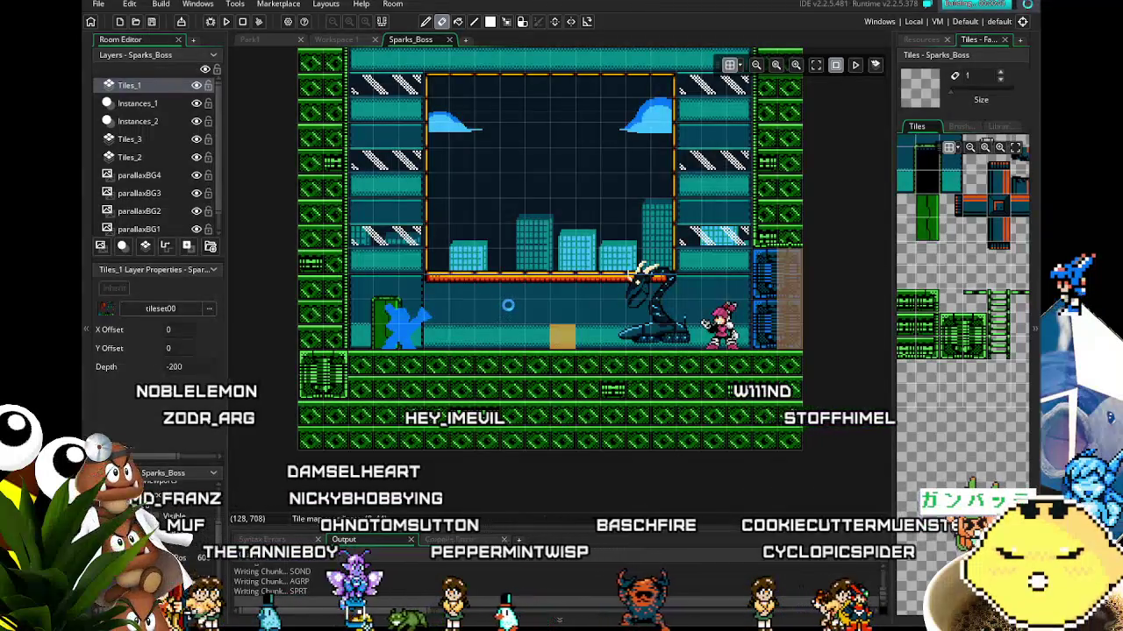
{"action": "left_click_drag", "start_coordinate": [527, 263], "coordinate": [482, 294]}
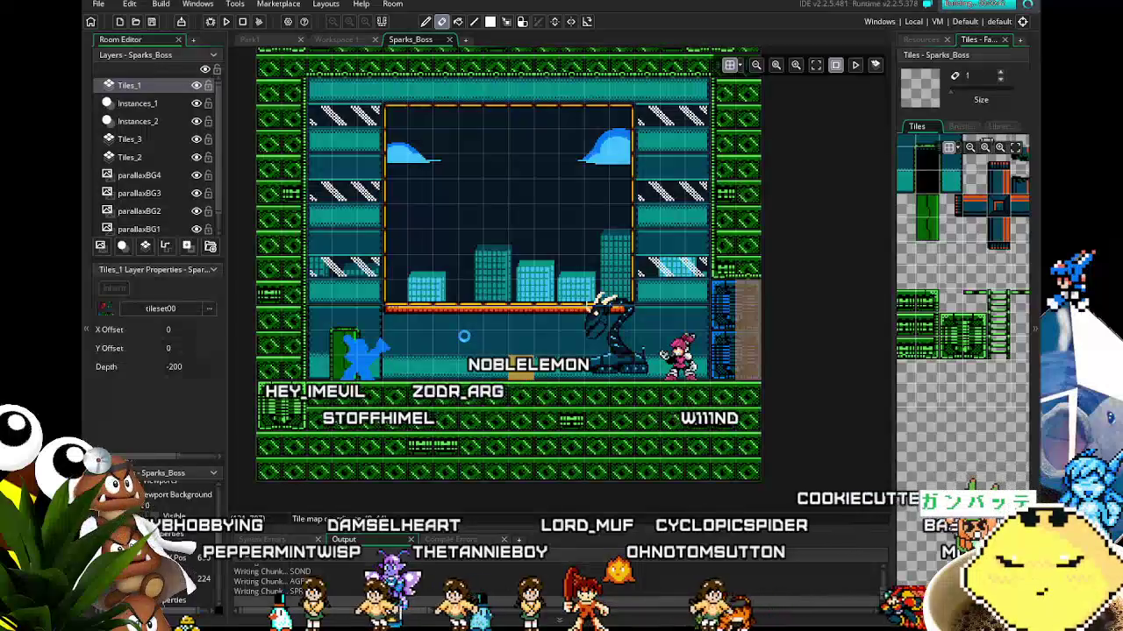
{"action": "scroll", "coordinate": [566, 346], "scroll_direction": "up", "scroll_amount": 5}
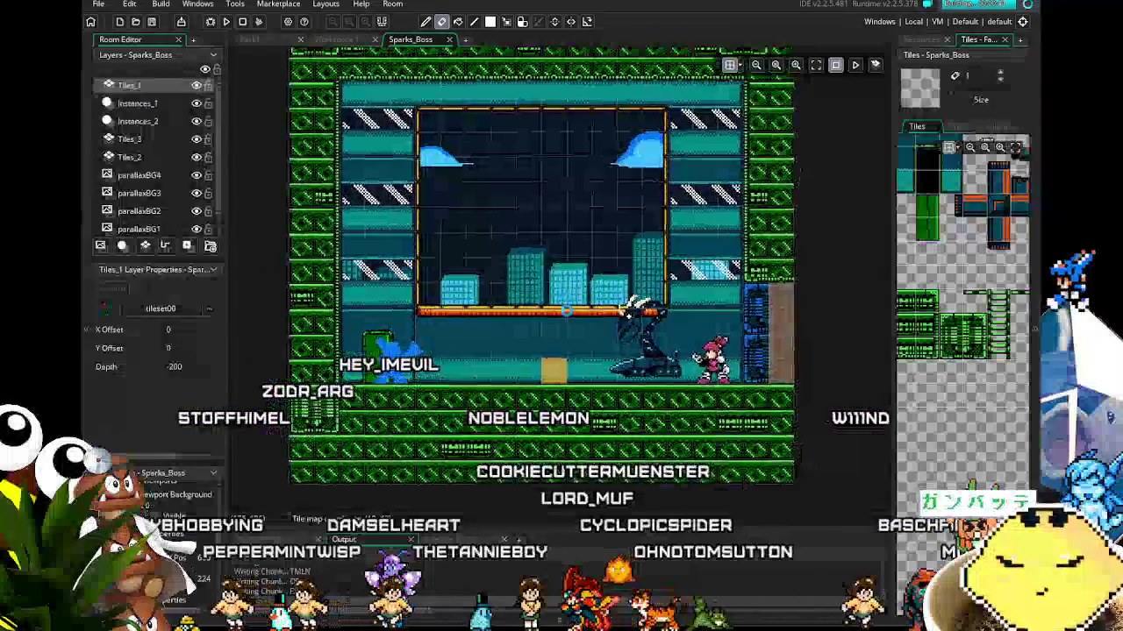
{"action": "scroll", "coordinate": [567, 346], "scroll_direction": "down", "scroll_amount": 5}
{"action": "scroll", "coordinate": [567, 346], "scroll_direction": "down", "scroll_amount": 2}
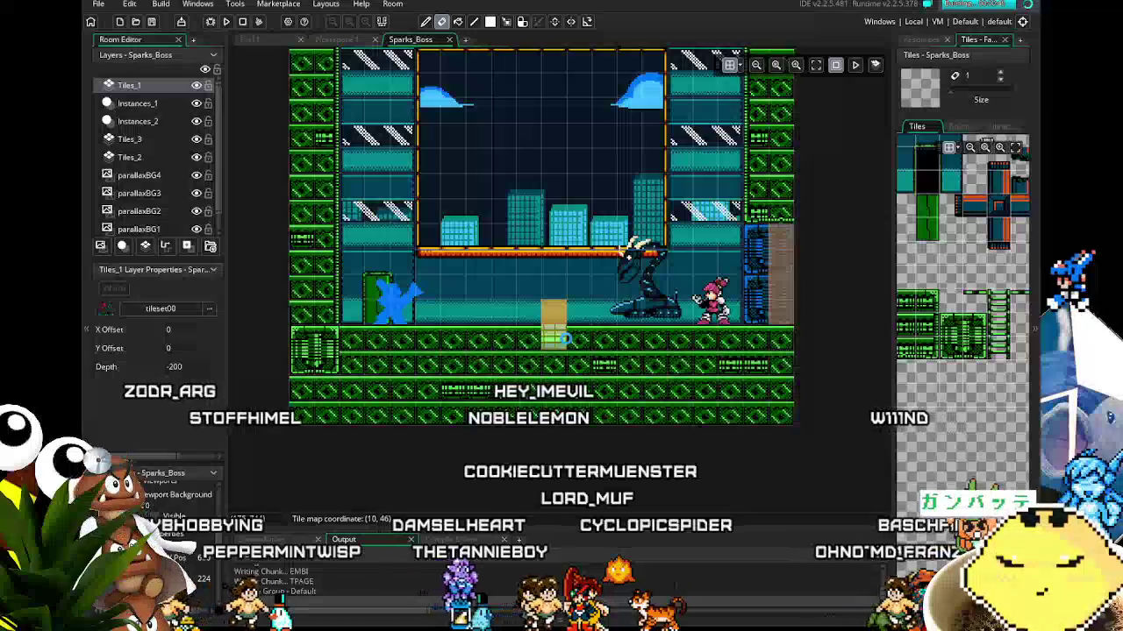
{"action": "scroll", "coordinate": [565, 338], "scroll_direction": "up", "scroll_amount": 1, "text": "ctrl"}
{"action": "left_click_drag", "start_coordinate": [548, 235], "coordinate": [552, 252]}
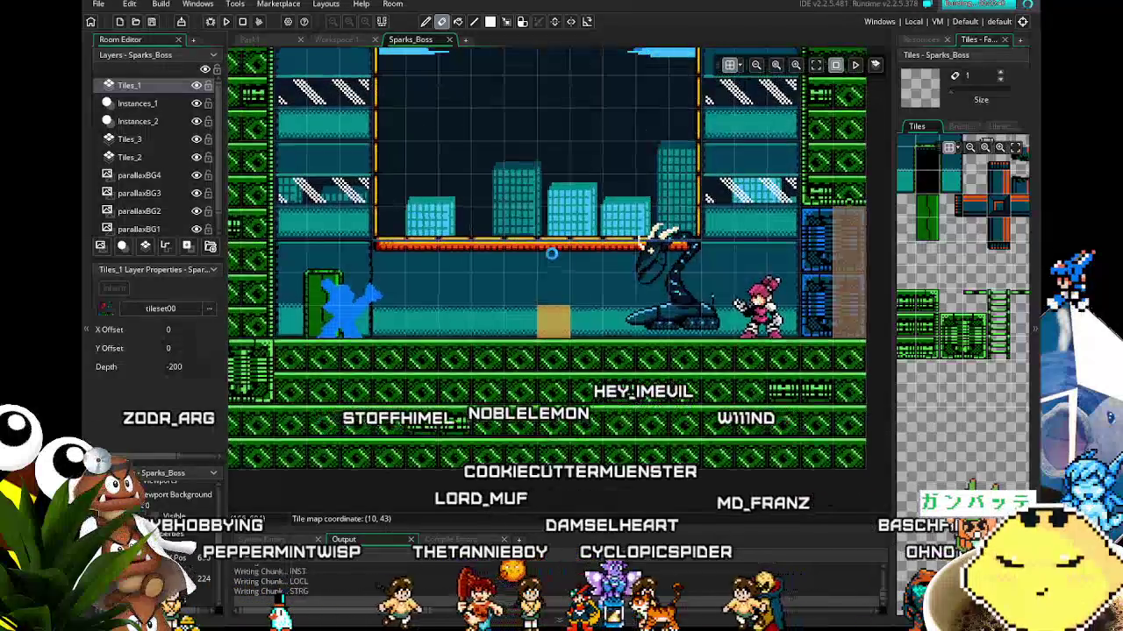
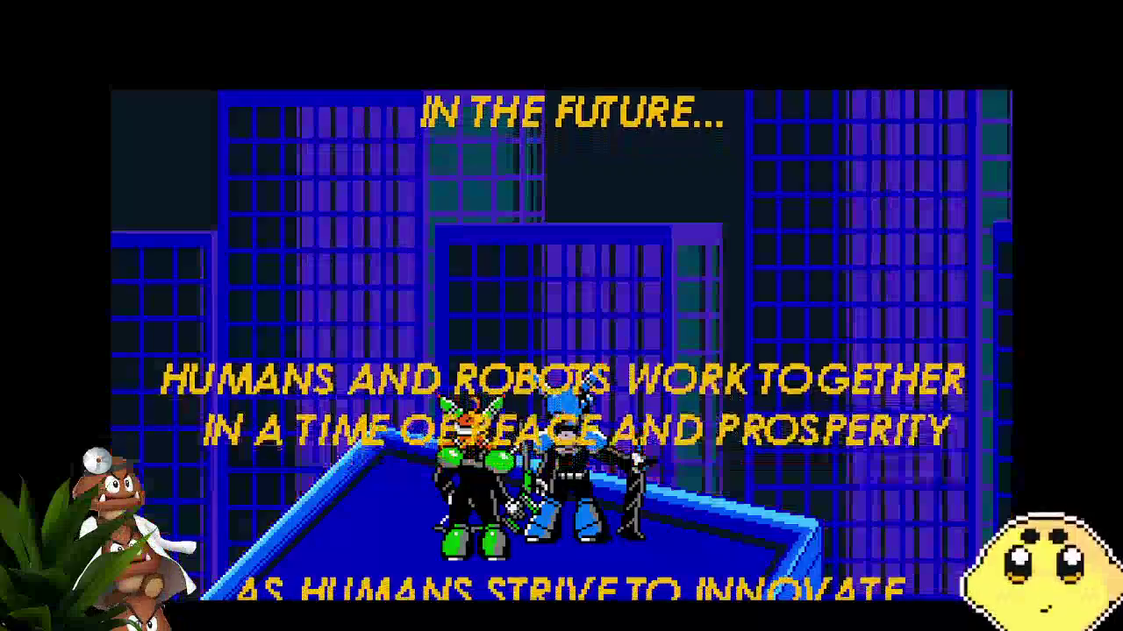
Skip the intro and title screens and start a SOLO game
{"action": "key", "text": "Return"}
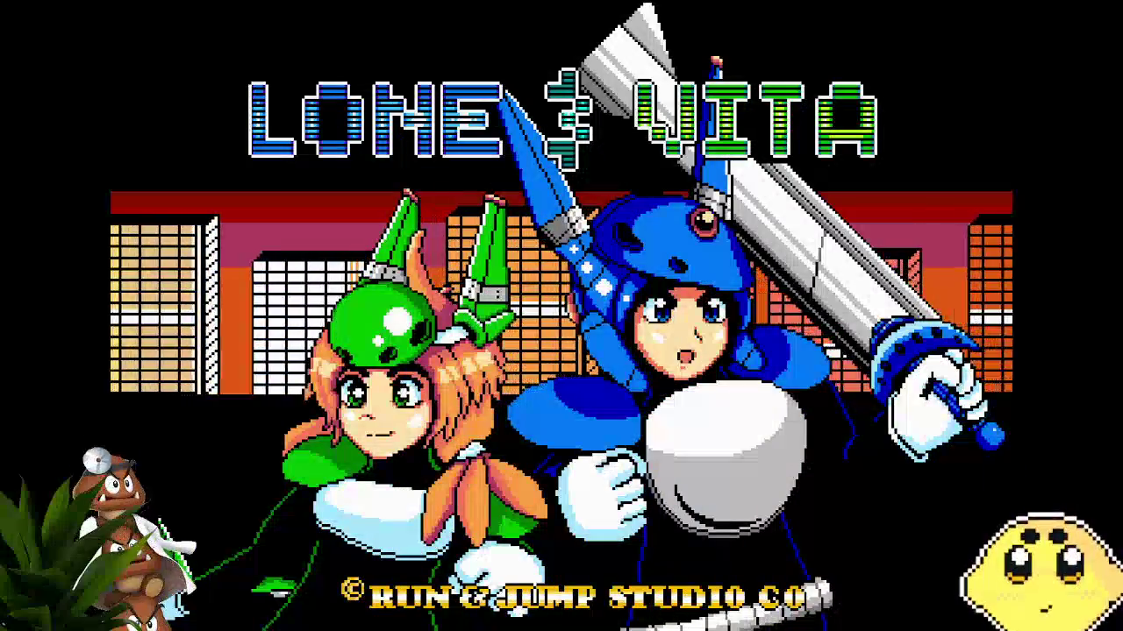
{"action": "key", "text": "Return"}
{"action": "key", "text": "Down"}
{"action": "key", "text": "Up"}
{"action": "key", "text": "Return"}
{"action": "key", "text": "Return"}
Open the pause Options, move to SFX volume, then resume play
{"action": "key", "text": "Down"}
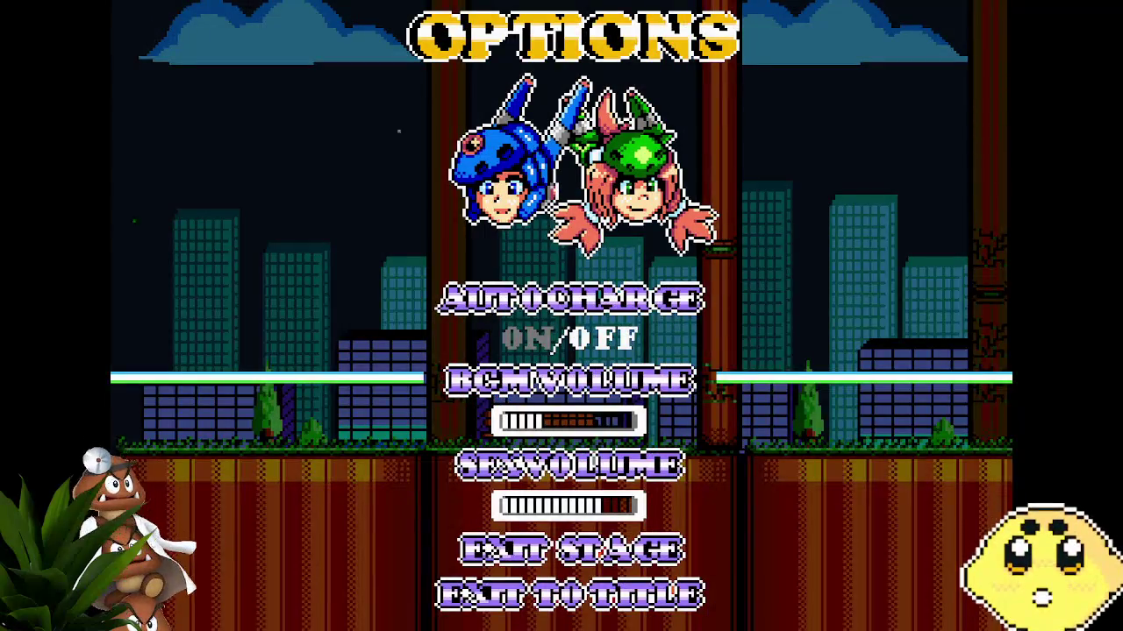
{"action": "key", "text": "Down"}
{"action": "key", "text": "Return"}
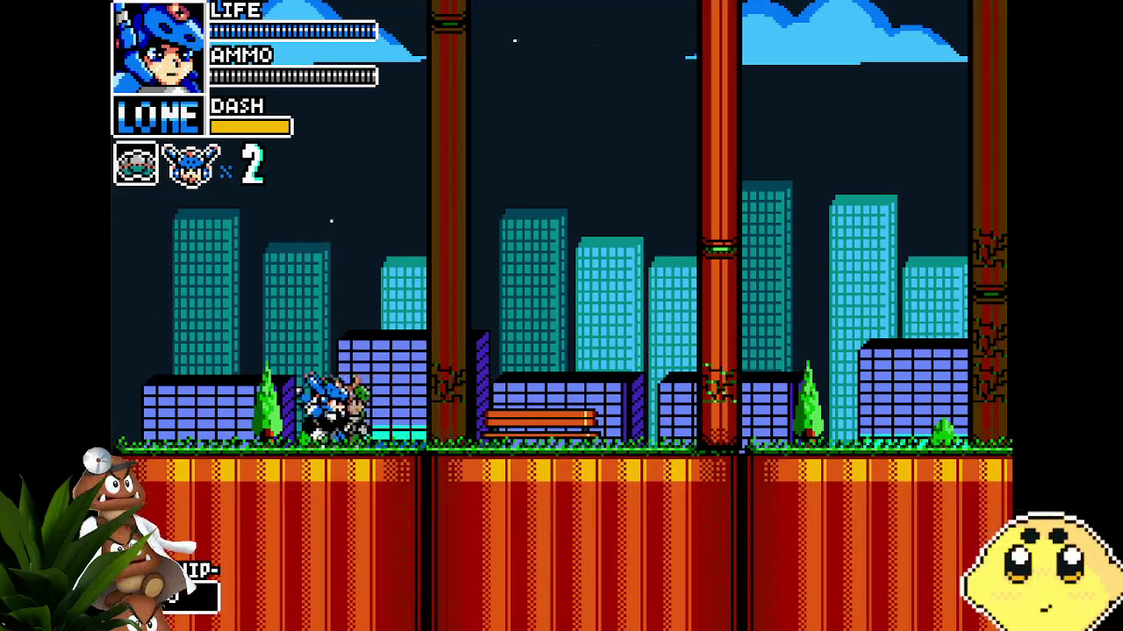
Run Lone right through the city stage and slash at the red enemy
{"action": "key", "text": "x"}
{"action": "key", "text": "z"}
{"action": "key", "text": "Right"}
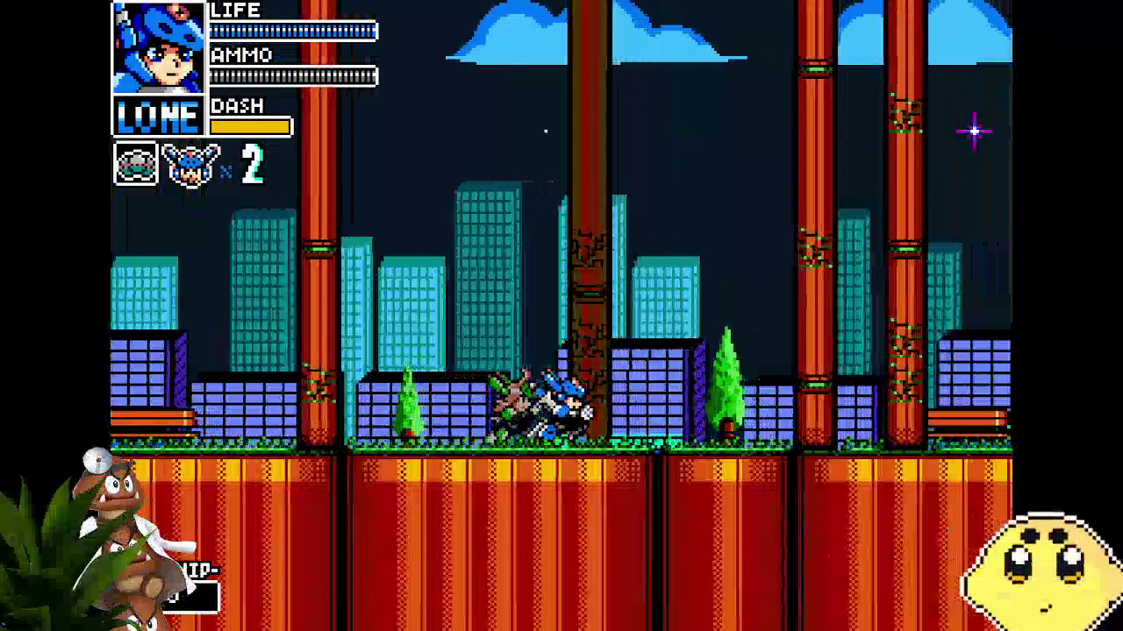
{"action": "key", "text": "Right"}
{"action": "key", "text": "z"}
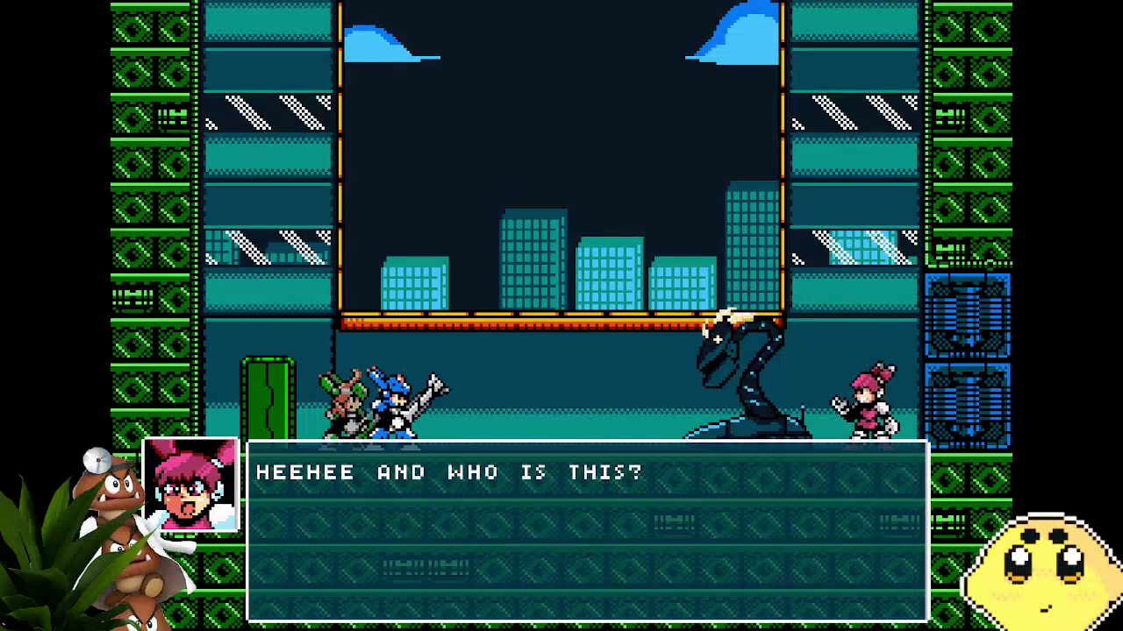
Advance through the Lone, Sparks, Armadra and Vita lines until the Armadra fight begins
{"action": "key", "text": "z"}
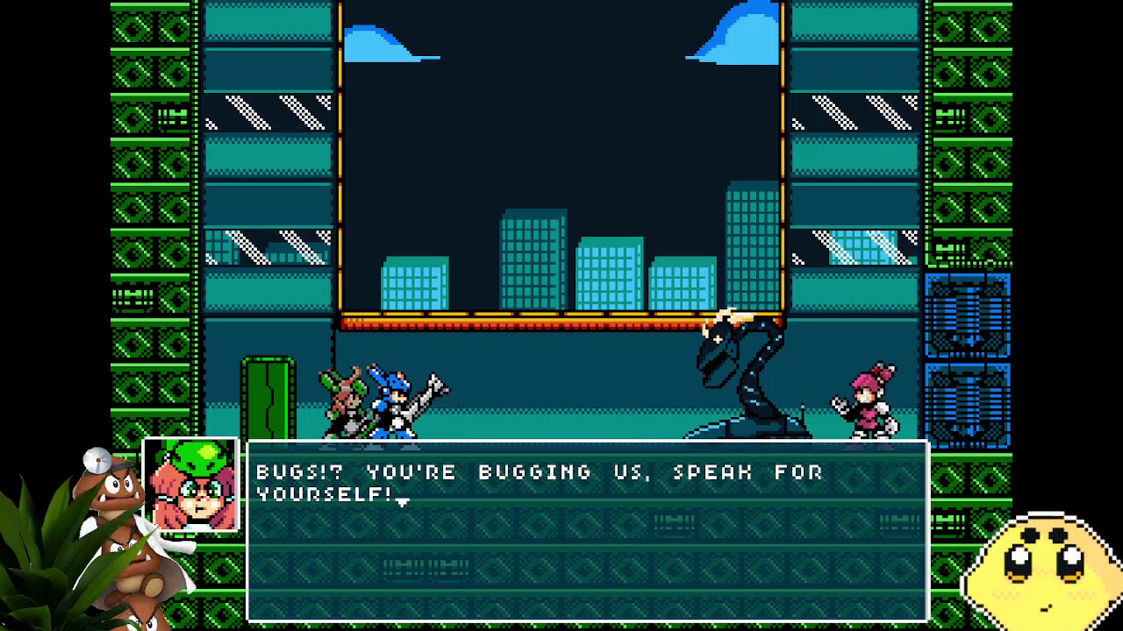
{"action": "key", "text": "z"}
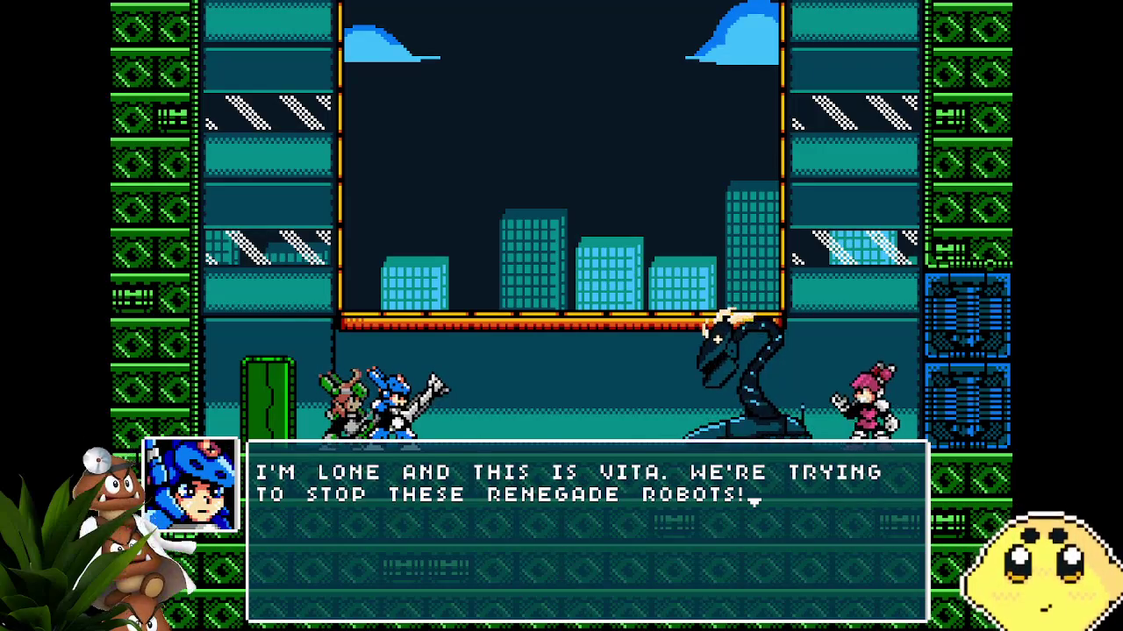
{"action": "key", "text": "z"}
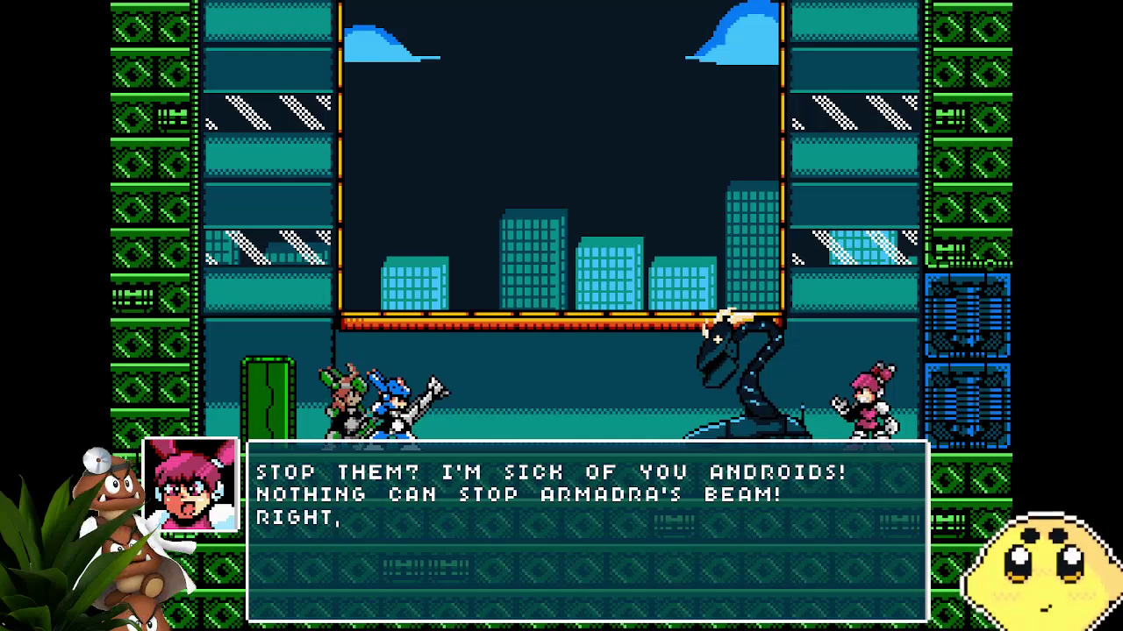
{"action": "key", "text": "z"}
{"action": "key", "text": "z"}
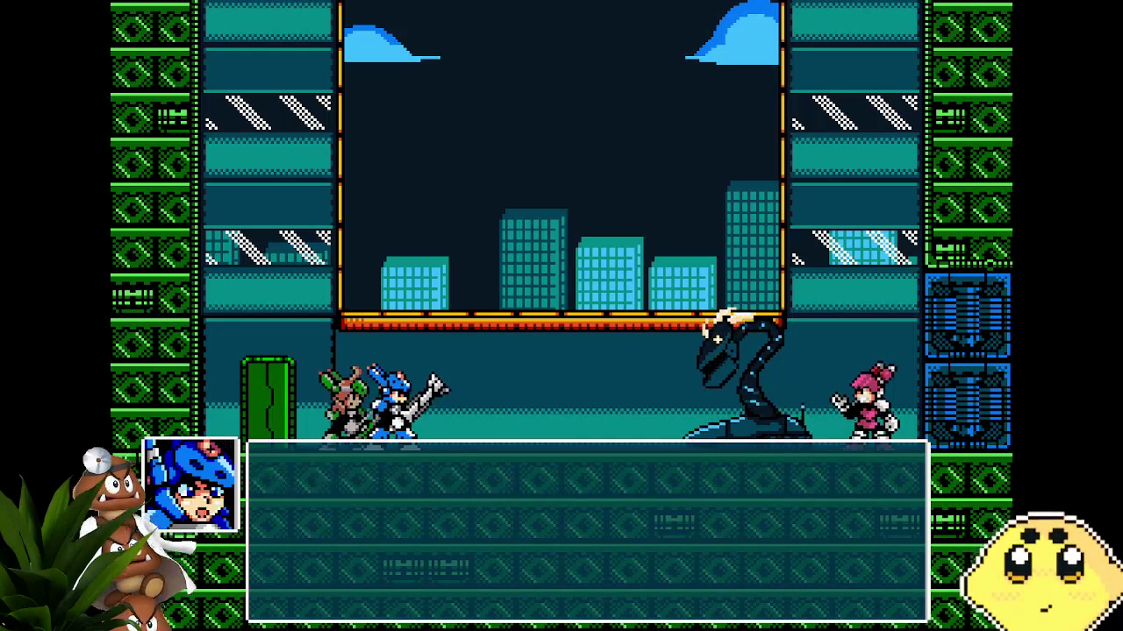
{"action": "key", "text": "z"}
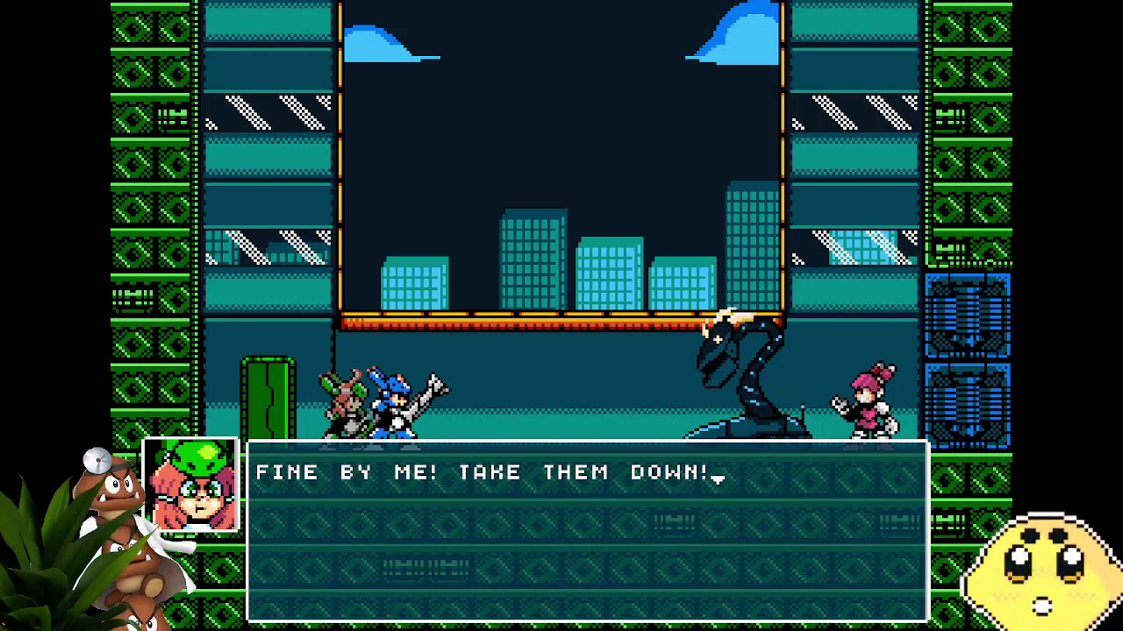
{"action": "key", "text": "z"}
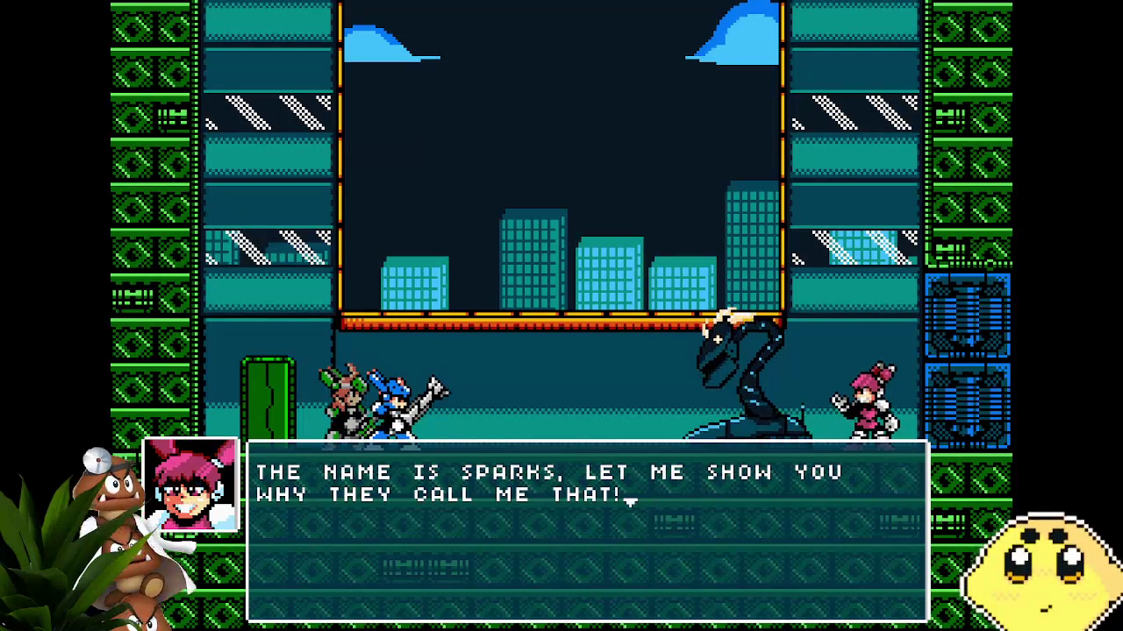
{"action": "key", "text": "z"}
{"action": "key", "text": "z"}
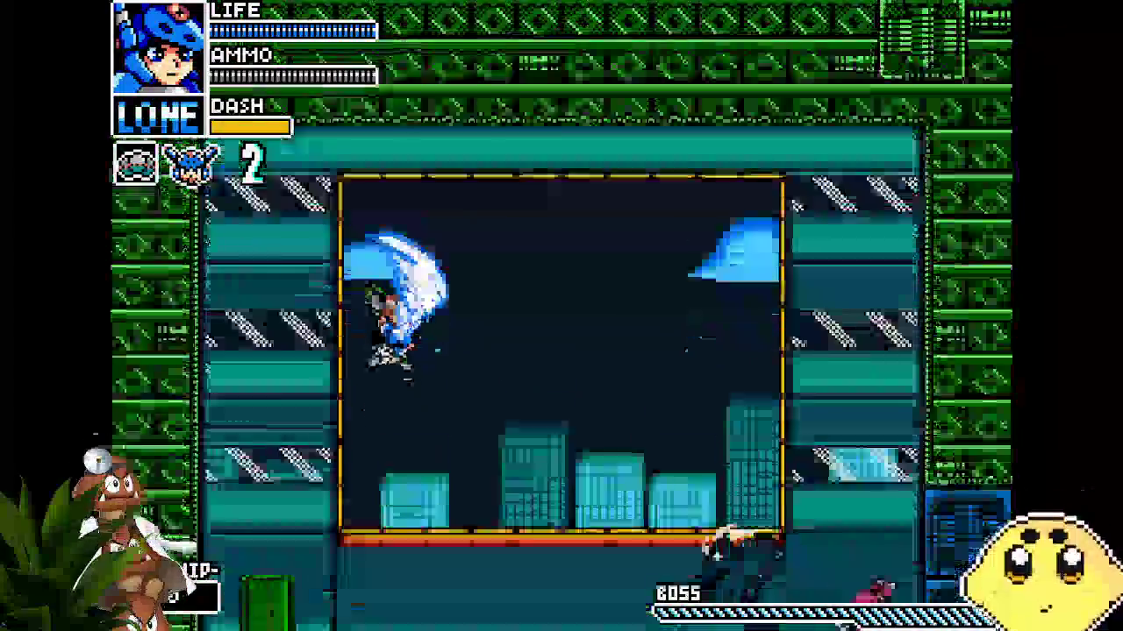
{"action": "key", "text": "z"}
Slash at Armadra from the platform and floor, pausing and resuming the fight twice
{"action": "key", "text": "x"}
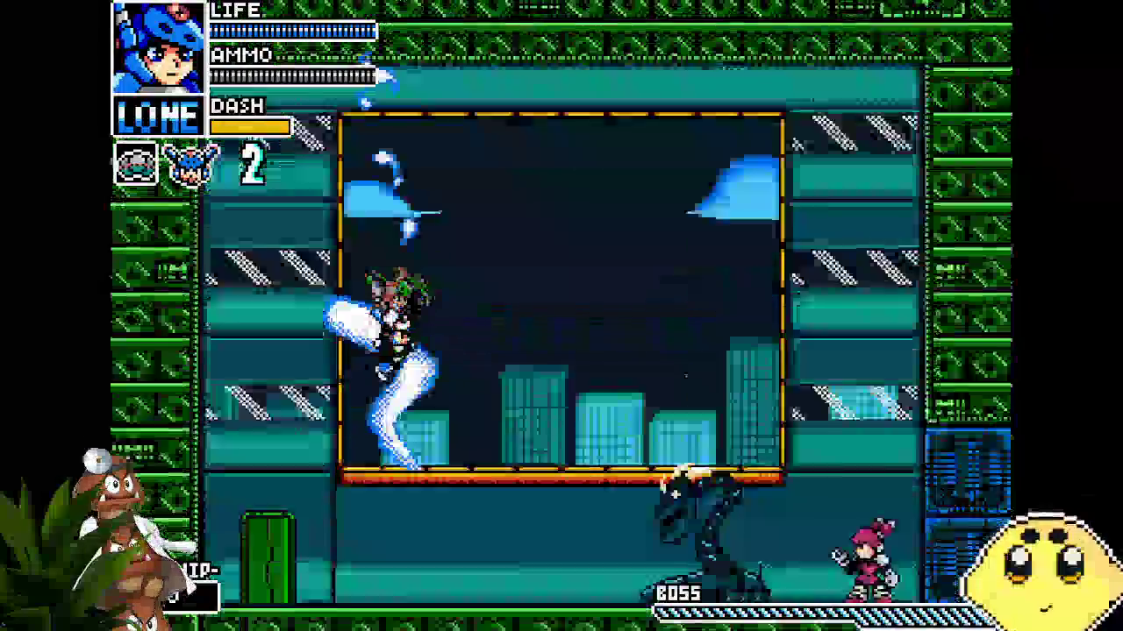
{"action": "key", "text": "Left"}
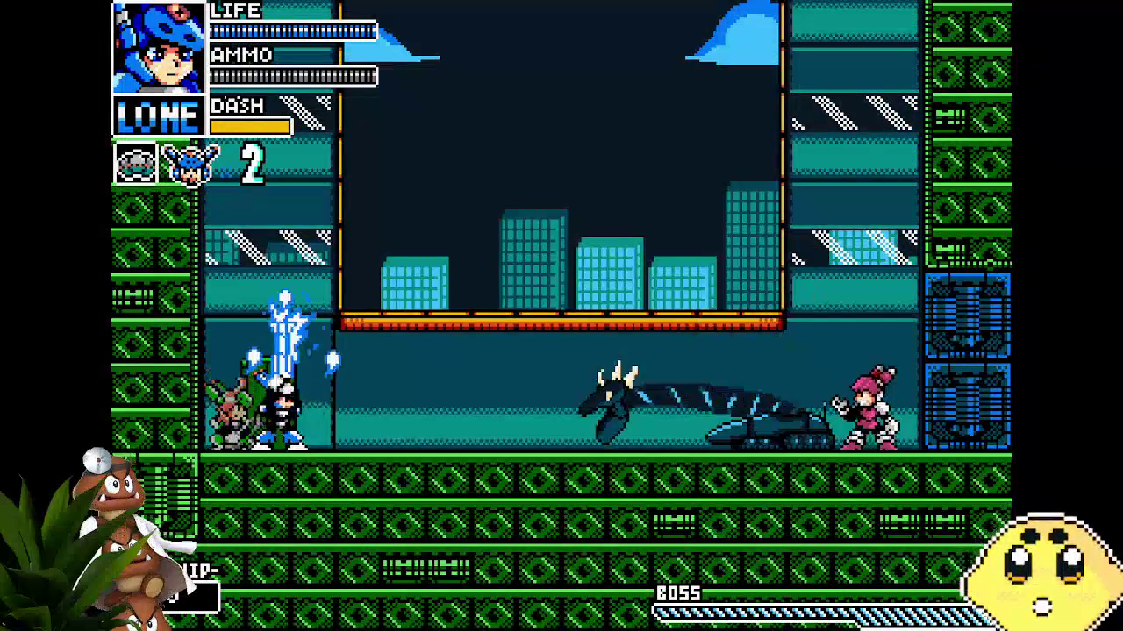
{"action": "key", "text": "x"}
{"action": "key", "text": "Return"}
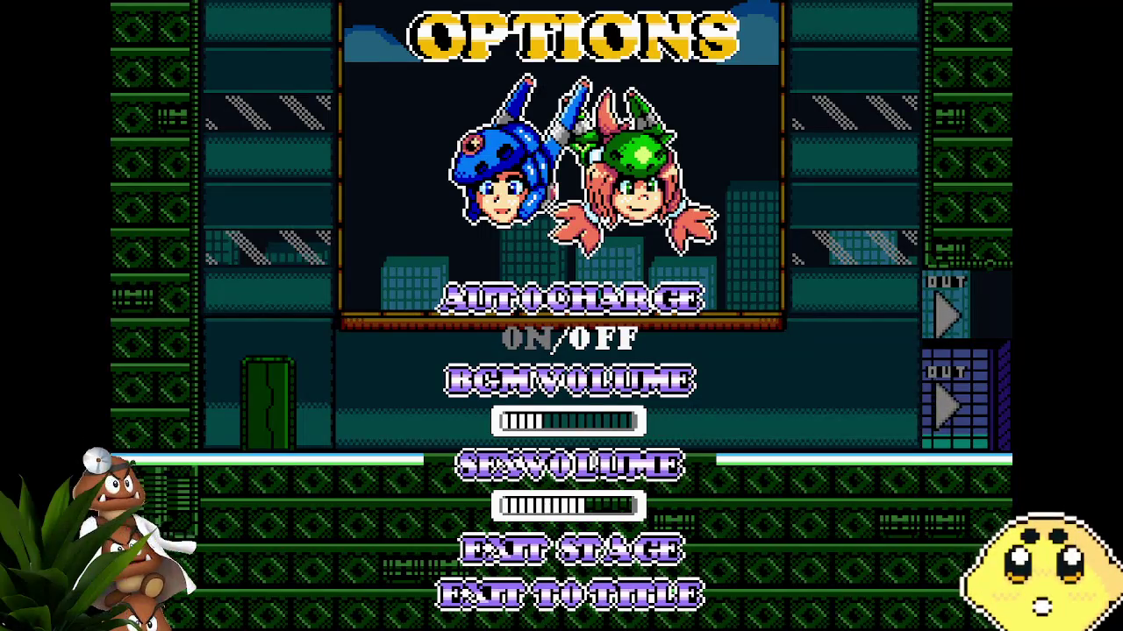
{"action": "key", "text": "Escape"}
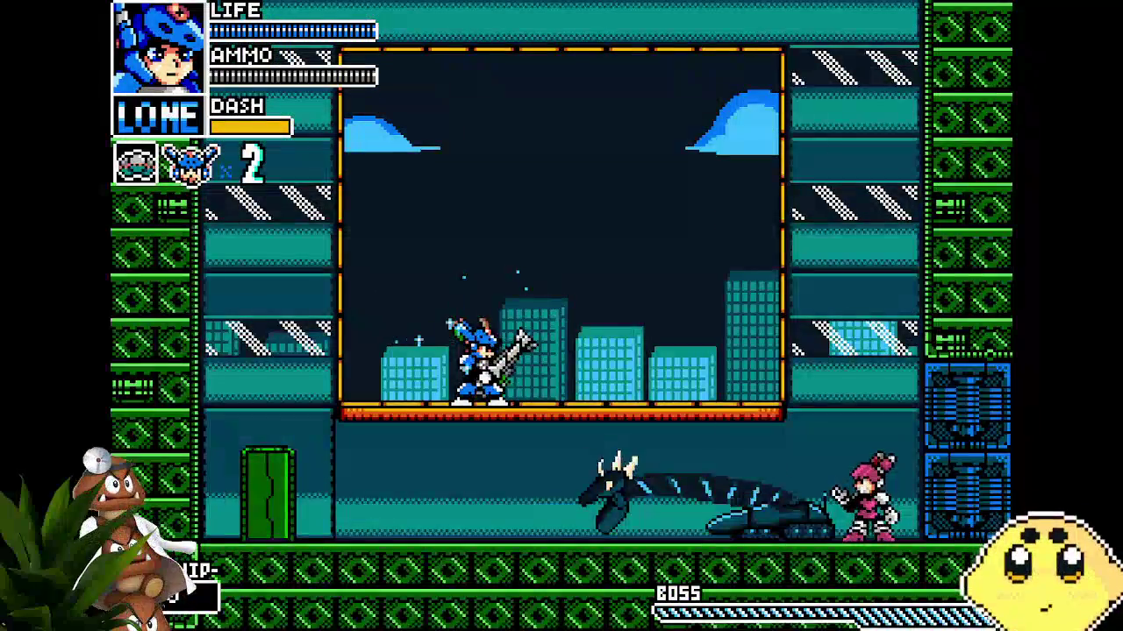
{"action": "key", "text": "Left"}
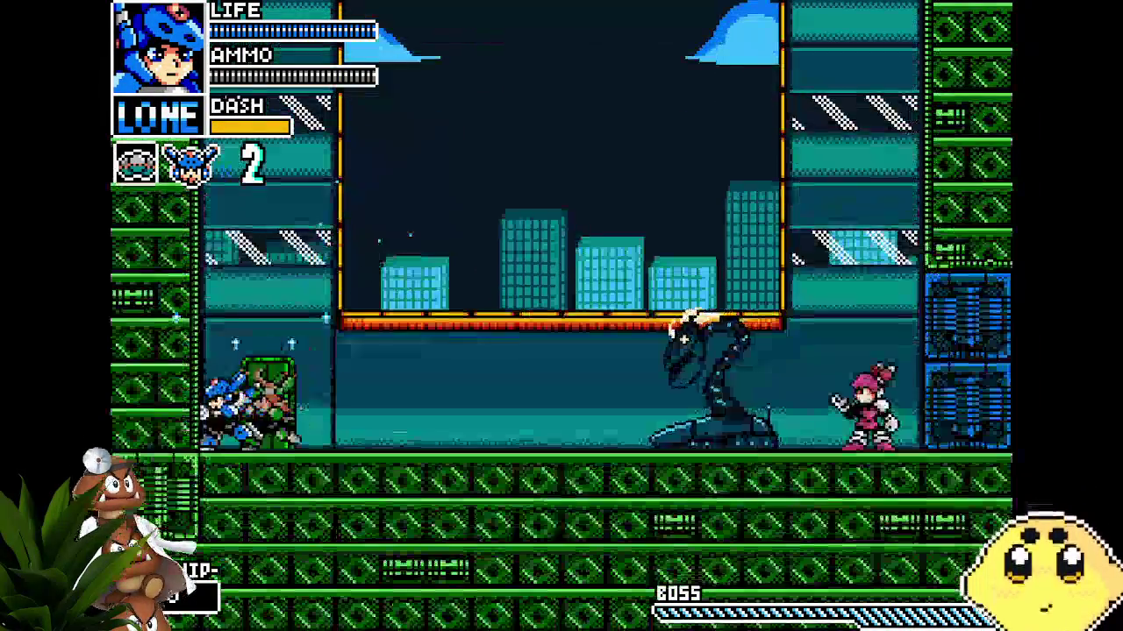
{"action": "key", "text": "Escape"}
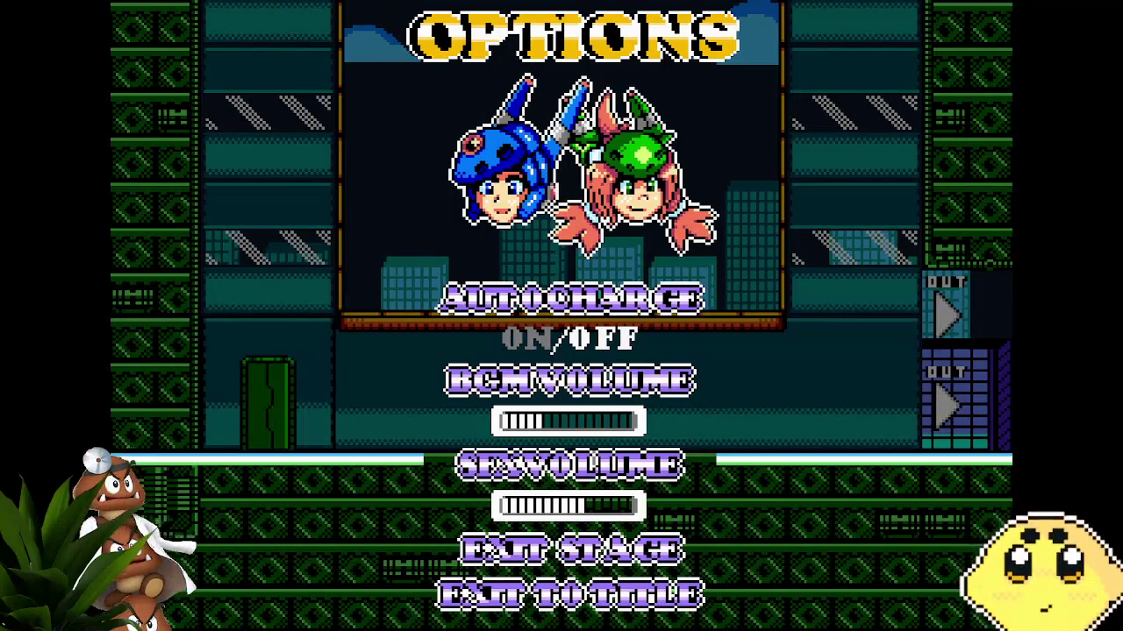
{"action": "key", "text": "Escape"}
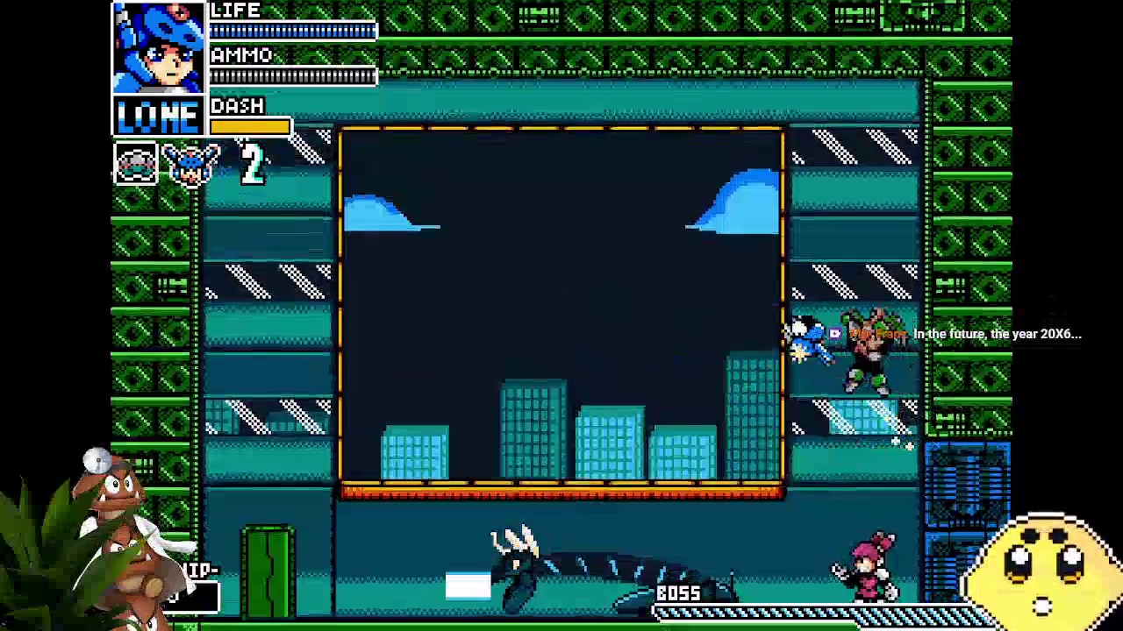
Shoot Armadra from beside Sparks, then attack from the orange platform, pausing briefly
{"action": "key", "text": "Right"}
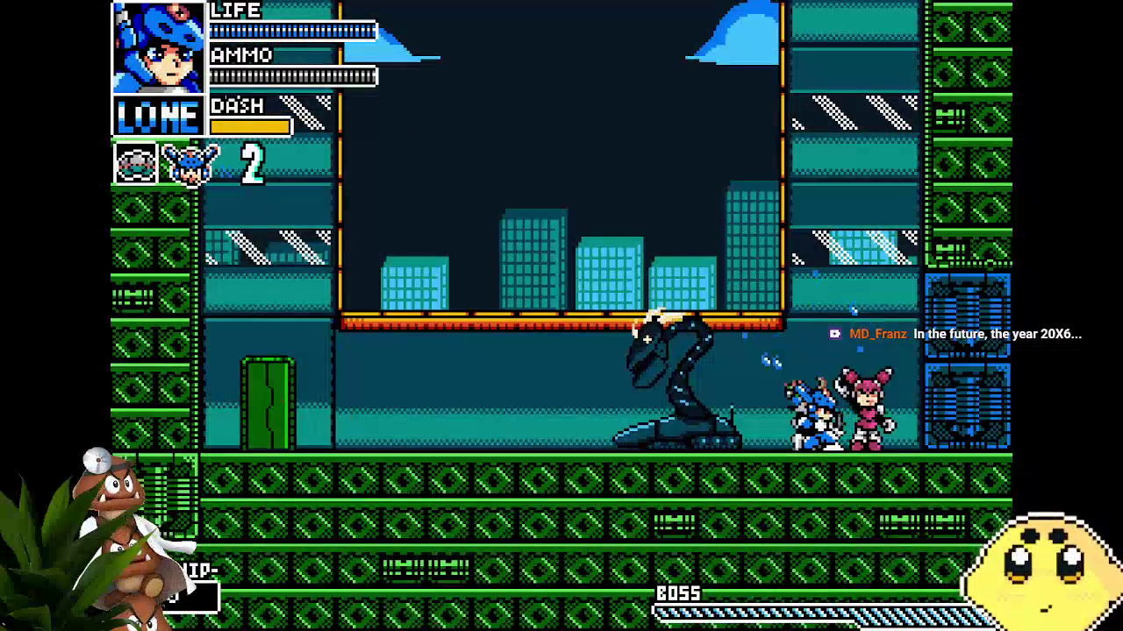
{"action": "key", "text": "x"}
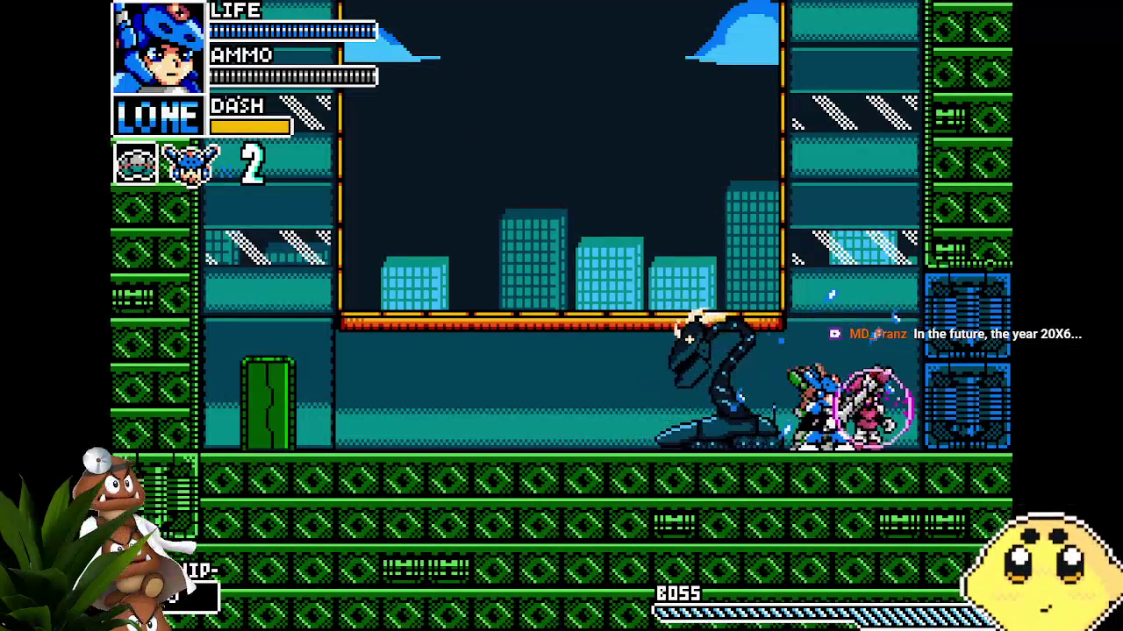
{"action": "key", "text": "z"}
{"action": "key", "text": "Left"}
{"action": "key", "text": "x"}
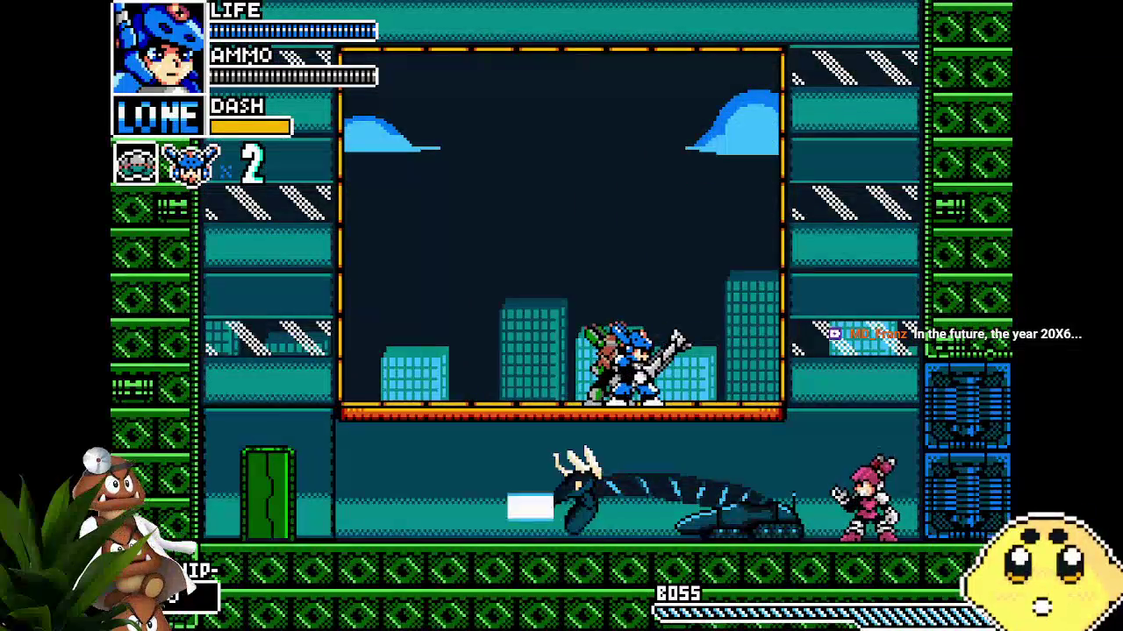
{"action": "key", "text": "Return"}
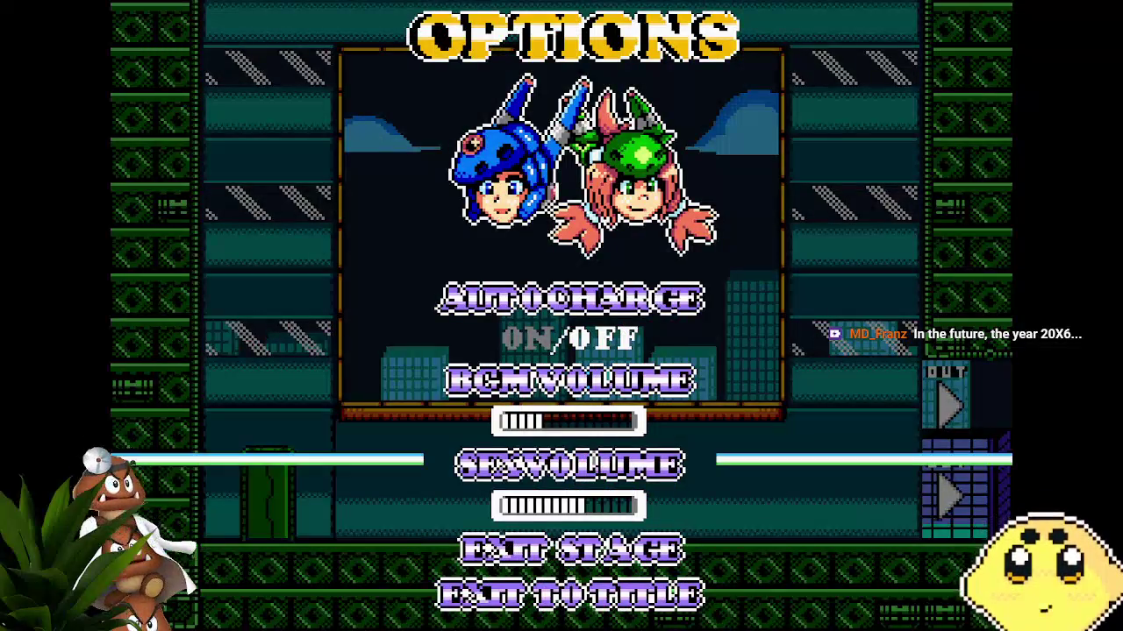
{"action": "key", "text": "Return"}
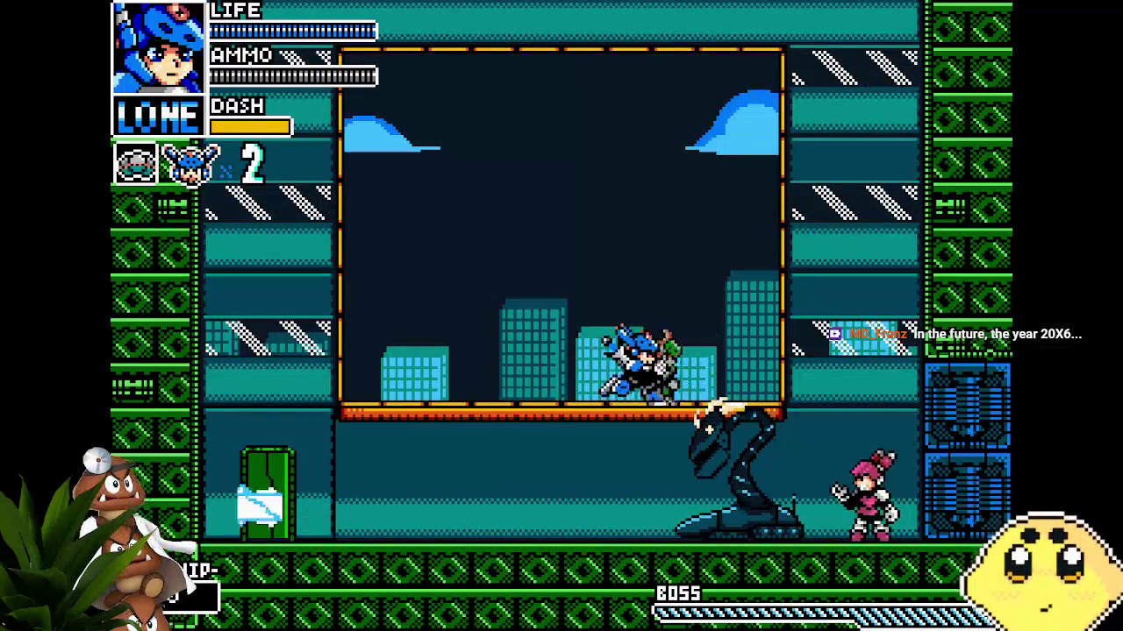
Shoot from the floor, dash up the right wall slashing, then pause the fight
{"action": "key", "text": "Right"}
{"action": "key", "text": "x"}
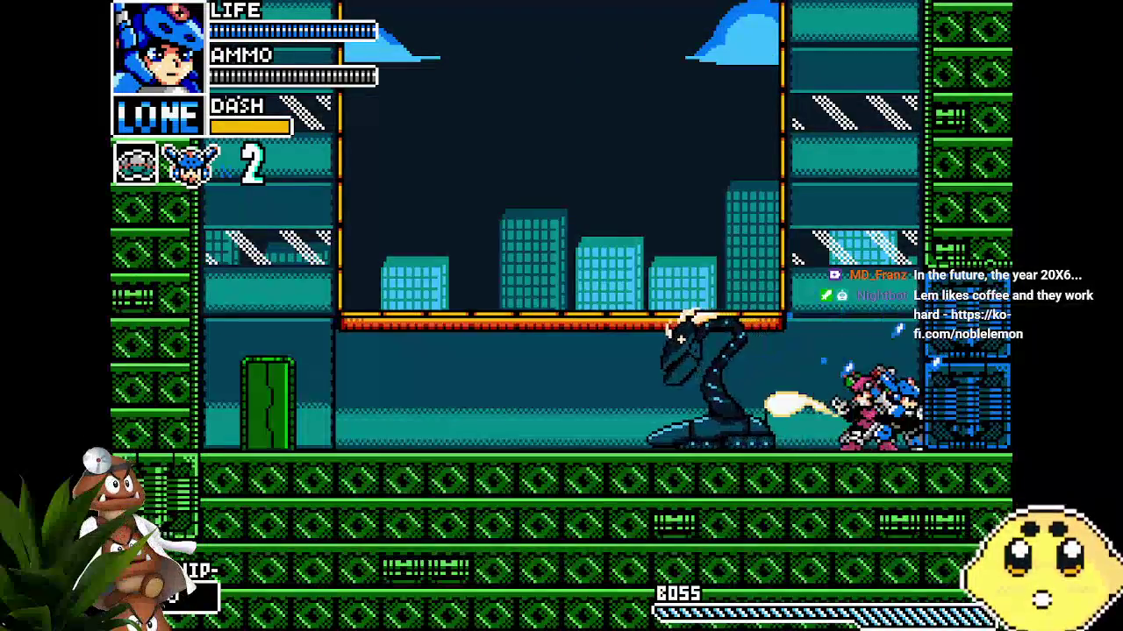
{"action": "key", "text": "z"}
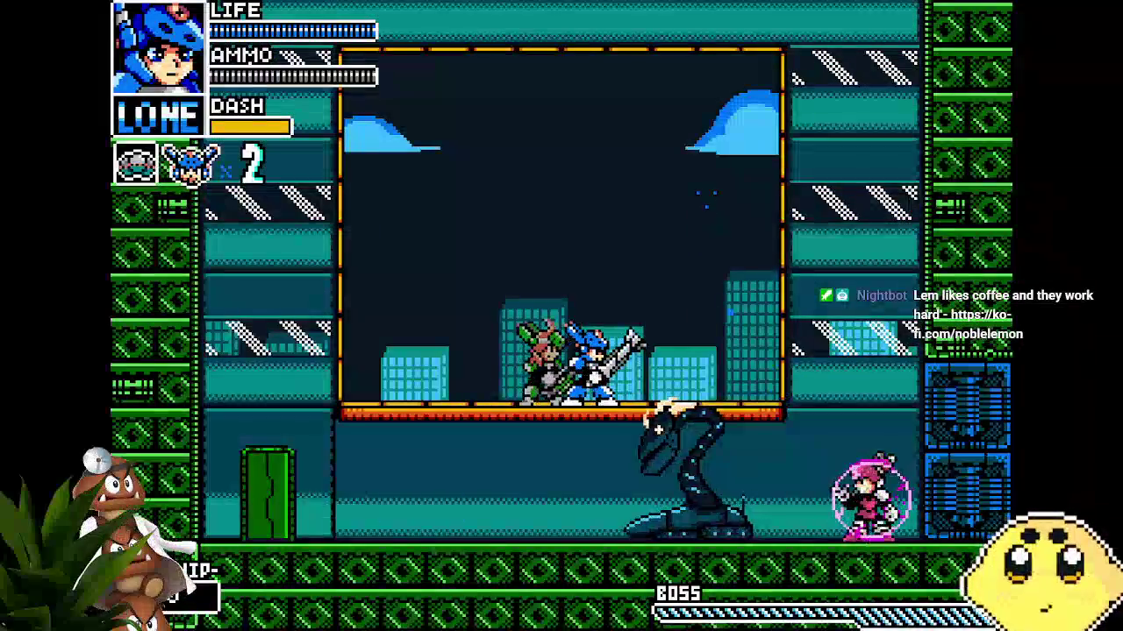
{"action": "key", "text": "Return"}
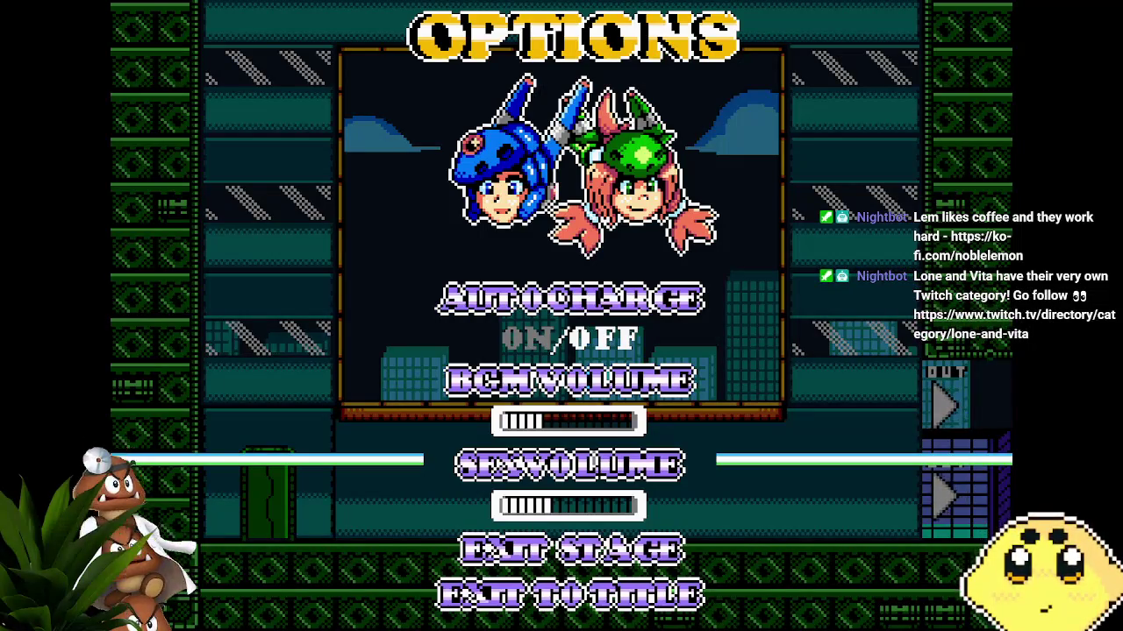
{"action": "key", "text": "Escape"}
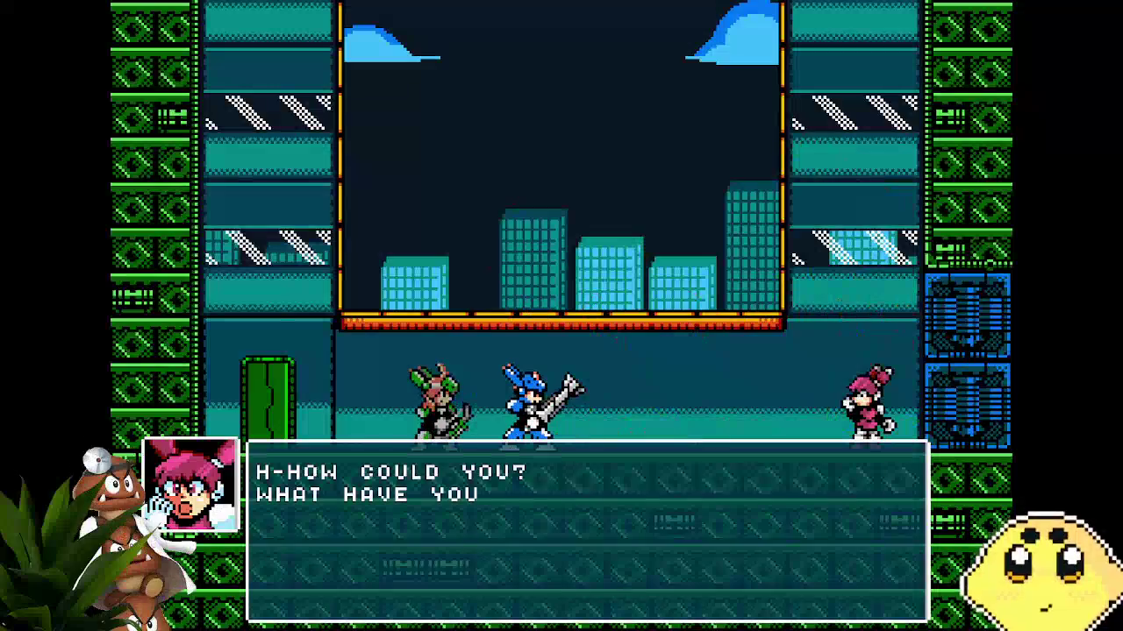
Advance the post-battle Sparks, Lone and Vita dialogue until the cutscene ends
{"action": "key", "text": "z"}
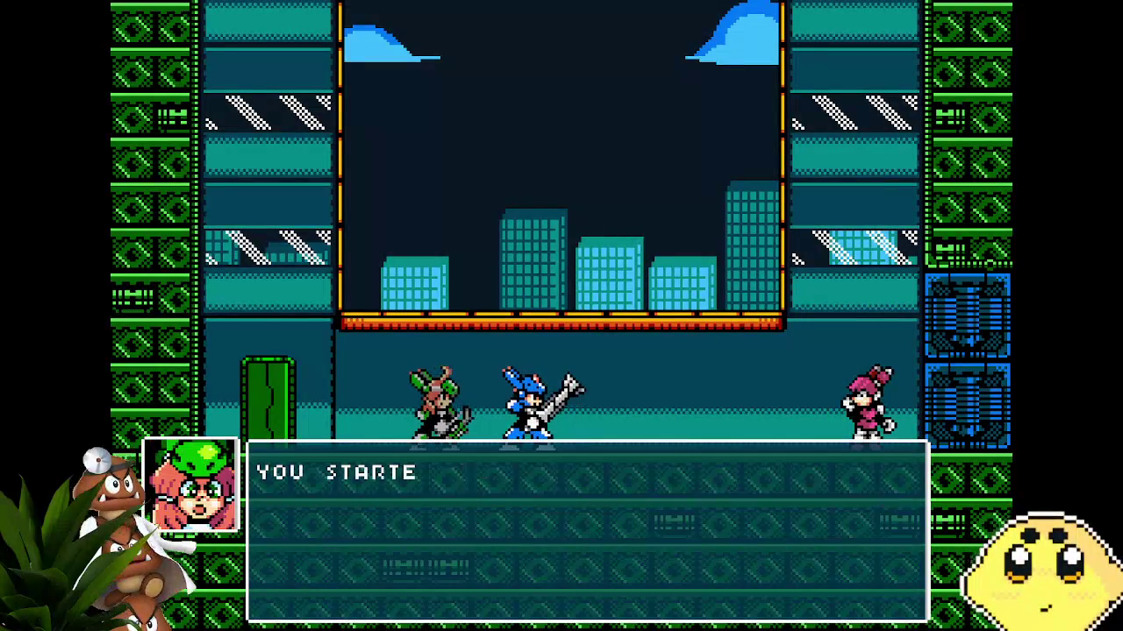
{"action": "key", "text": "z"}
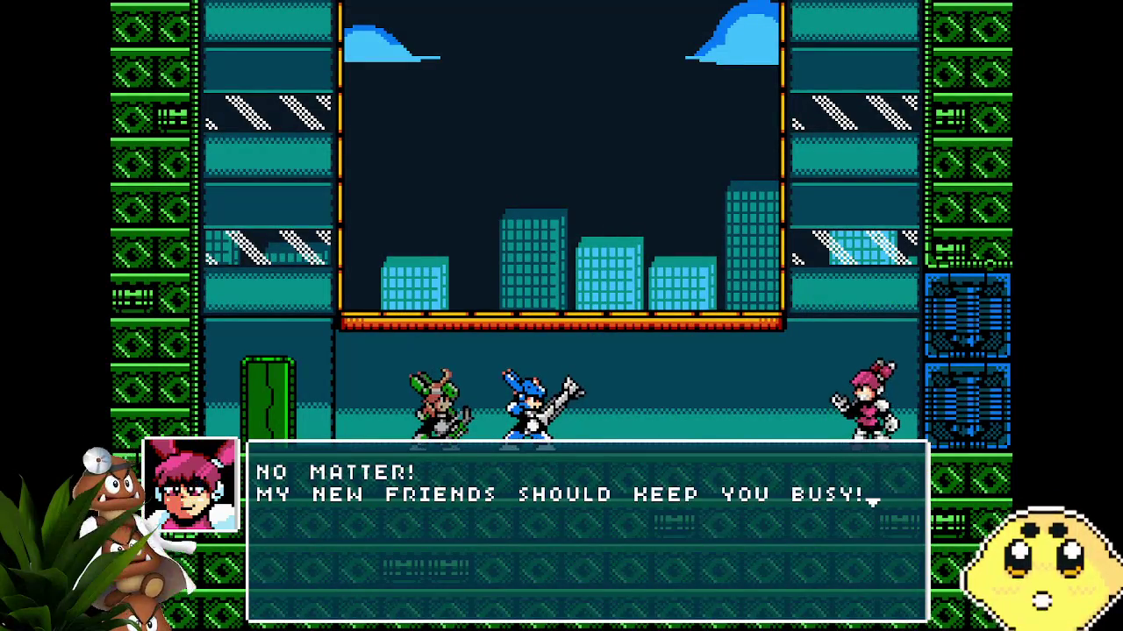
{"action": "key", "text": "z"}
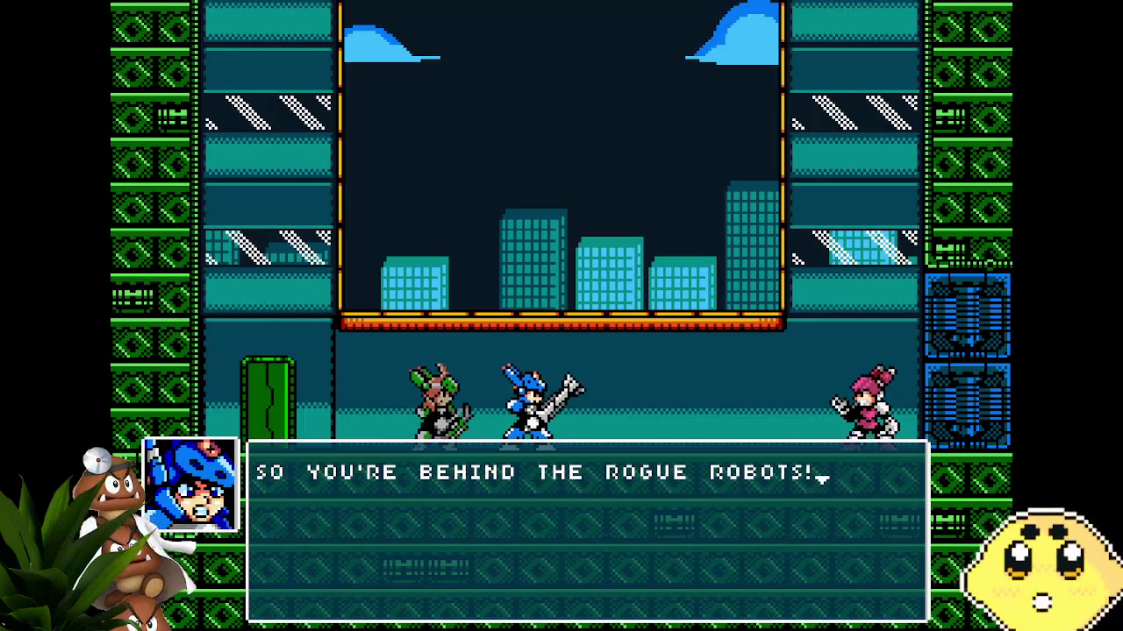
{"action": "key", "text": "z"}
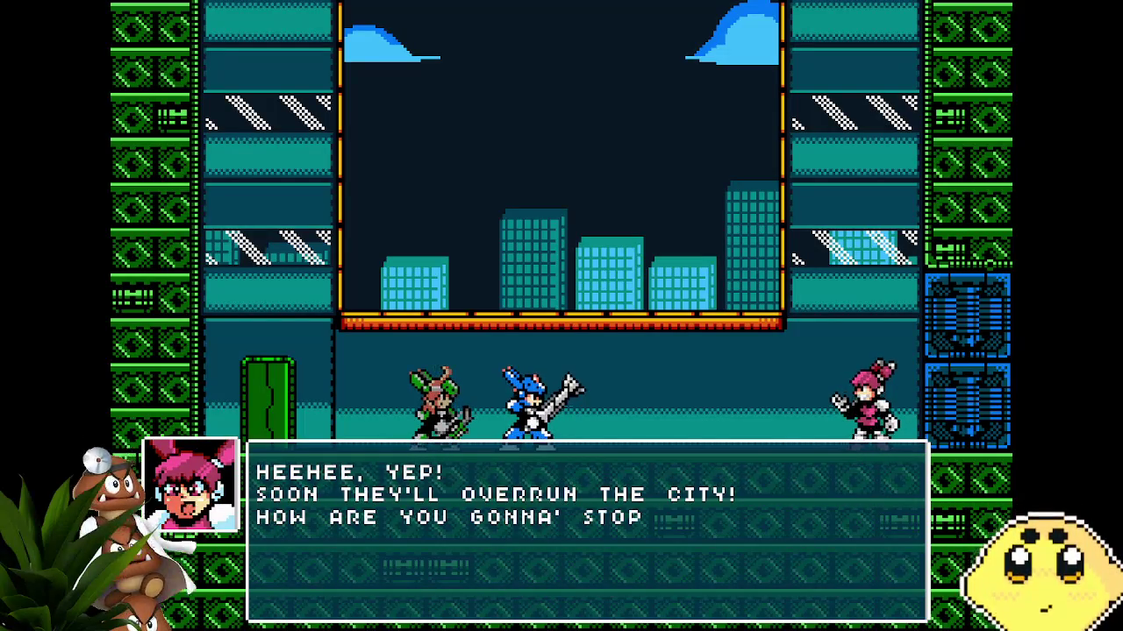
{"action": "key", "text": "z"}
{"action": "key", "text": "z"}
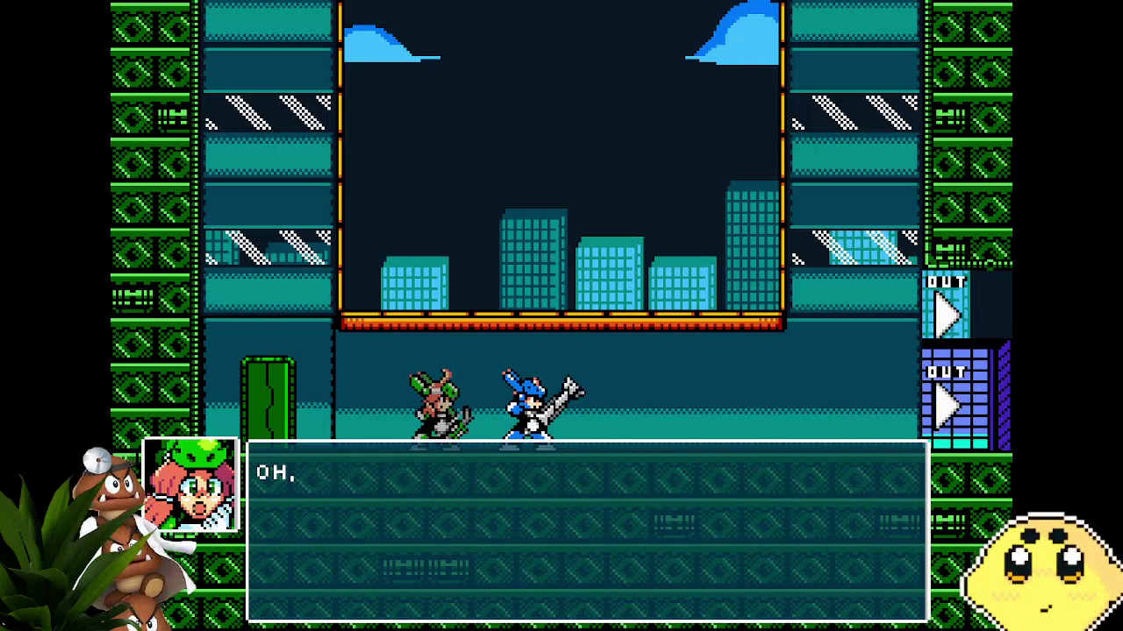
{"action": "key", "text": "z"}
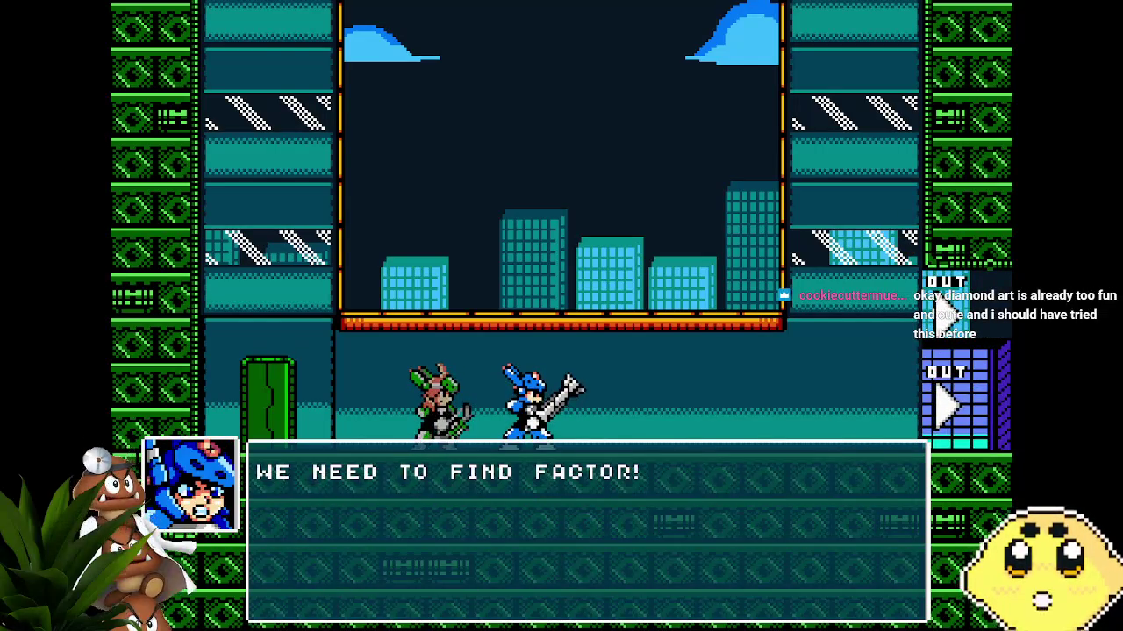
{"action": "key", "text": "z"}
{"action": "key", "text": "z"}
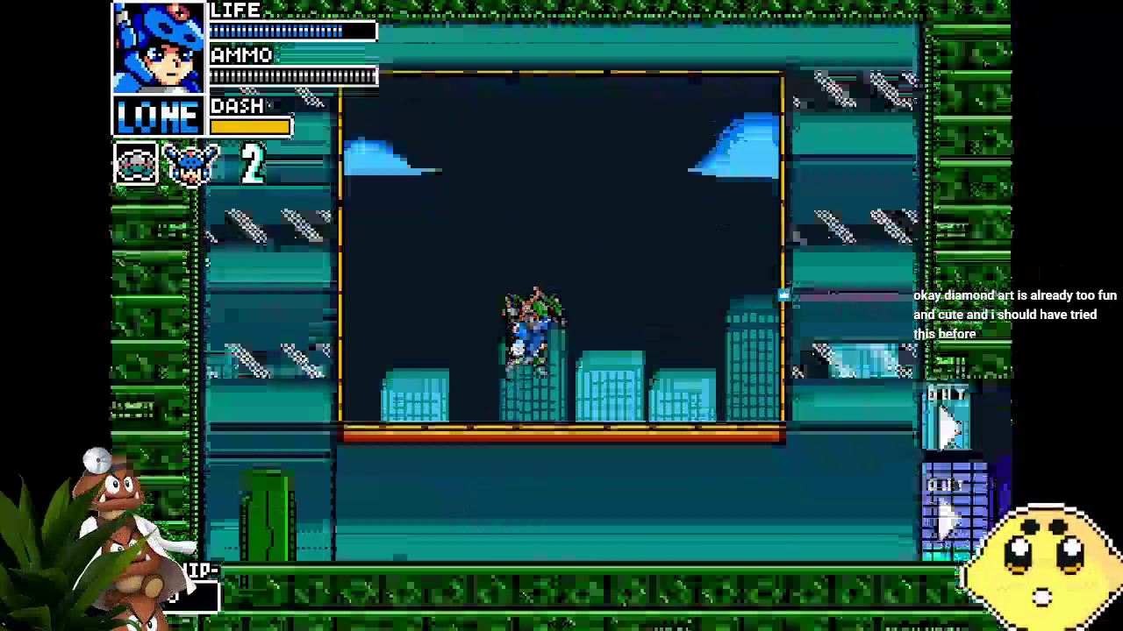
Walk Lone and Vita left and right across the rising elevator
{"action": "key", "text": "Right"}
{"action": "key", "text": "Left"}
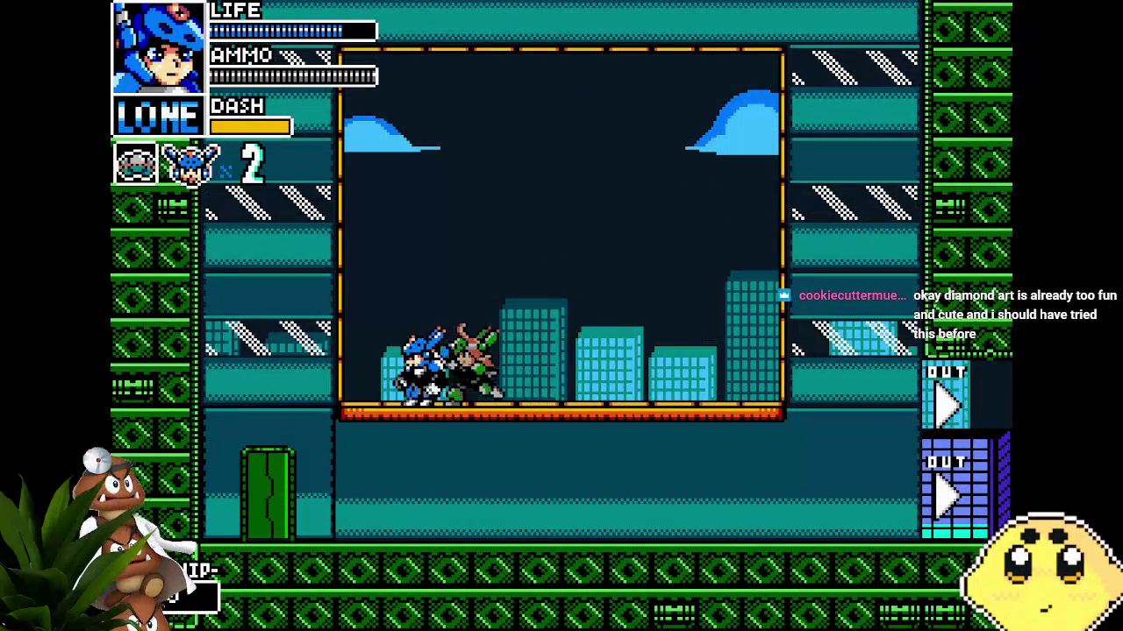
{"action": "key", "text": "Right"}
{"action": "key", "text": "Left"}
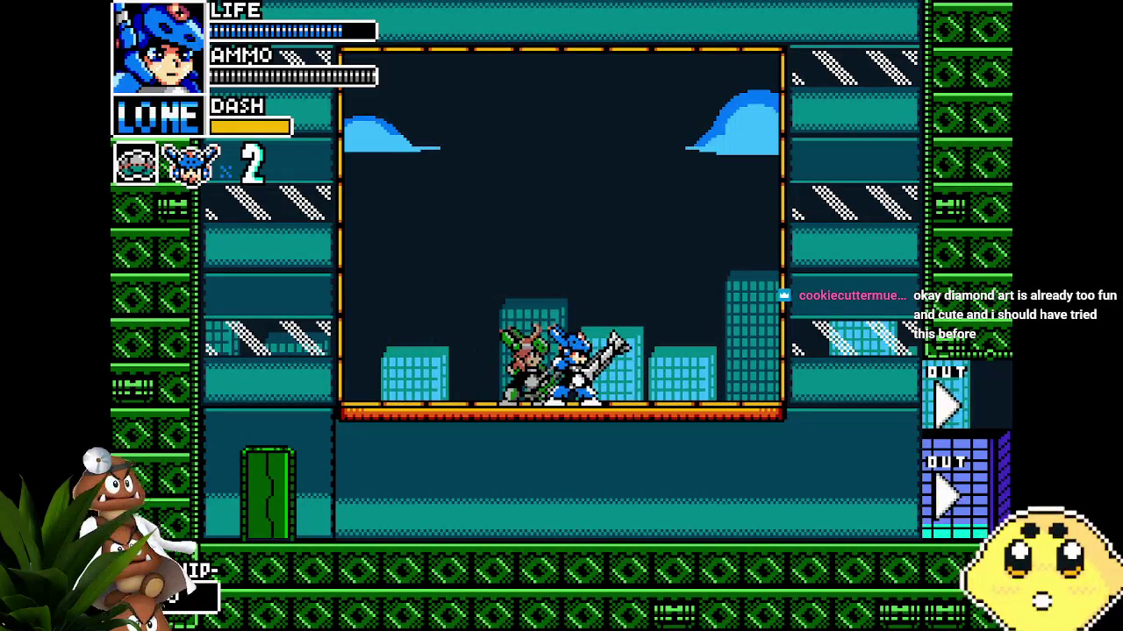
{"action": "key", "text": "Right"}
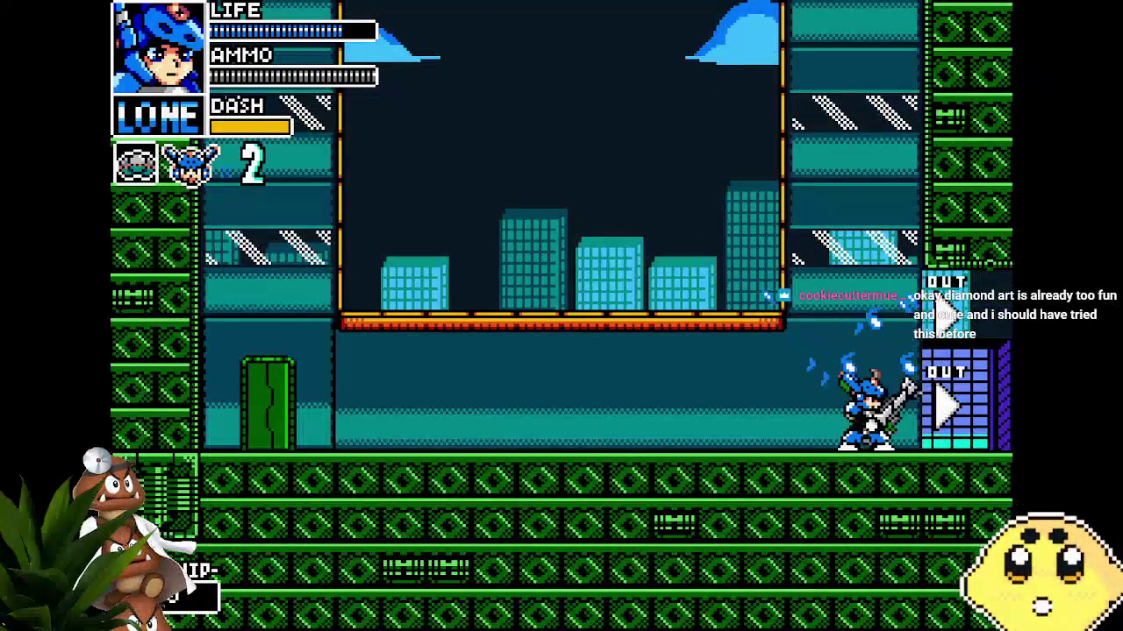
{"action": "key", "text": "Left"}
{"action": "key", "text": "Right"}
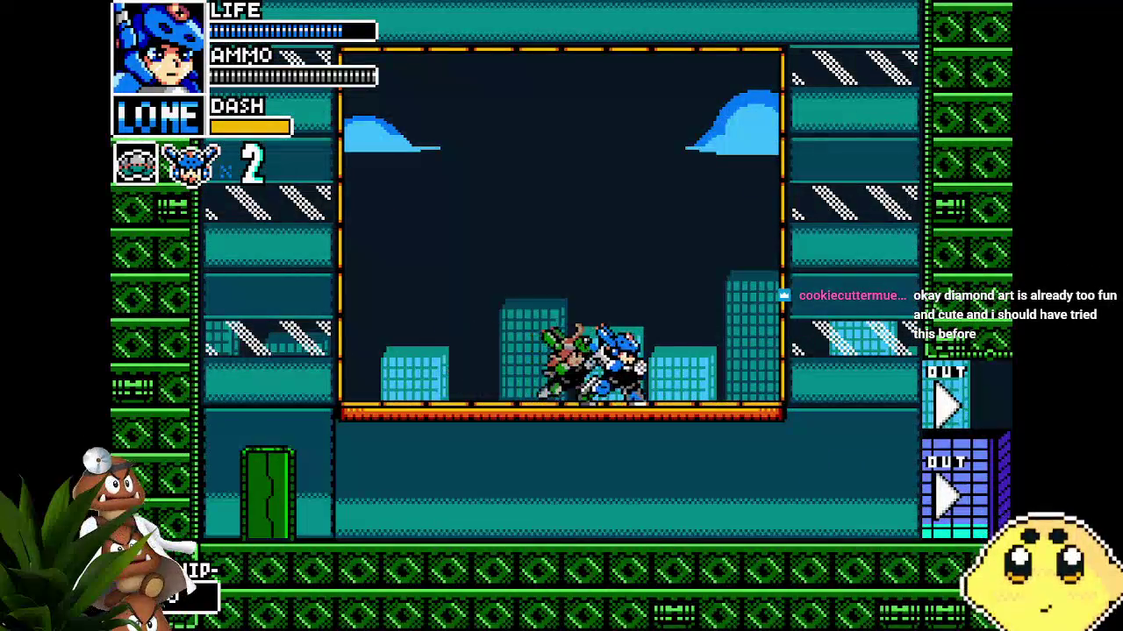
Jump high above the elevator, then walk left along the orange platform
{"action": "key", "text": "z"}
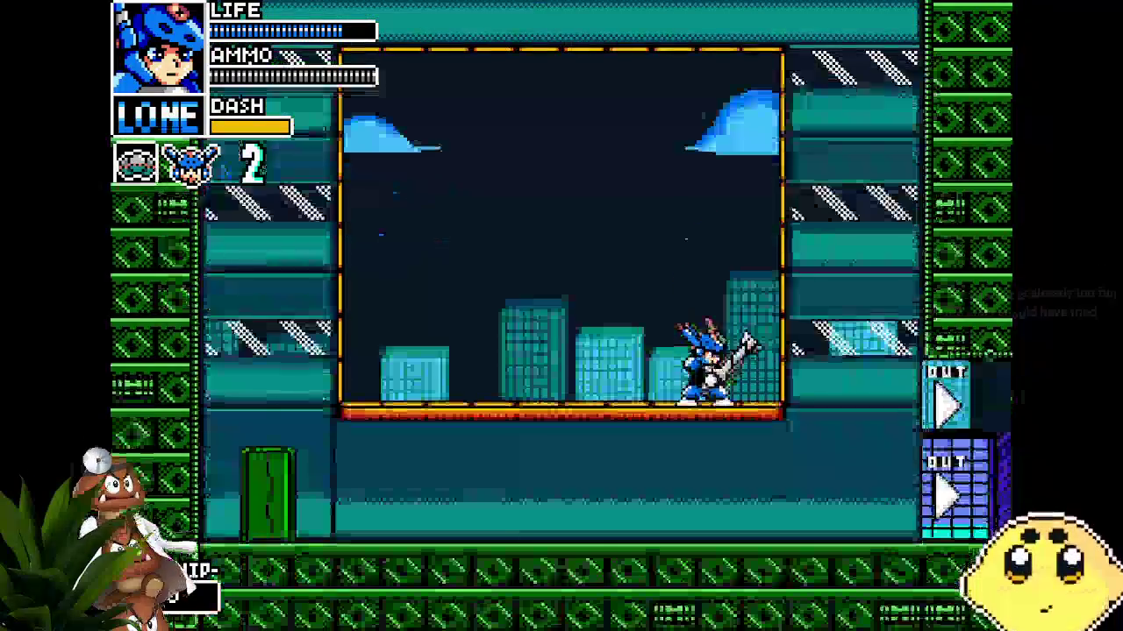
{"action": "key", "text": "z"}
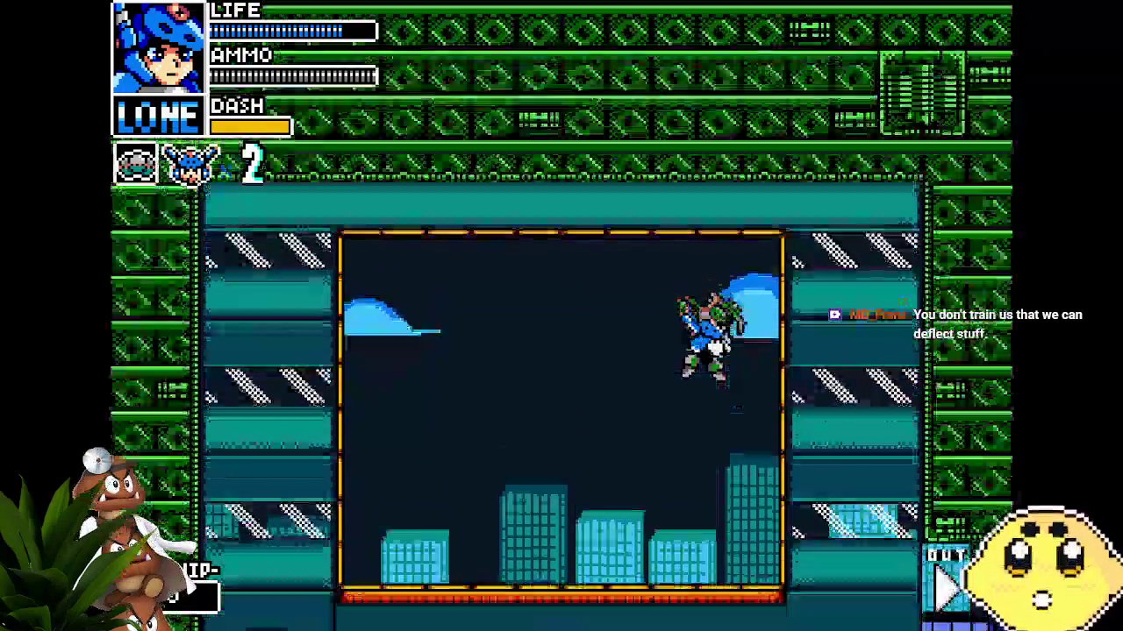
{"action": "key", "text": "Right"}
{"action": "key", "text": "Left"}
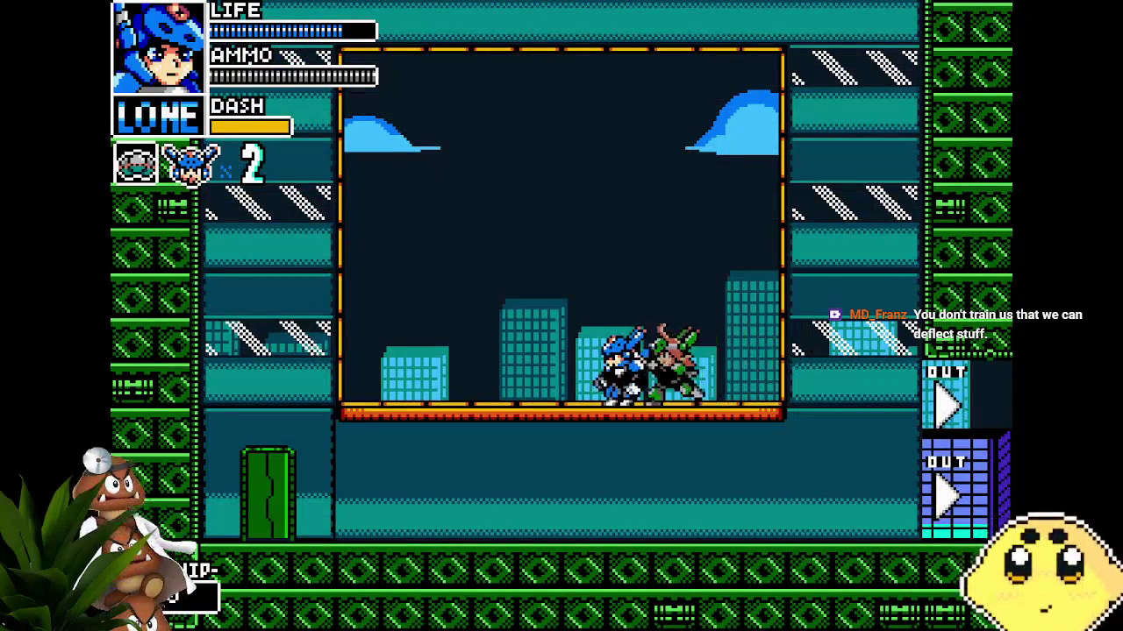
{"action": "key", "text": "Left"}
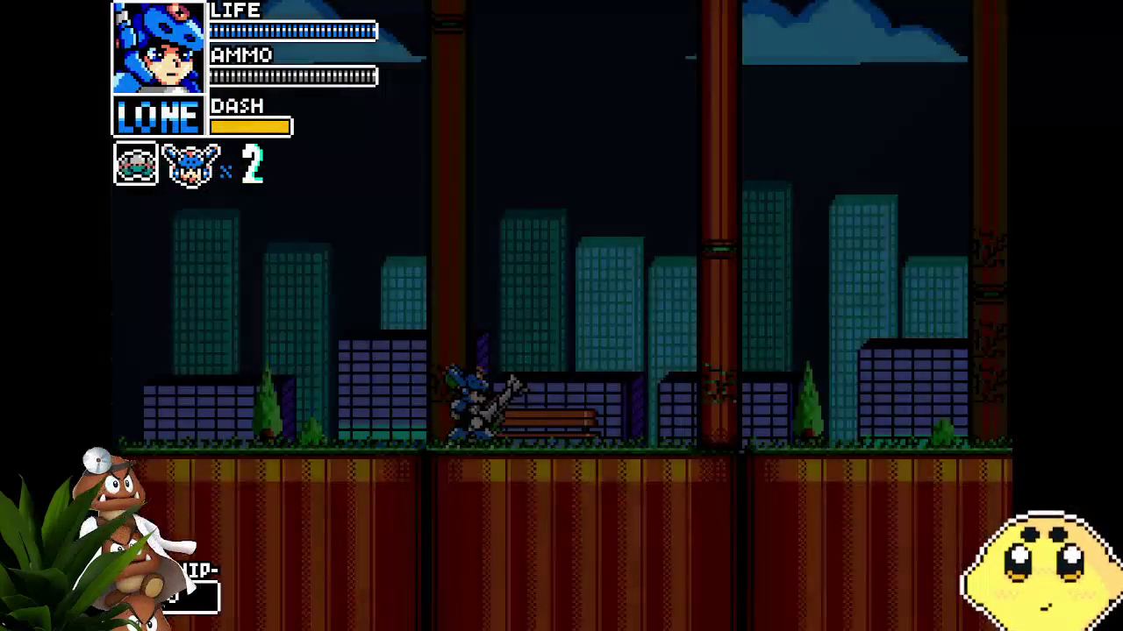
Pause into Options, move to SFX VOLUME, and close the menu to resume
{"action": "key", "text": "Escape"}
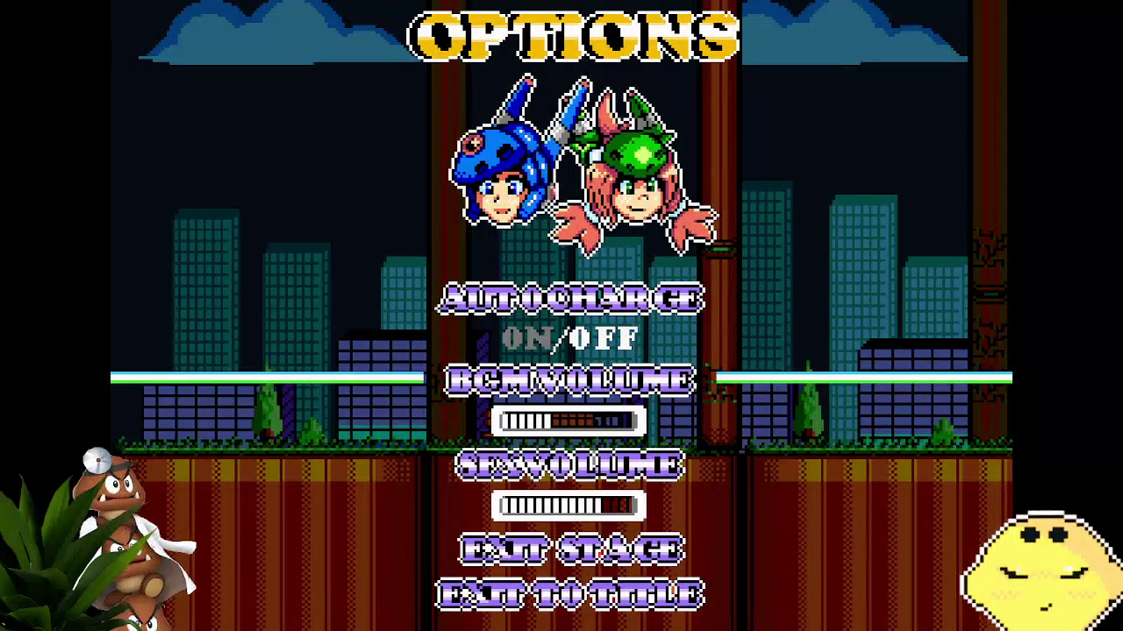
{"action": "key", "text": "Down"}
{"action": "key", "text": "Escape"}
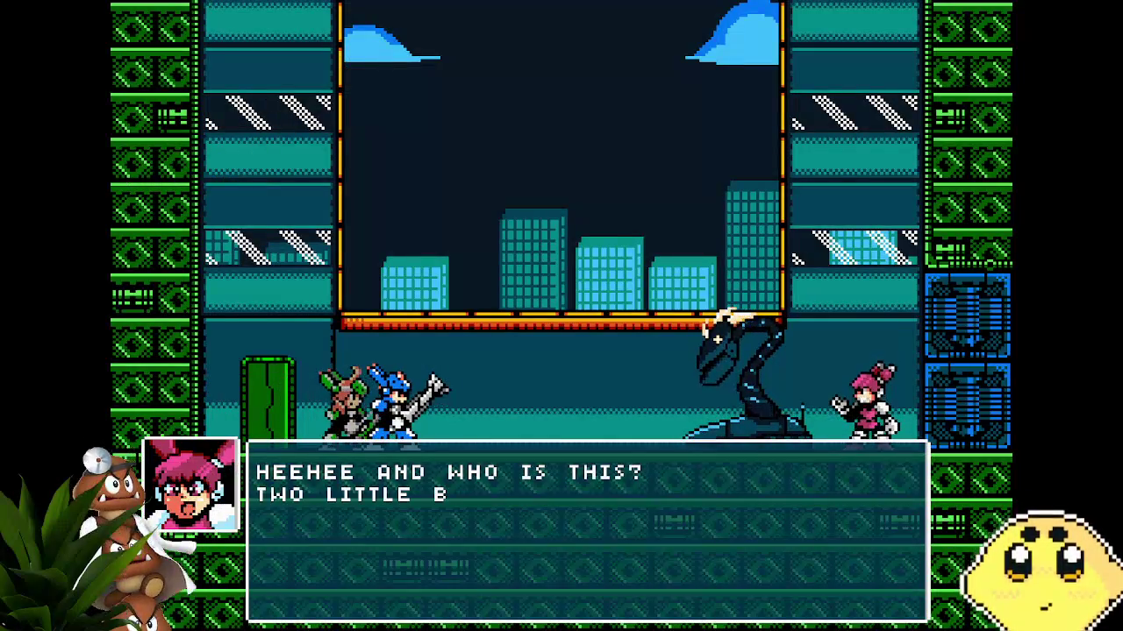
Advance the Vita, Lone, Sparks and serpent robot lines until the fight starts
{"action": "key", "text": "z"}
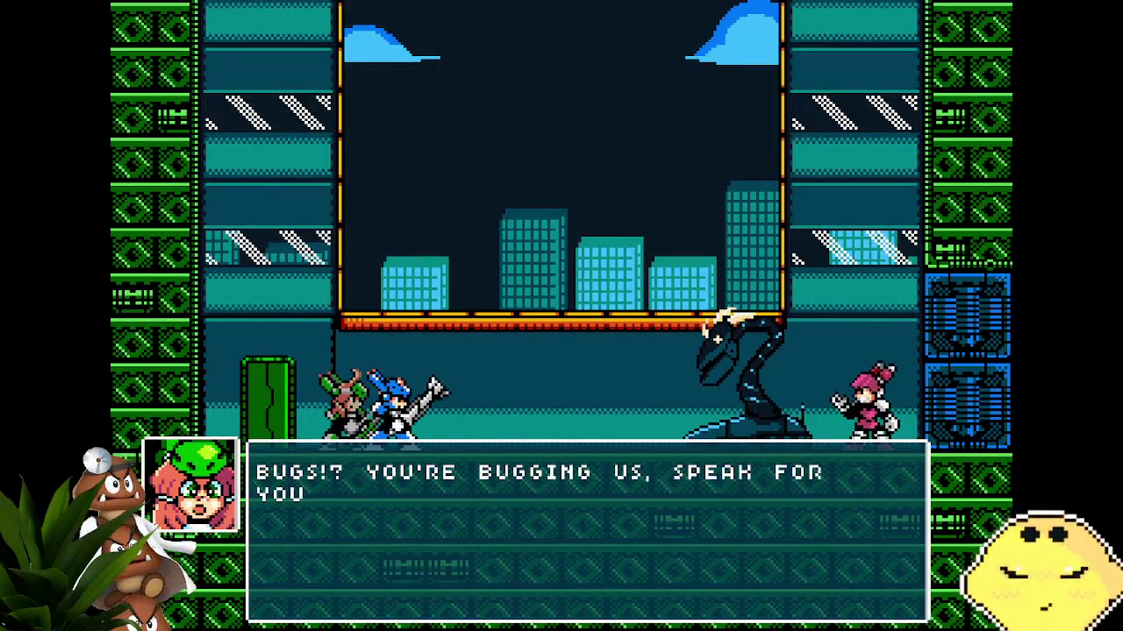
{"action": "key", "text": "z"}
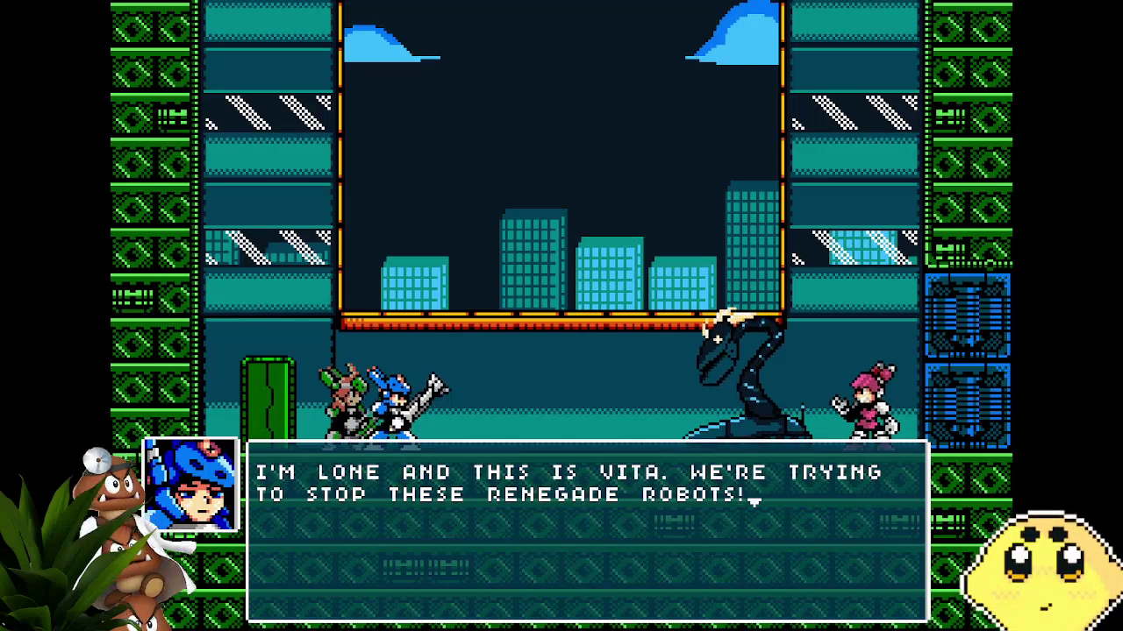
{"action": "key", "text": "z"}
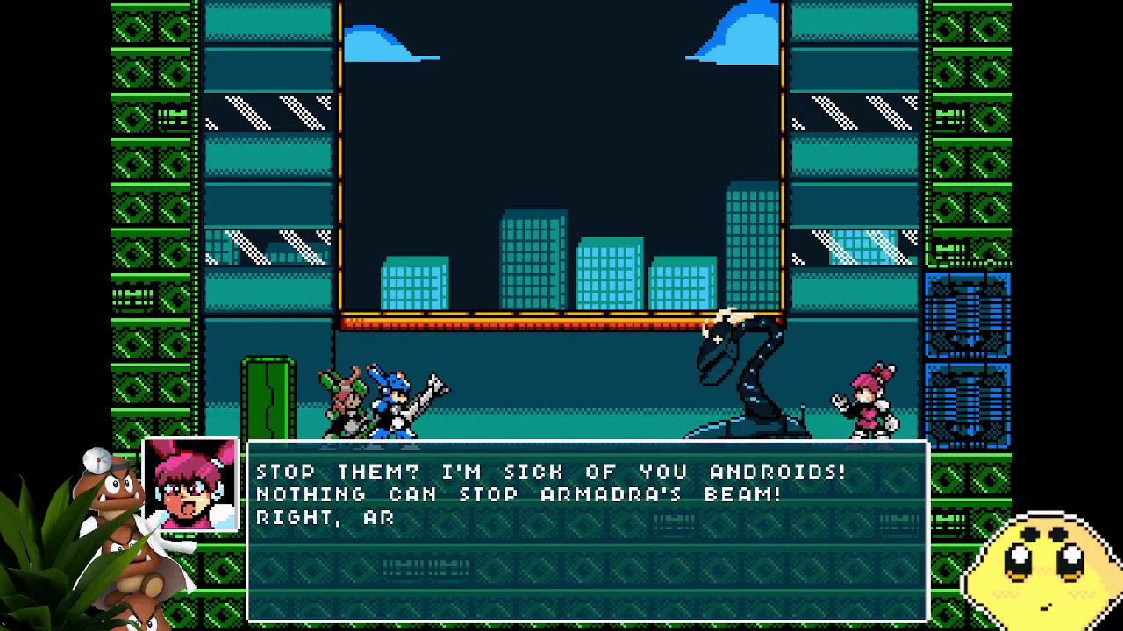
{"action": "key", "text": "z"}
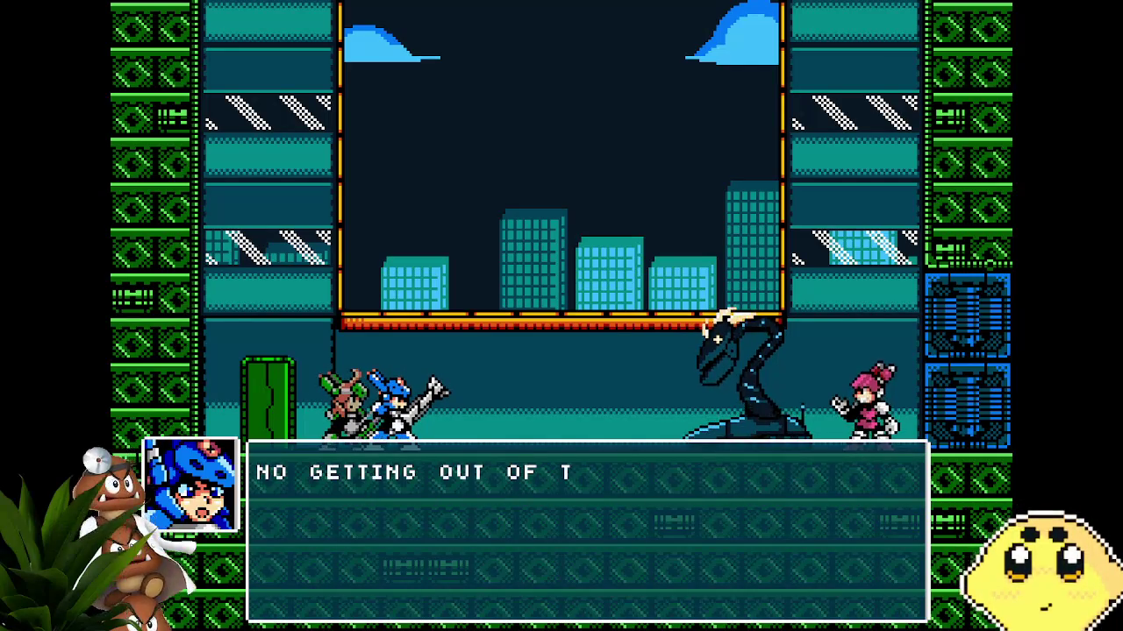
{"action": "key", "text": "z"}
{"action": "key", "text": "z"}
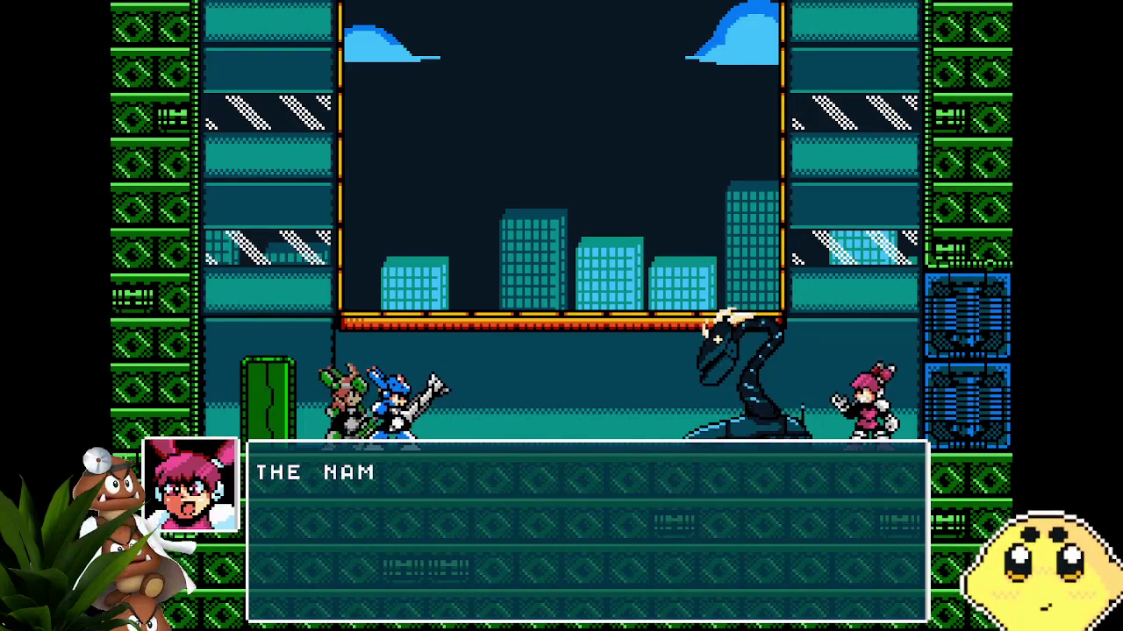
{"action": "key", "text": "z"}
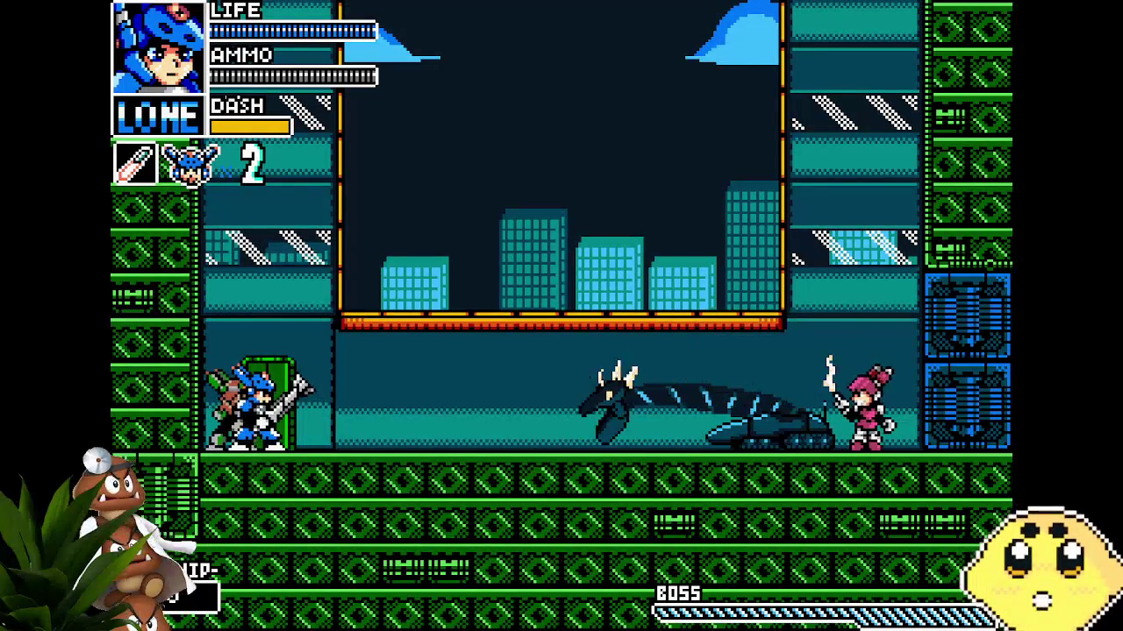
Jump-attack the serpent boss, then dash repeatedly right into it and back left
{"action": "key", "text": "z"}
{"action": "key", "text": "Right"}
{"action": "key", "text": "Right"}
{"action": "key", "text": "x"}
{"action": "key", "text": "Left"}
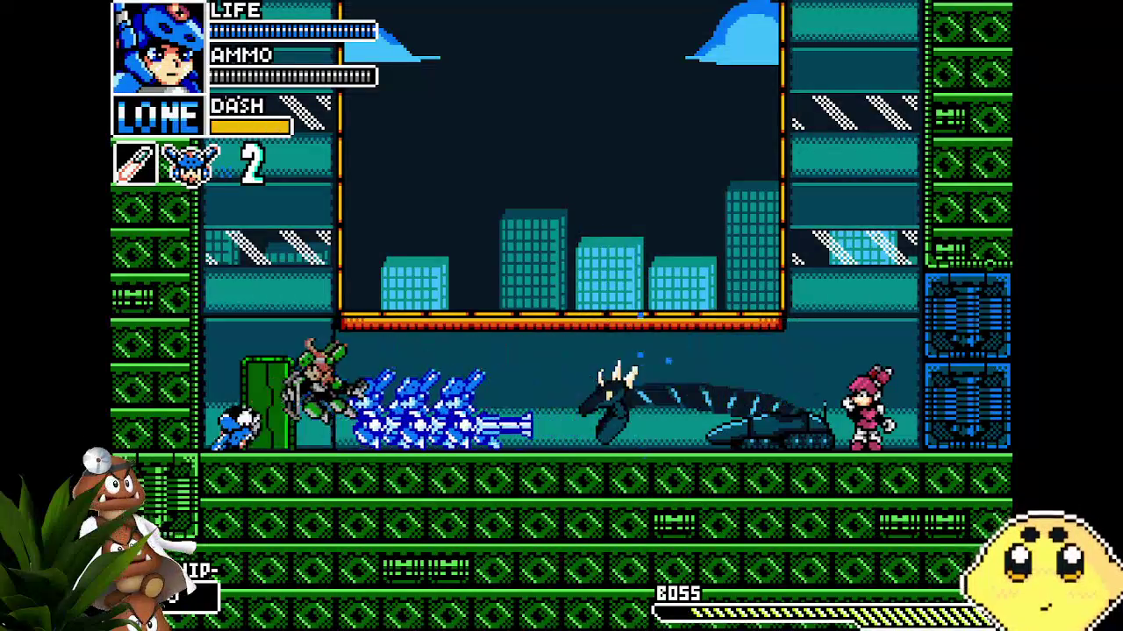
{"action": "key", "text": "Right"}
{"action": "key", "text": "Left"}
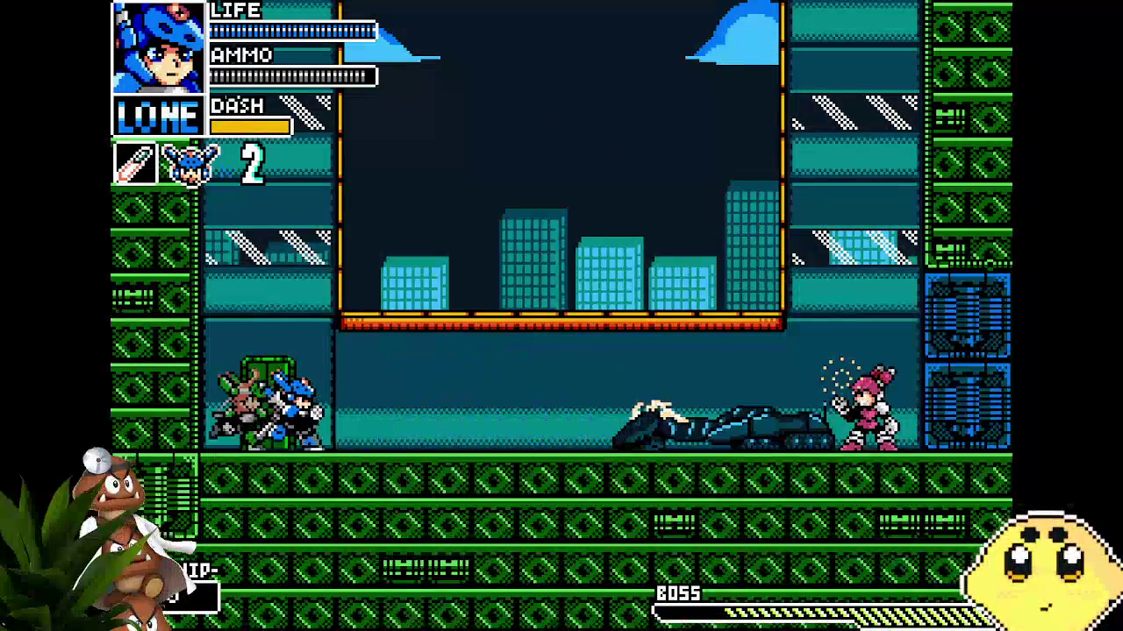
{"action": "key", "text": "Right"}
{"action": "key", "text": "Right"}
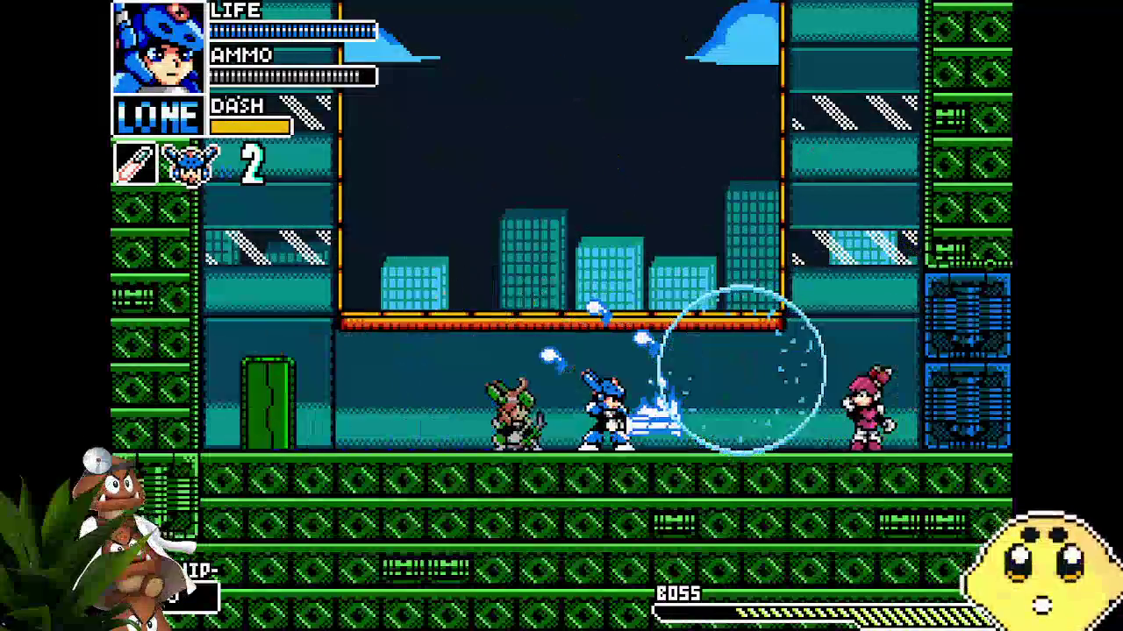
{"action": "key", "text": "Left"}
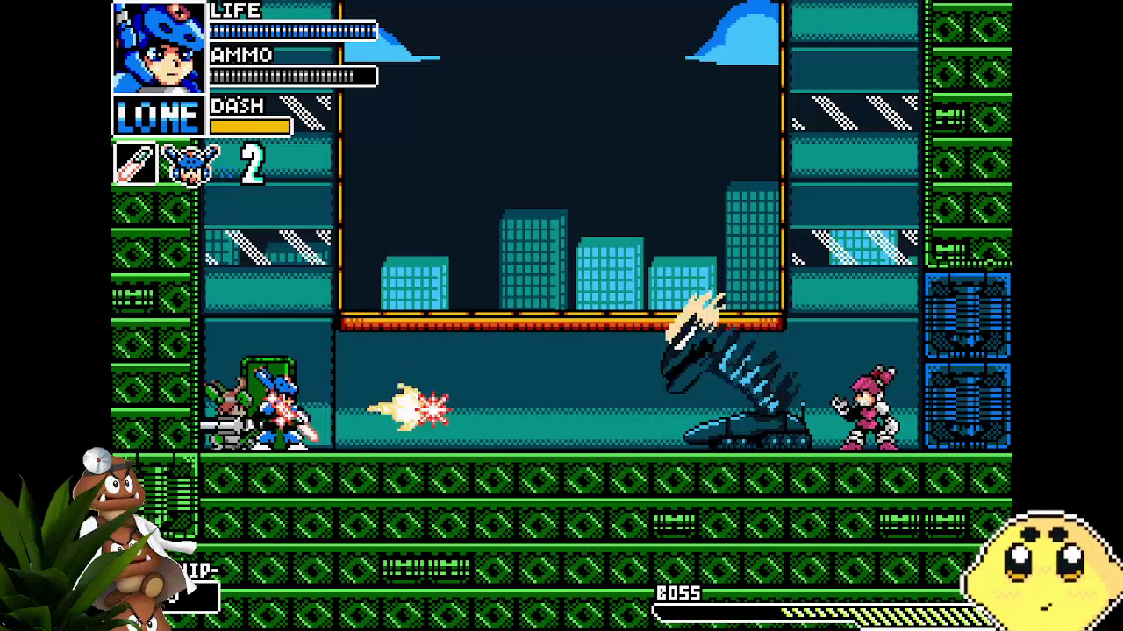
{"action": "key", "text": "Right"}
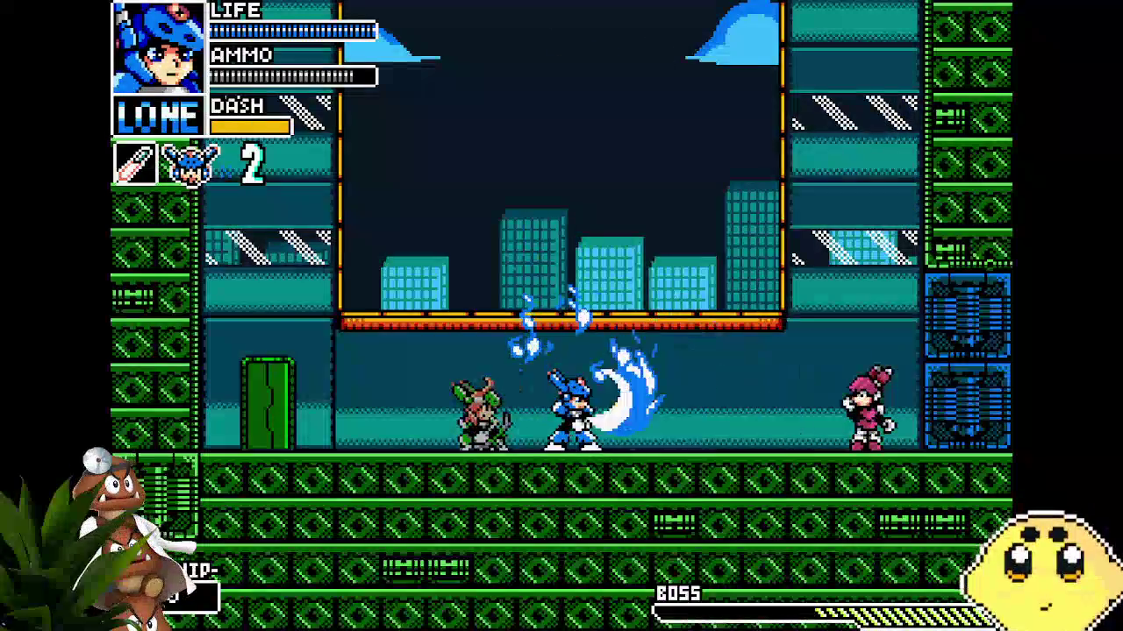
{"action": "key", "text": "Left"}
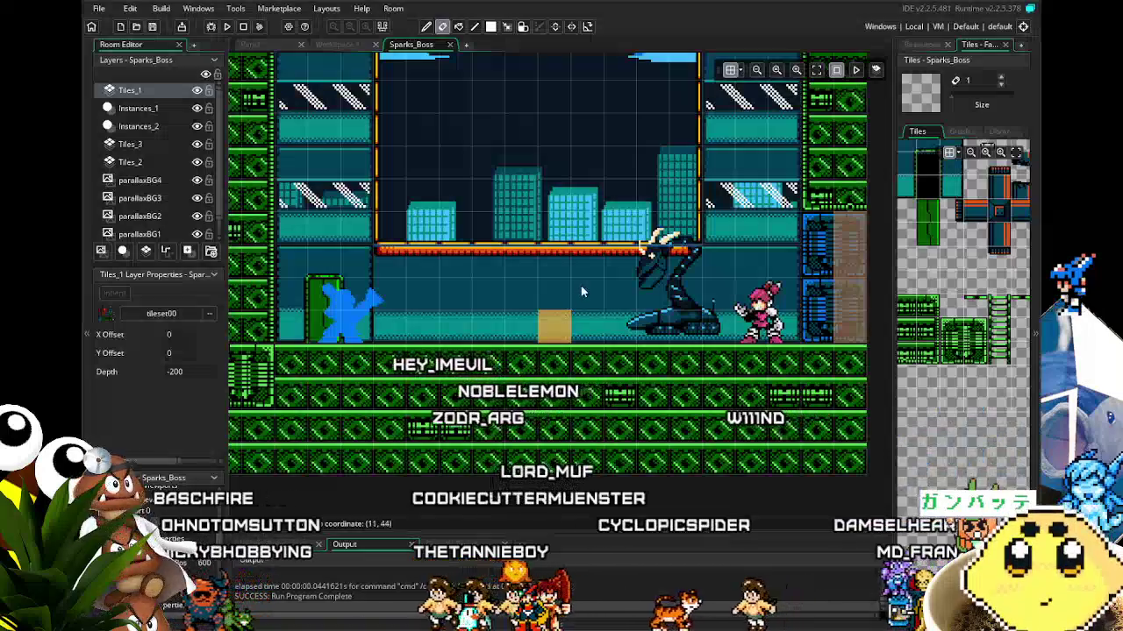
Select a block of green wall tiles on Tiles_1 and start painting the right wall
{"action": "left_click_drag", "start_coordinate": [582, 292], "coordinate": [388, 367]}
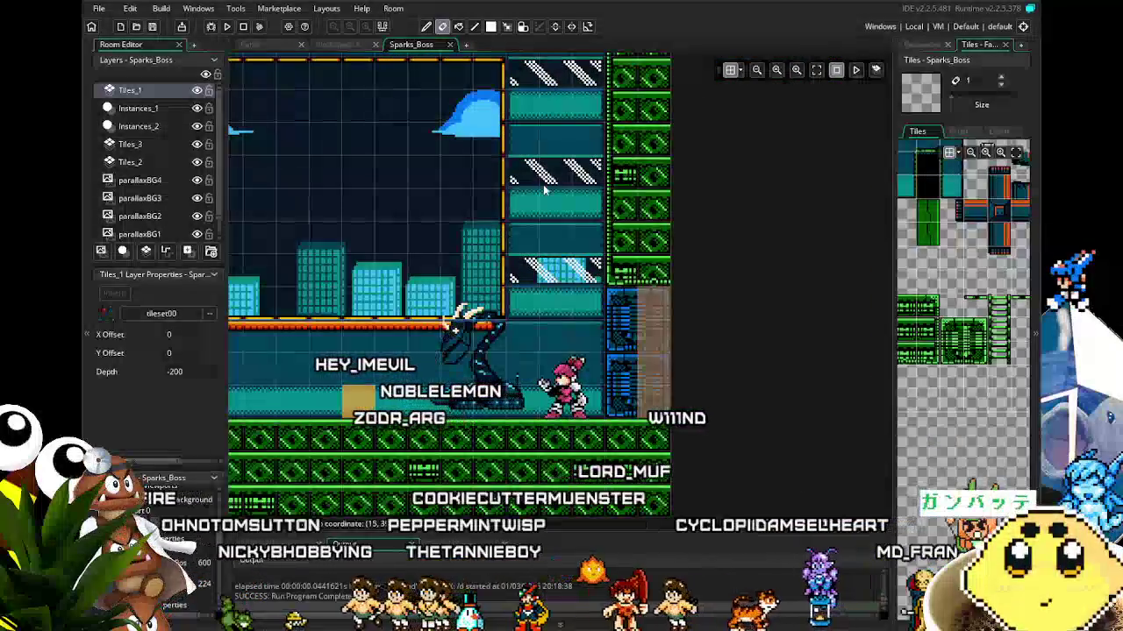
{"action": "left_click_drag", "start_coordinate": [942, 320], "coordinate": [985, 359]}
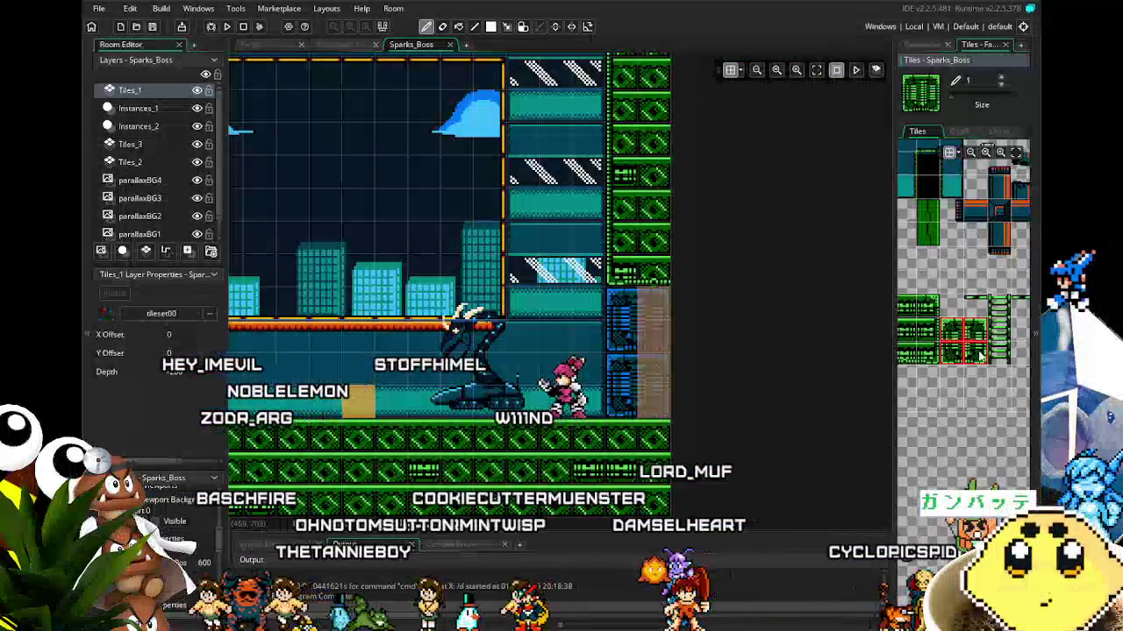
{"action": "left_click_drag", "start_coordinate": [570, 230], "coordinate": [568, 244]}
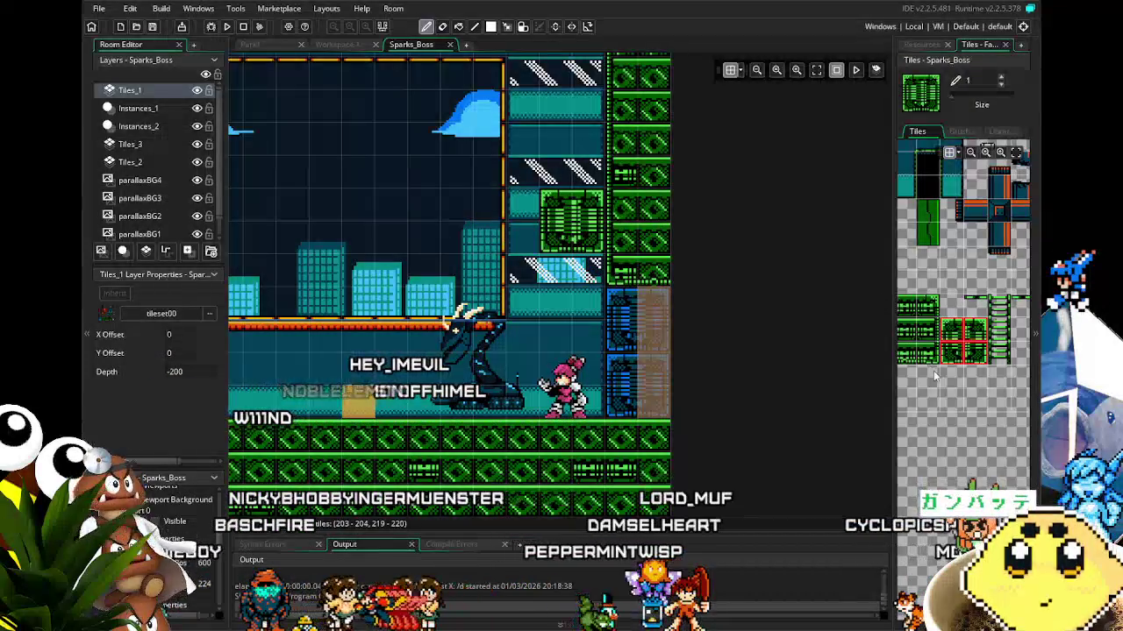
{"action": "left_click_drag", "start_coordinate": [933, 370], "coordinate": [1028, 379]}
{"action": "left_click_drag", "start_coordinate": [938, 392], "coordinate": [958, 357]}
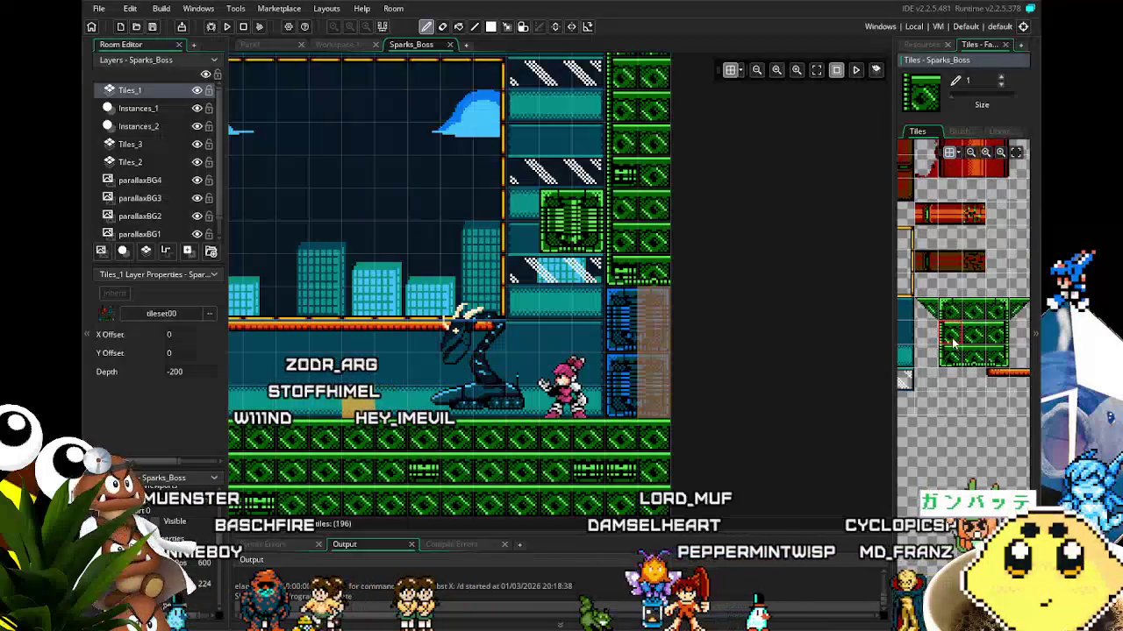
{"action": "left_click_drag", "start_coordinate": [345, 387], "coordinate": [642, 314]}
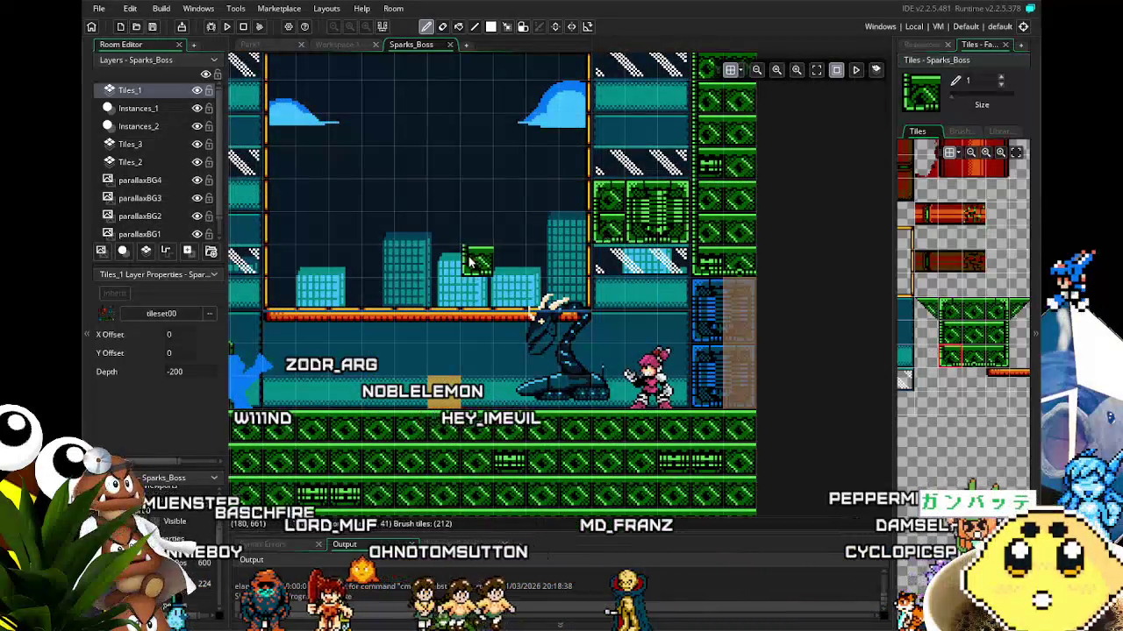
{"action": "left_click_drag", "start_coordinate": [471, 261], "coordinate": [379, 340]}
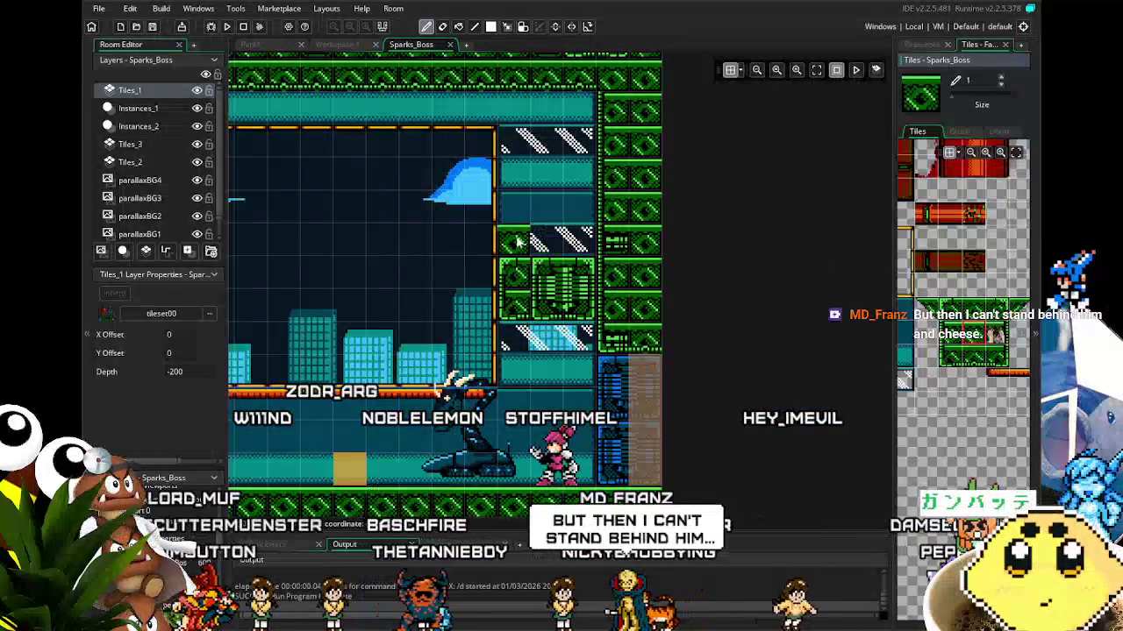
Cover the striped and cyan right-wall tiles with plain green, undoing the stray tile beside the boss
{"action": "left_click_drag", "start_coordinate": [519, 242], "coordinate": [583, 99]}
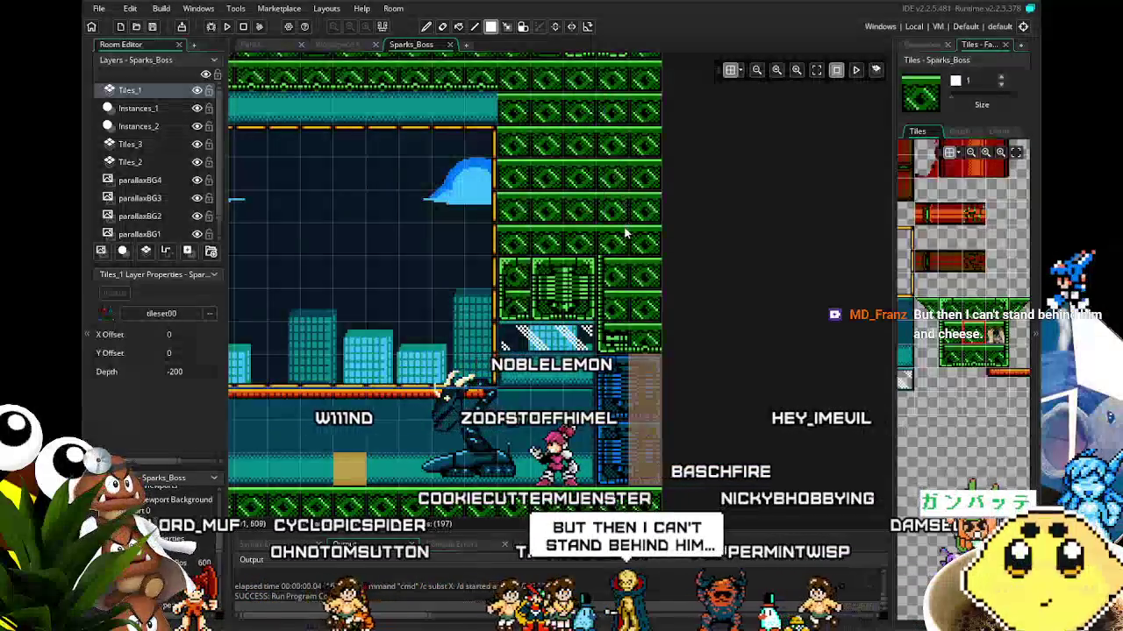
{"action": "scroll", "coordinate": [625, 232], "scroll_direction": "down", "scroll_amount": 3}
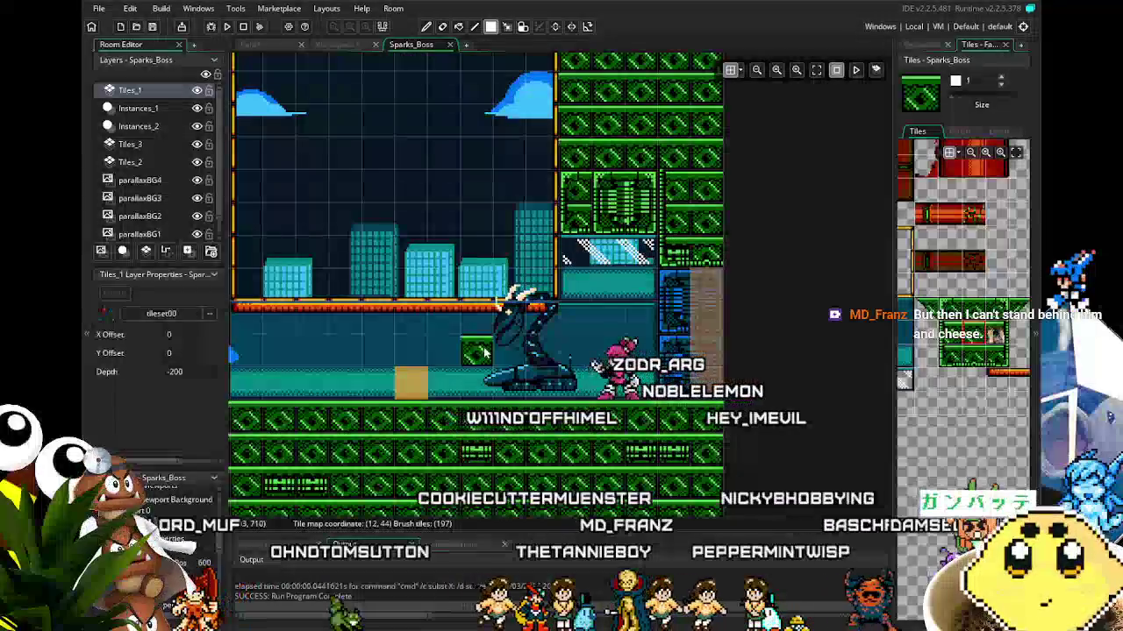
{"action": "scroll", "coordinate": [484, 352], "scroll_direction": "down", "scroll_amount": 2}
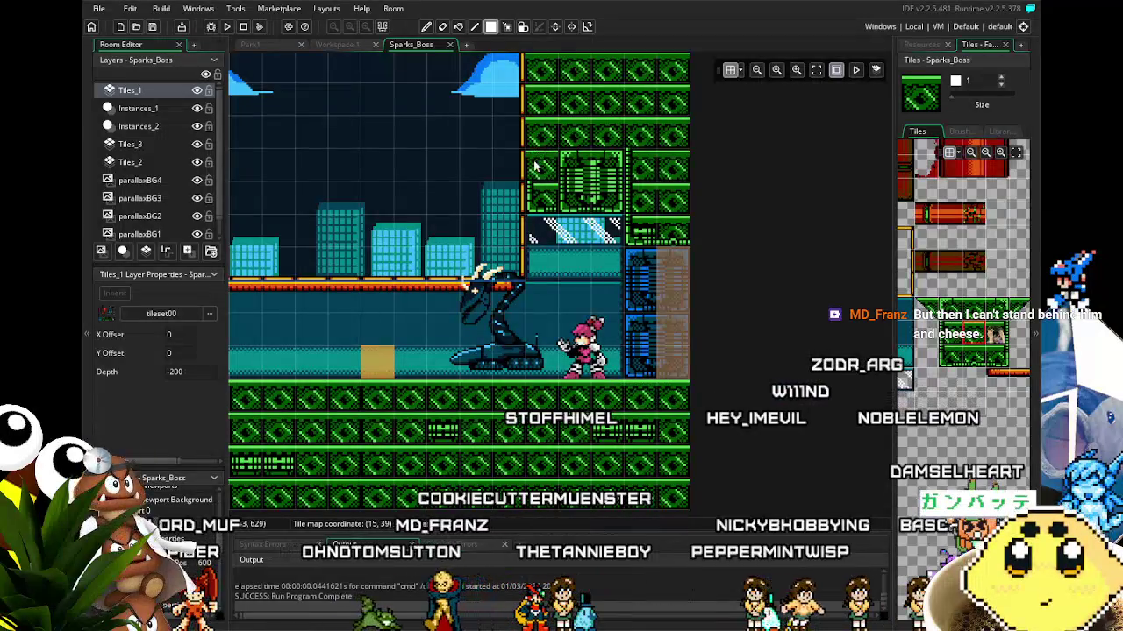
{"action": "left_click_drag", "start_coordinate": [554, 182], "coordinate": [605, 231]}
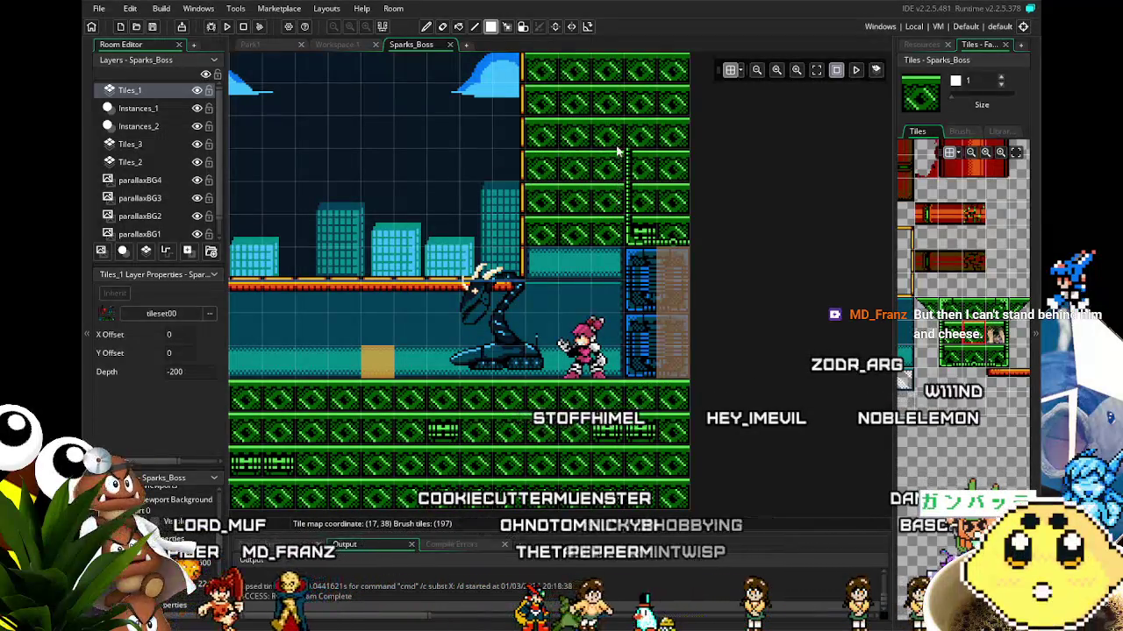
{"action": "left_click", "coordinate": [474, 365]}
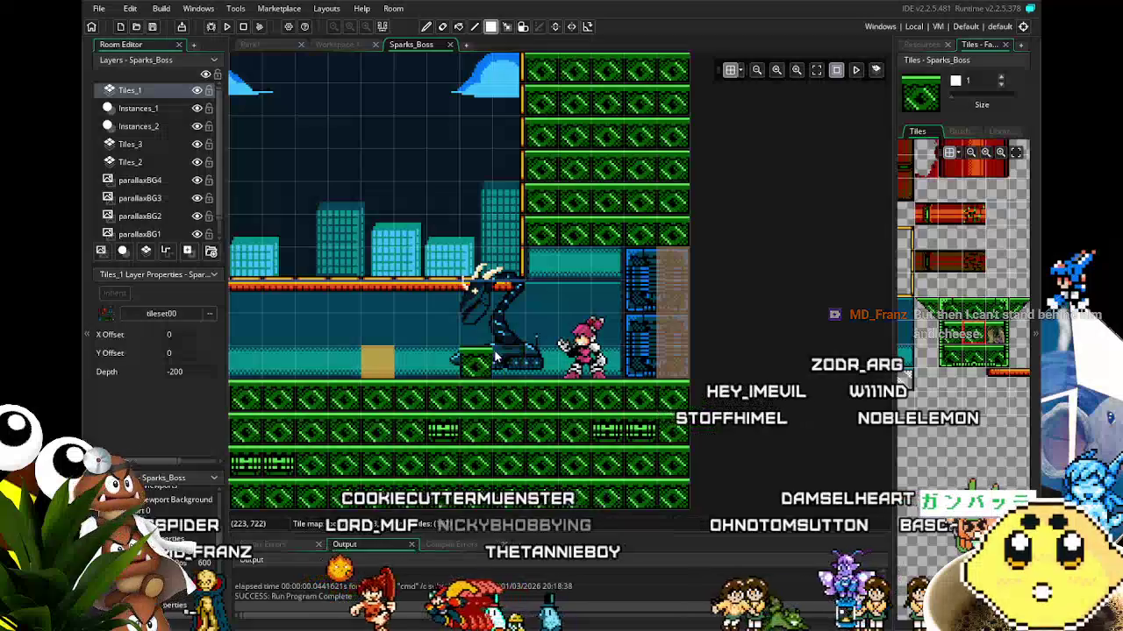
{"action": "scroll", "coordinate": [628, 361], "scroll_direction": "left", "scroll_amount": 3}
{"action": "key", "text": "ctrl+z"}
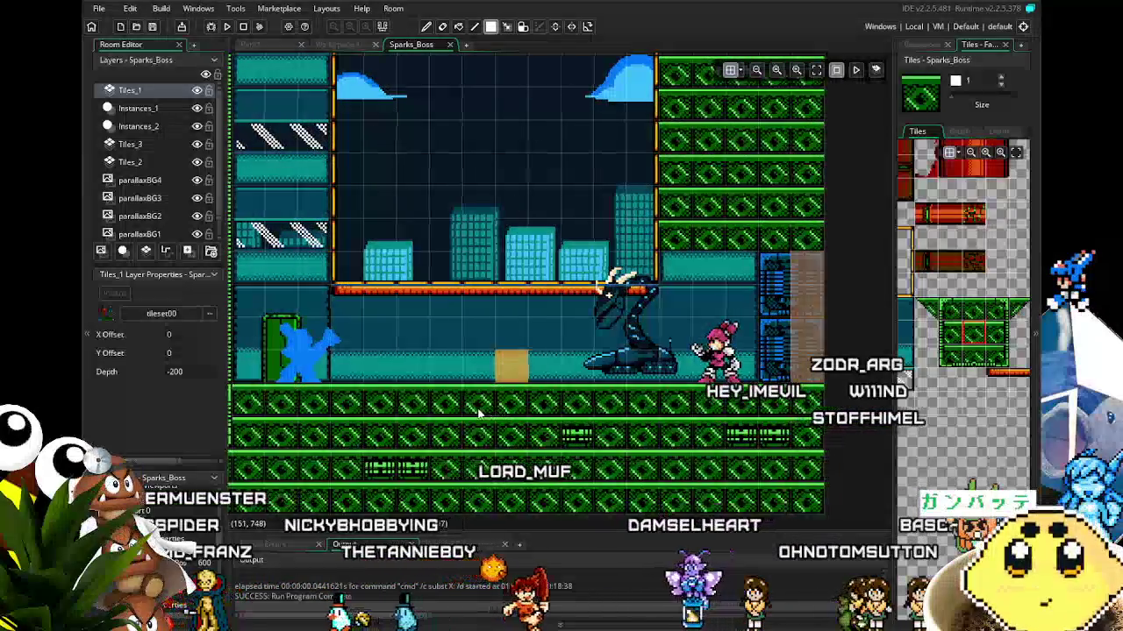
Zoom out and place an extra block of green wall tiles on the right border
{"action": "left_click_drag", "start_coordinate": [483, 408], "coordinate": [404, 412]}
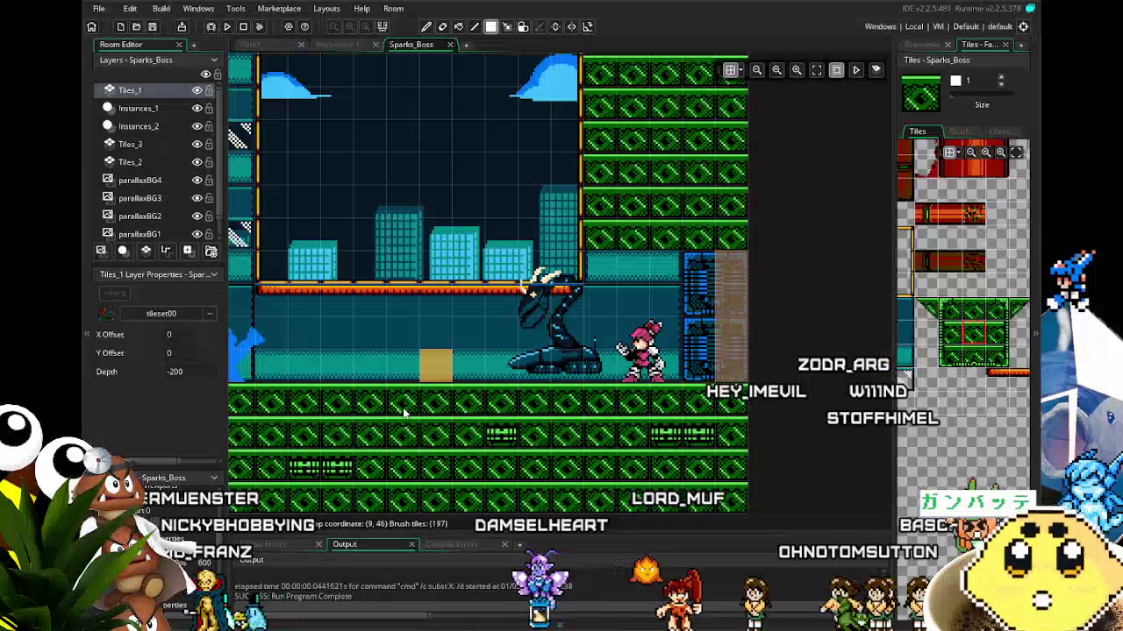
{"action": "mouse_move", "coordinate": [405, 412]}
{"action": "left_mouse_down"}
{"action": "mouse_move", "coordinate": [479, 425]}
{"action": "mouse_move", "coordinate": [456, 428]}
{"action": "left_mouse_up"}
{"action": "scroll", "coordinate": [420, 420], "scroll_direction": "down", "scroll_amount": 2}
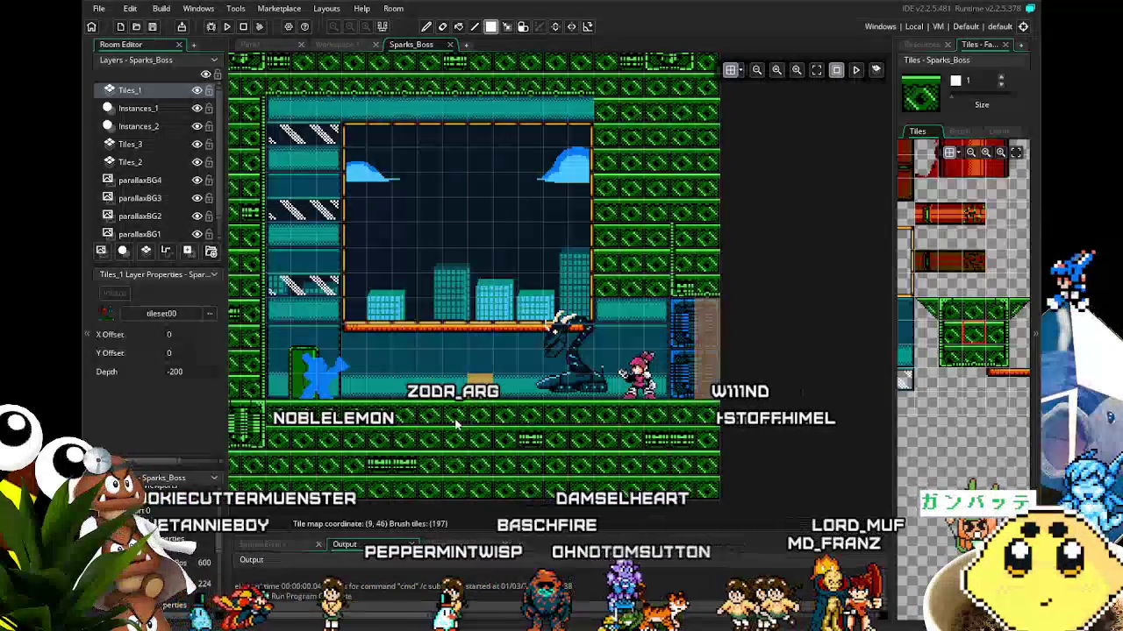
{"action": "key", "text": "ctrl+z"}
{"action": "key", "text": "ctrl+z"}
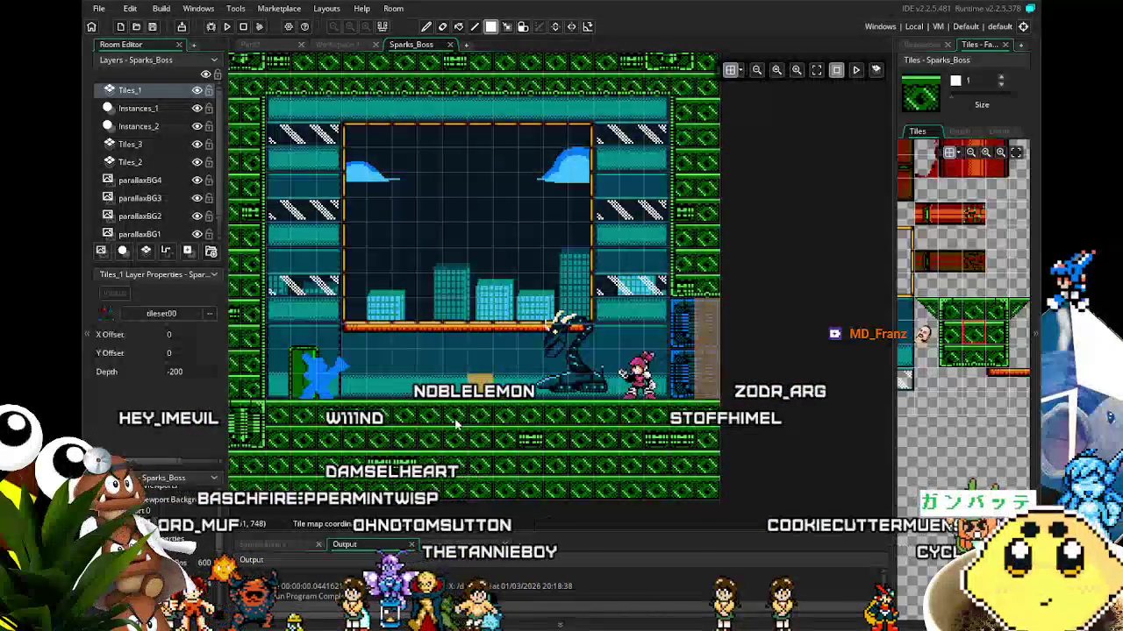
Paint a green tile on the arena floor and scroll the tileset to the red pillar tiles
{"action": "left_click_drag", "start_coordinate": [455, 424], "coordinate": [431, 395]}
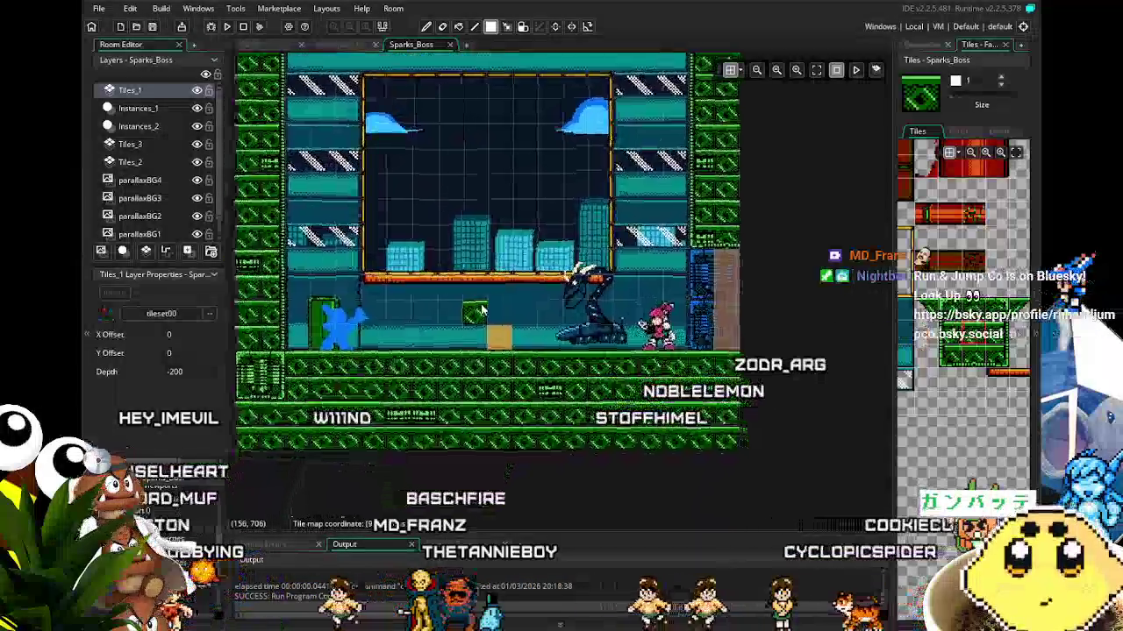
{"action": "left_click", "coordinate": [456, 327]}
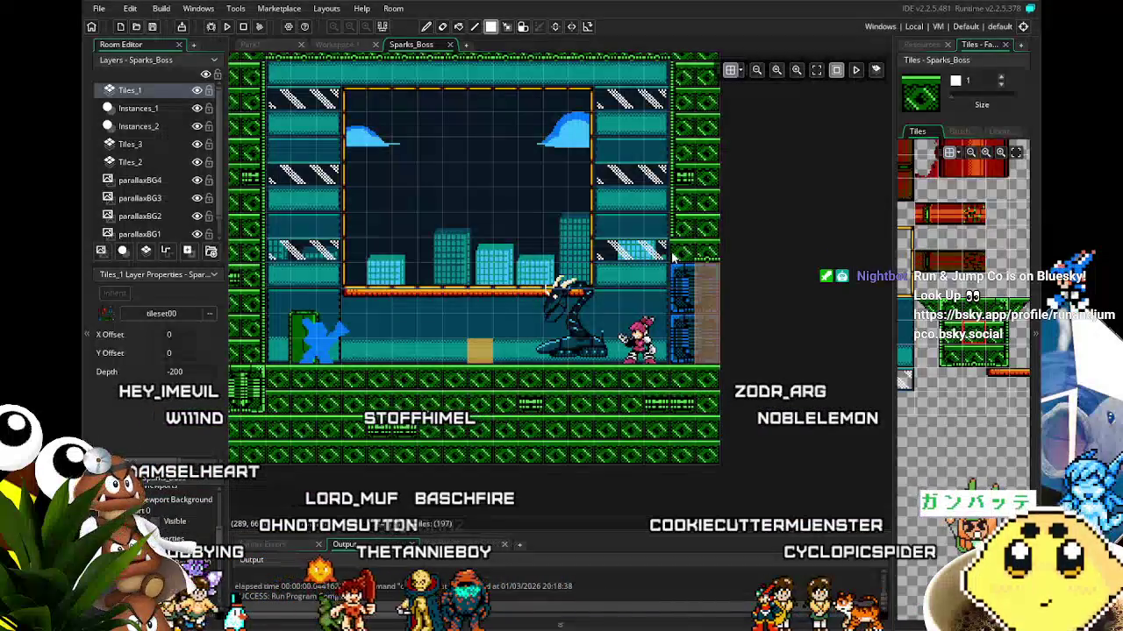
{"action": "left_click_drag", "start_coordinate": [945, 340], "coordinate": [948, 426]}
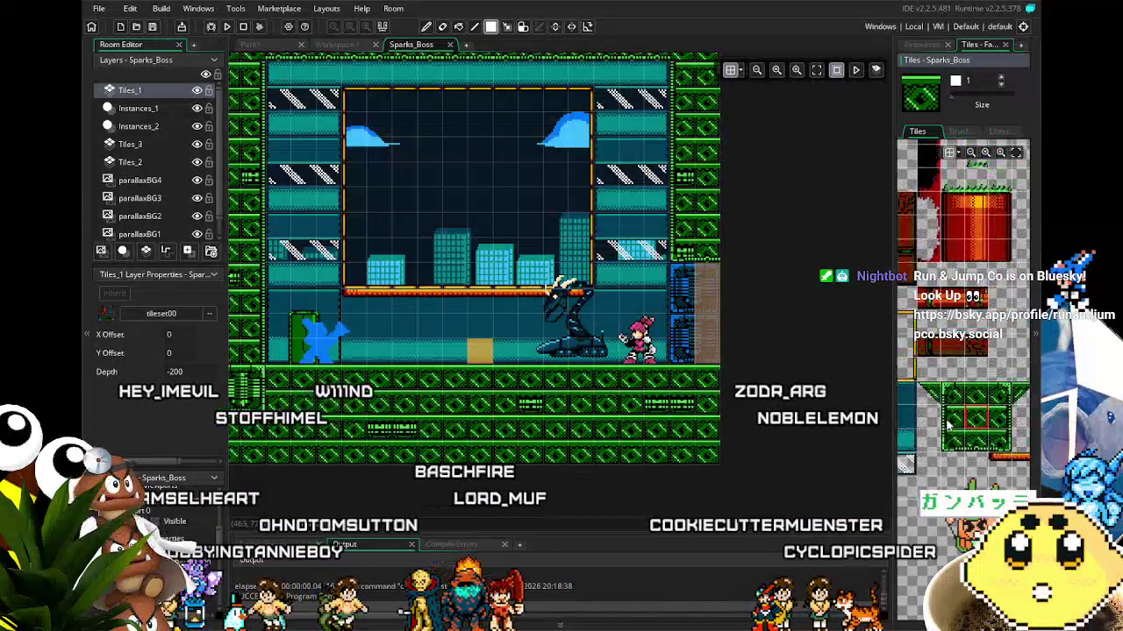
Paint a red pillar column from ceiling to floor beside the boss, then zoom in to check it
{"action": "left_click", "coordinate": [915, 226]}
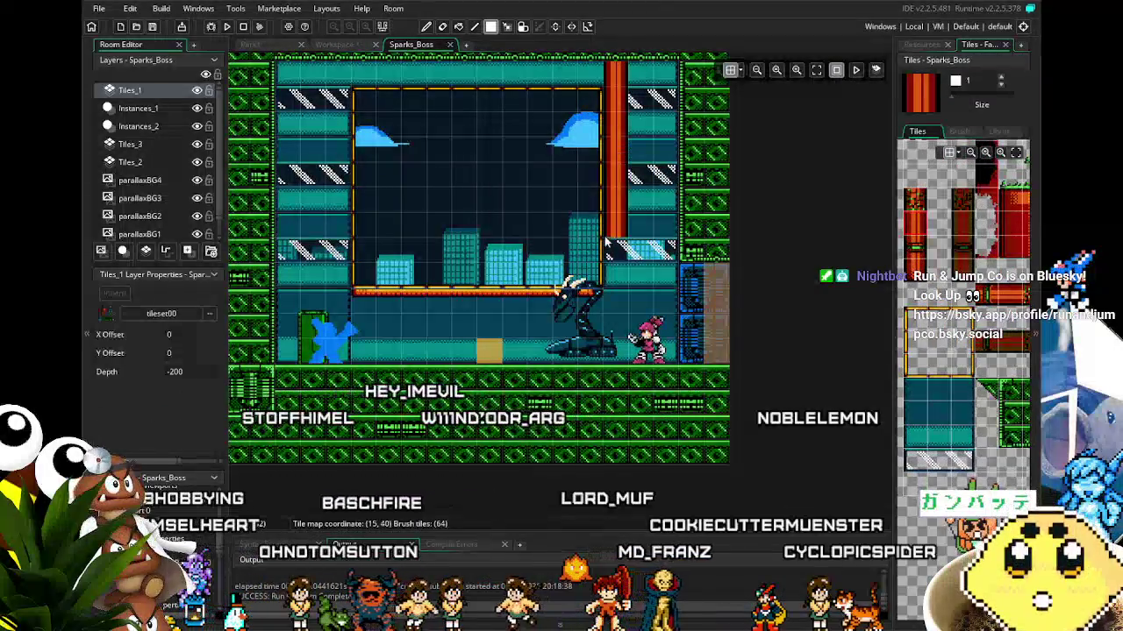
{"action": "left_click_drag", "start_coordinate": [606, 237], "coordinate": [616, 373]}
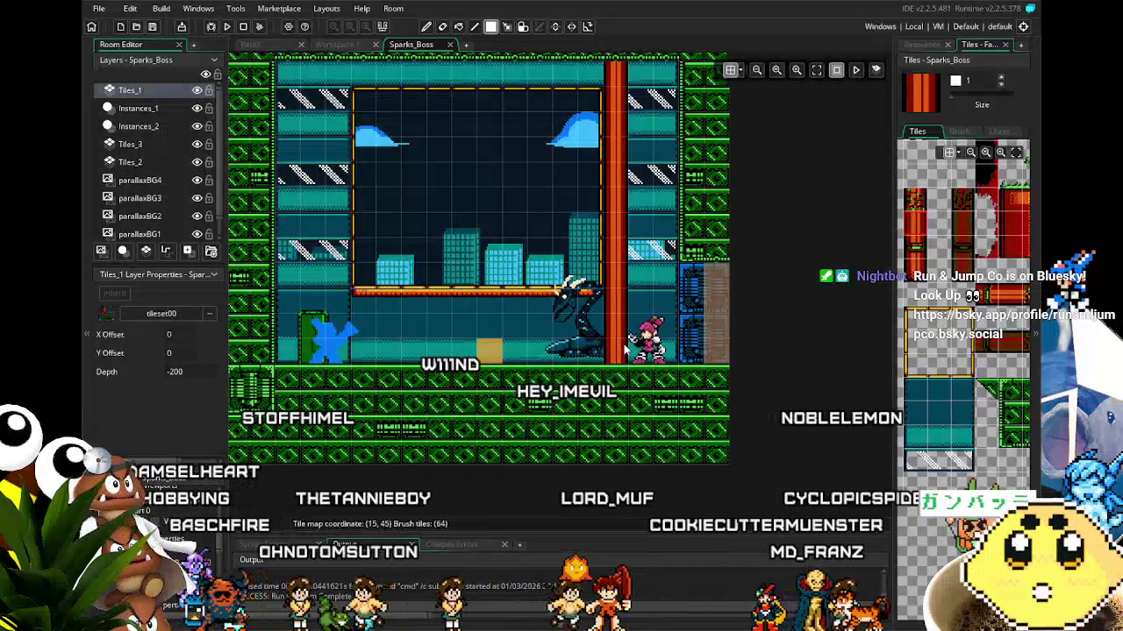
{"action": "scroll", "coordinate": [555, 423], "scroll_direction": "up", "scroll_amount": 1}
{"action": "scroll", "coordinate": [508, 425], "scroll_direction": "up", "scroll_amount": 1}
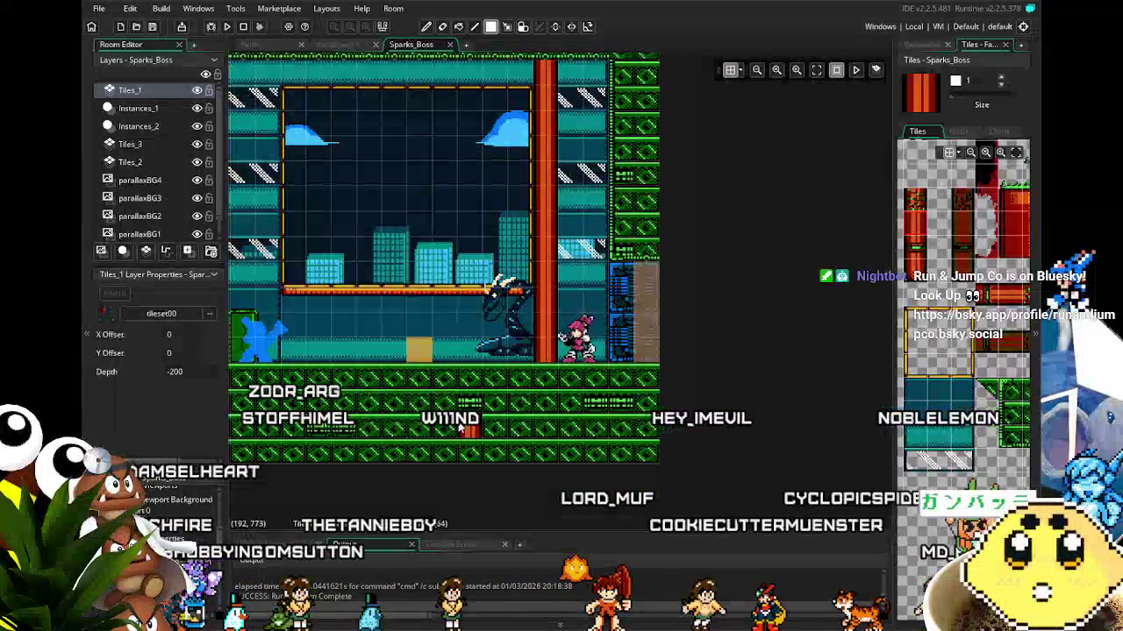
{"action": "scroll", "coordinate": [460, 427], "scroll_direction": "up", "scroll_amount": 1}
{"action": "left_click_drag", "start_coordinate": [459, 427], "coordinate": [551, 412]}
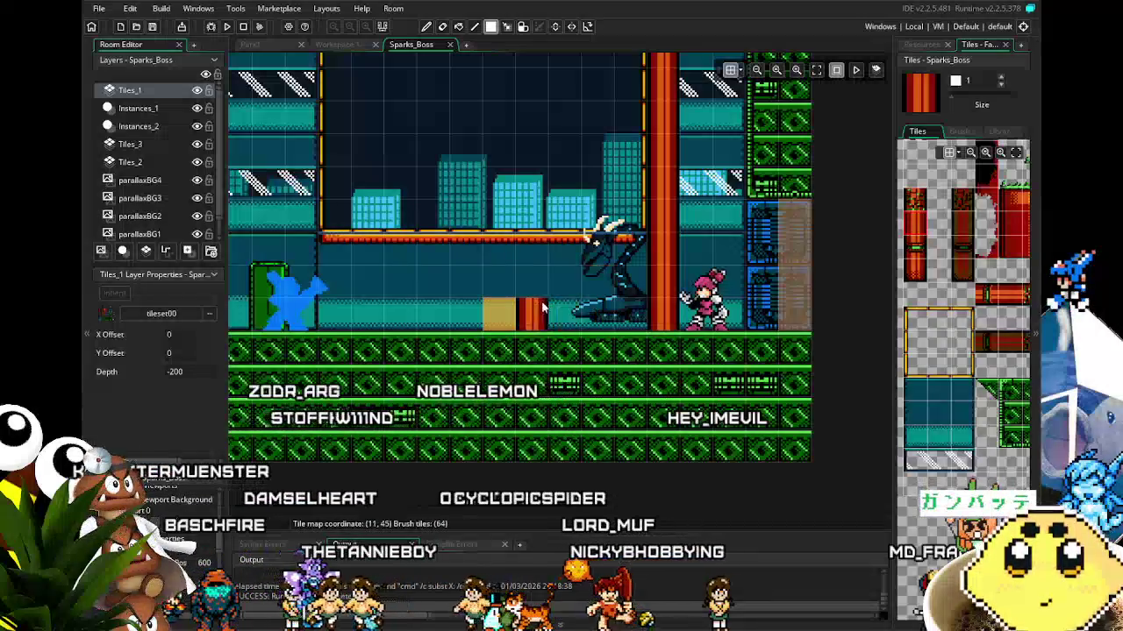
{"action": "left_click_drag", "start_coordinate": [519, 329], "coordinate": [481, 334]}
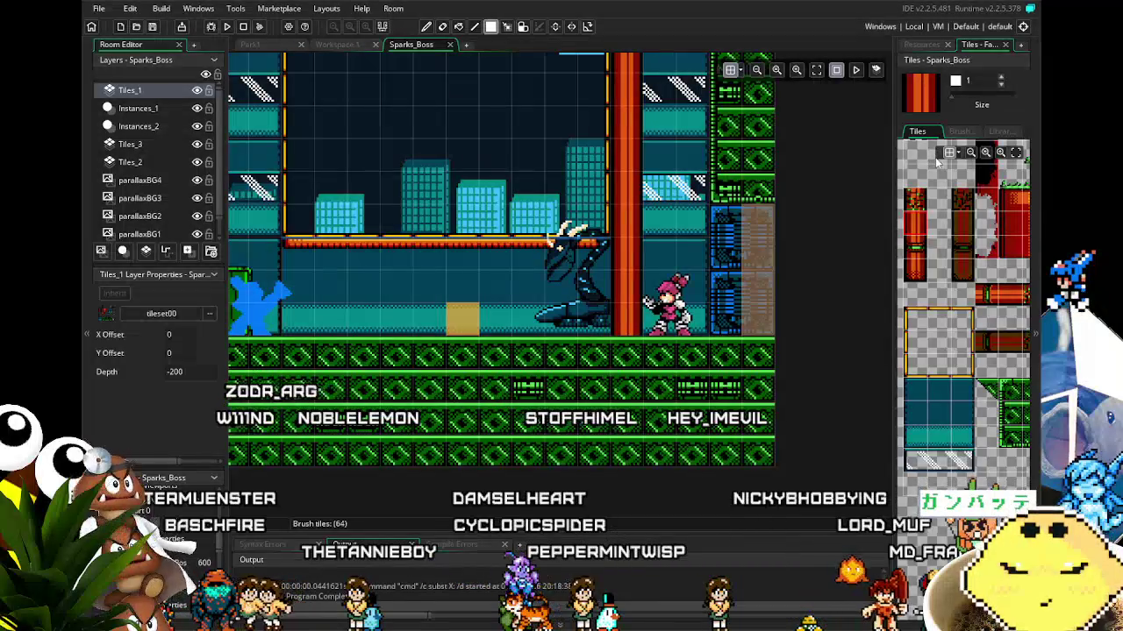
Inspect the Instances_1 layer, zoom out to show the whole room, and reselect Tiles_1
{"action": "left_click", "coordinate": [130, 107]}
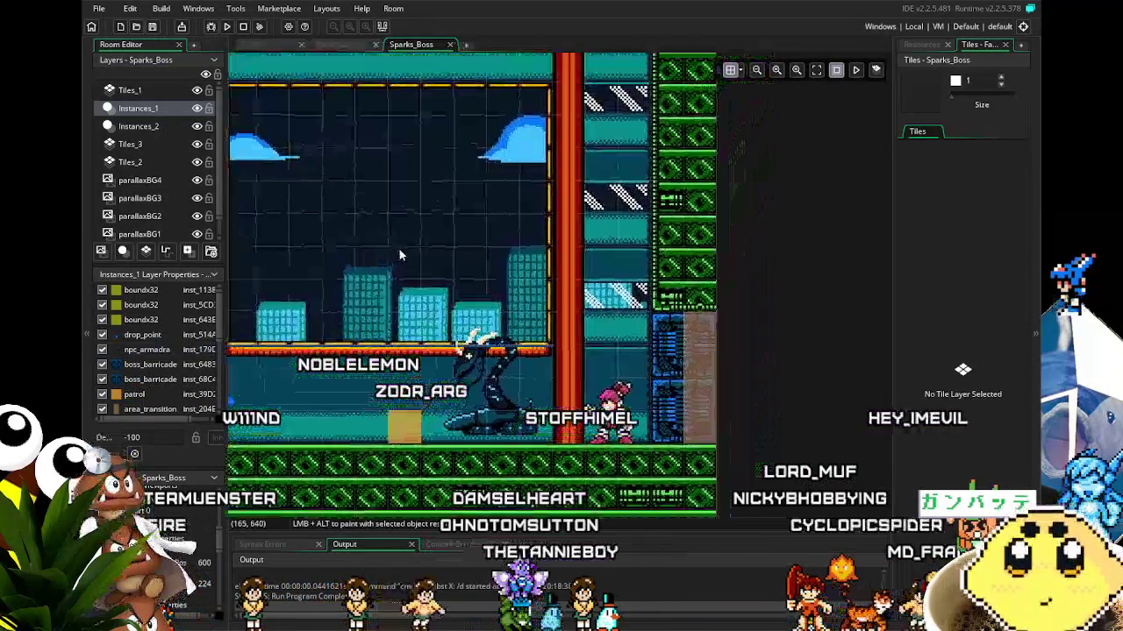
{"action": "left_click_drag", "start_coordinate": [457, 138], "coordinate": [403, 314]}
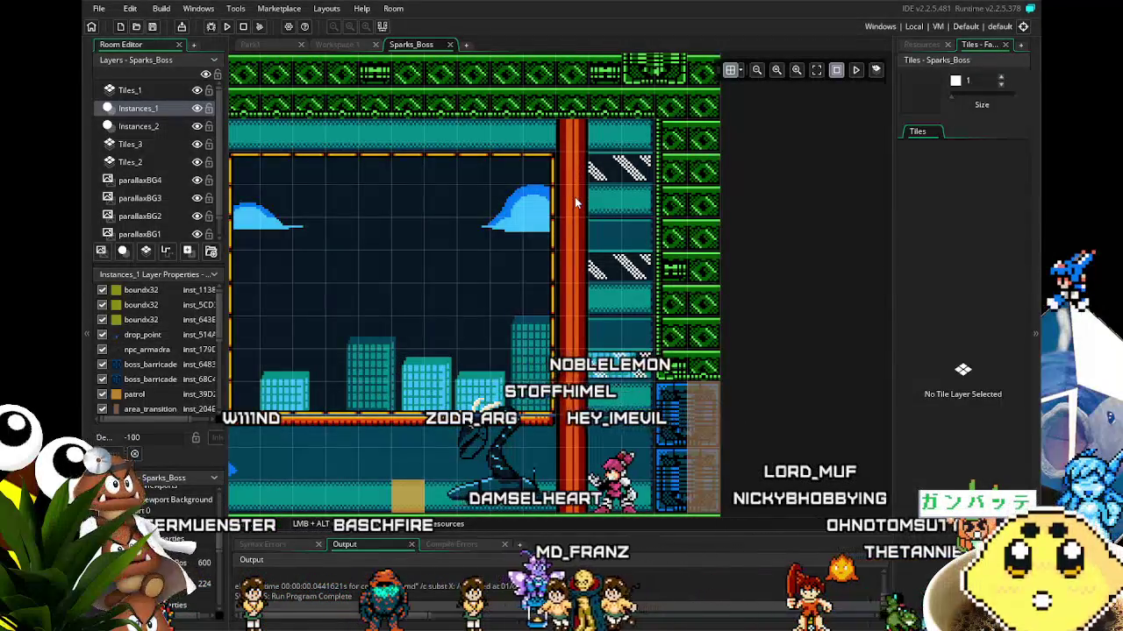
{"action": "scroll", "coordinate": [575, 200], "scroll_direction": "down", "scroll_amount": 2}
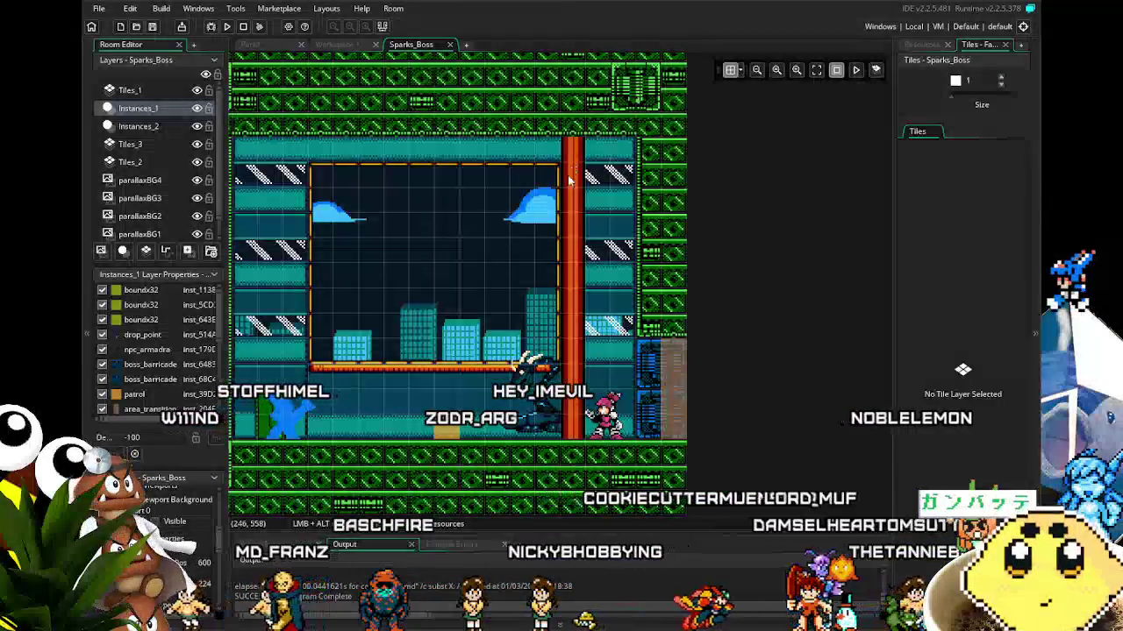
{"action": "mouse_move", "coordinate": [541, 257]}
{"action": "left_mouse_down"}
{"action": "mouse_move", "coordinate": [677, 376]}
{"action": "mouse_move", "coordinate": [584, 395]}
{"action": "left_mouse_up"}
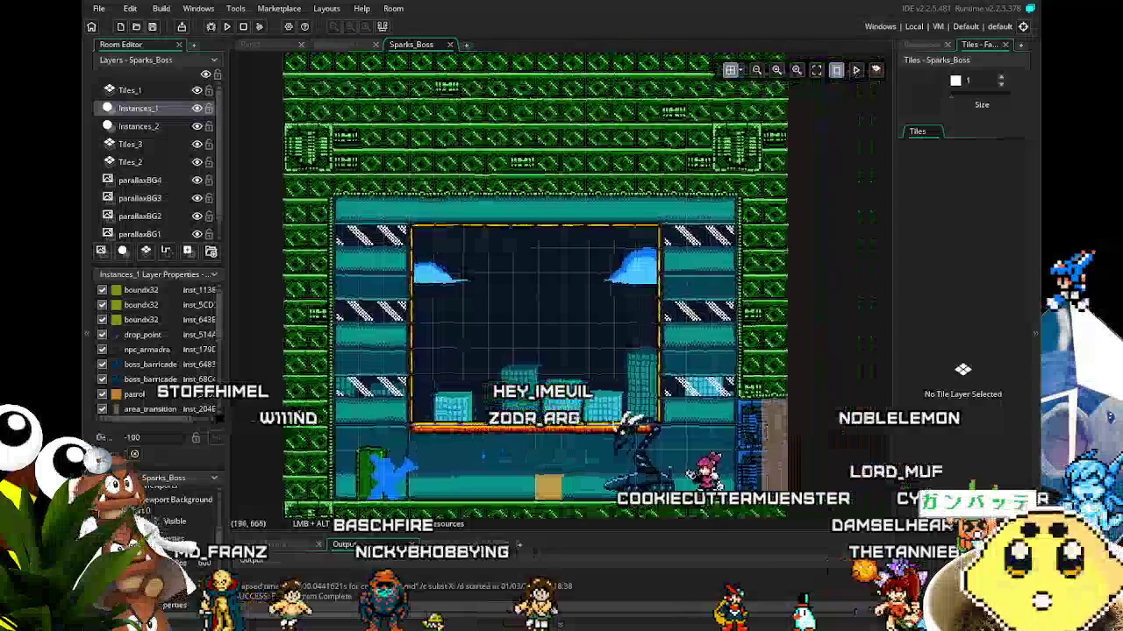
{"action": "left_click", "coordinate": [130, 89]}
{"action": "left_click_drag", "start_coordinate": [384, 207], "coordinate": [376, 212]}
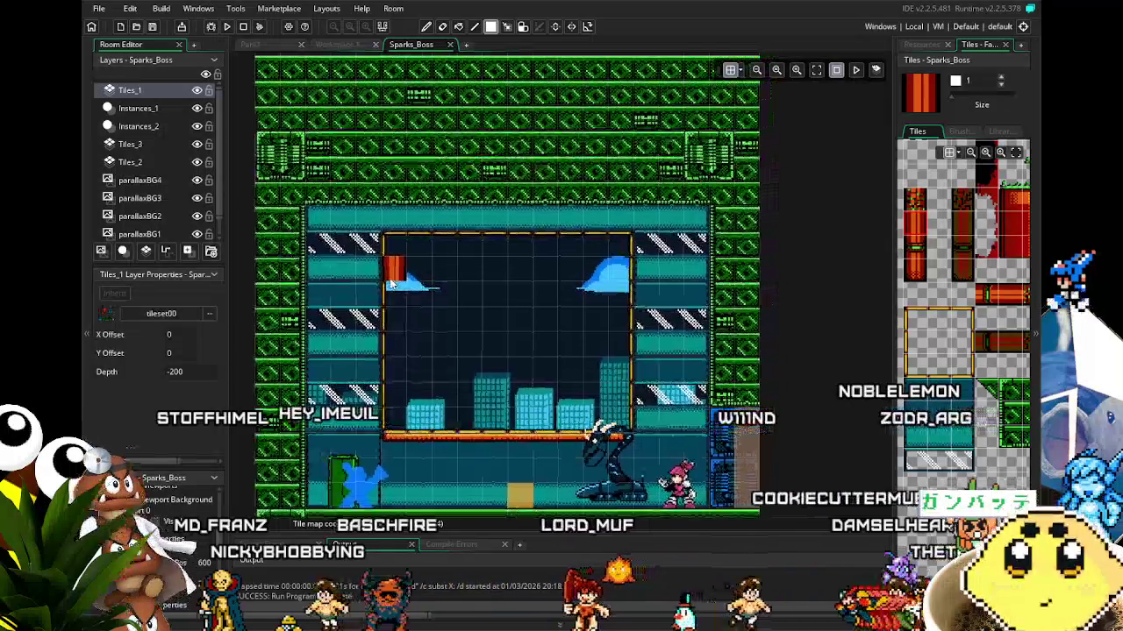
Box-select the wall tile rows above the arena ceiling between the side walls
{"action": "scroll", "coordinate": [384, 221], "scroll_direction": "down", "scroll_amount": 1}
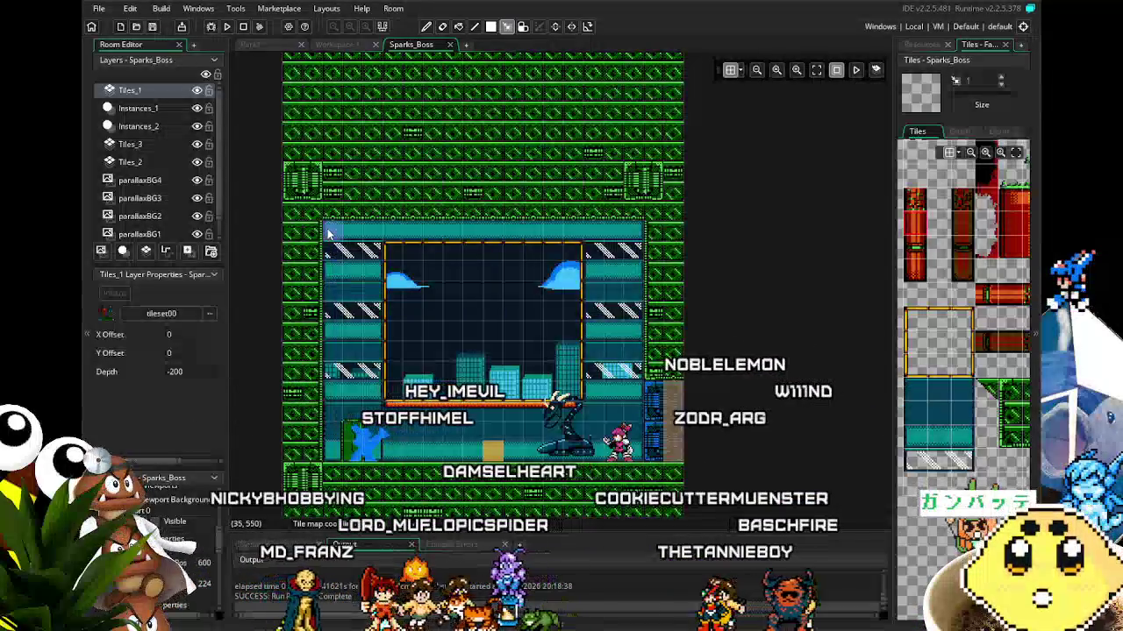
{"action": "left_click_drag", "start_coordinate": [326, 237], "coordinate": [628, 121]}
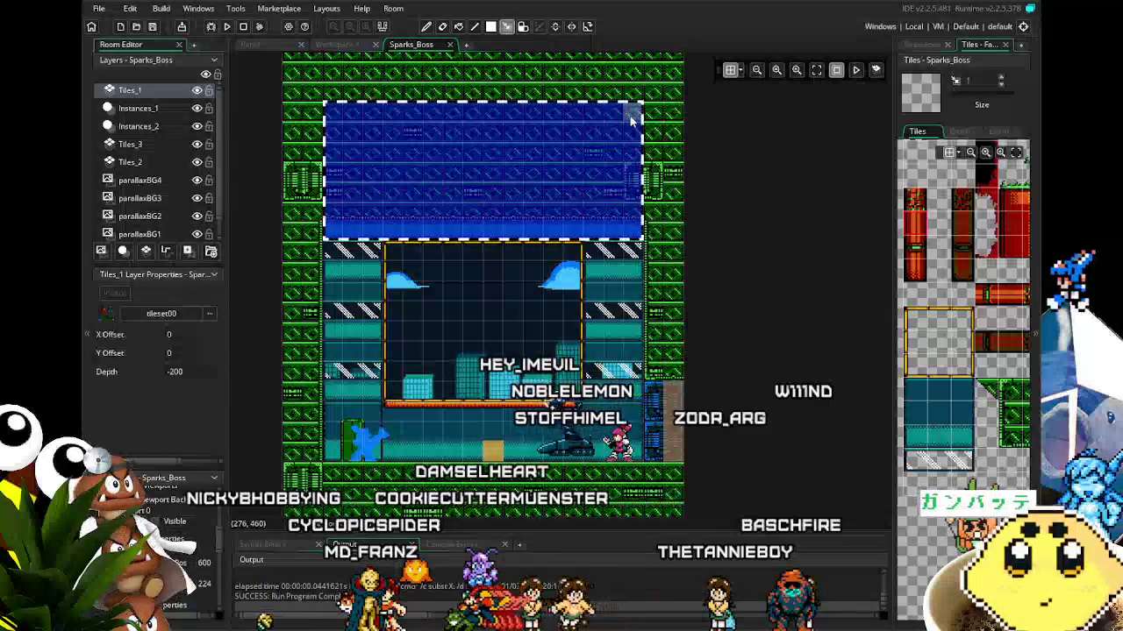
{"action": "left_click_drag", "start_coordinate": [628, 121], "coordinate": [627, 121]}
{"action": "mouse_move", "coordinate": [586, 194]}
{"action": "left_mouse_down"}
{"action": "mouse_move", "coordinate": [276, 198]}
{"action": "mouse_move", "coordinate": [273, 210]}
{"action": "left_mouse_up"}
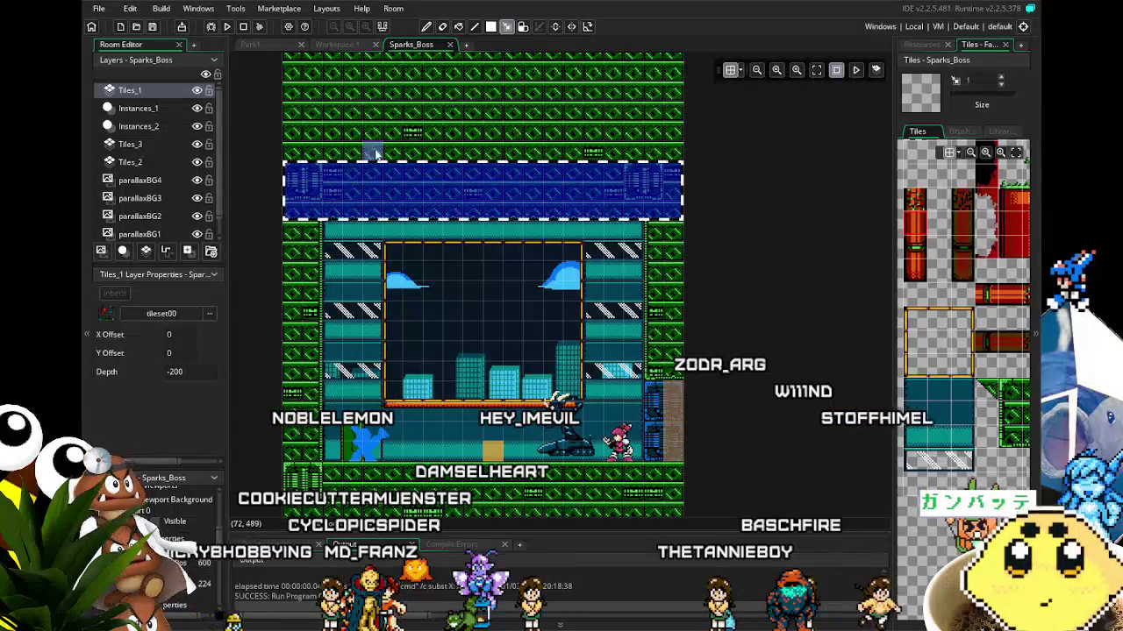
{"action": "left_click_drag", "start_coordinate": [293, 132], "coordinate": [680, 133]}
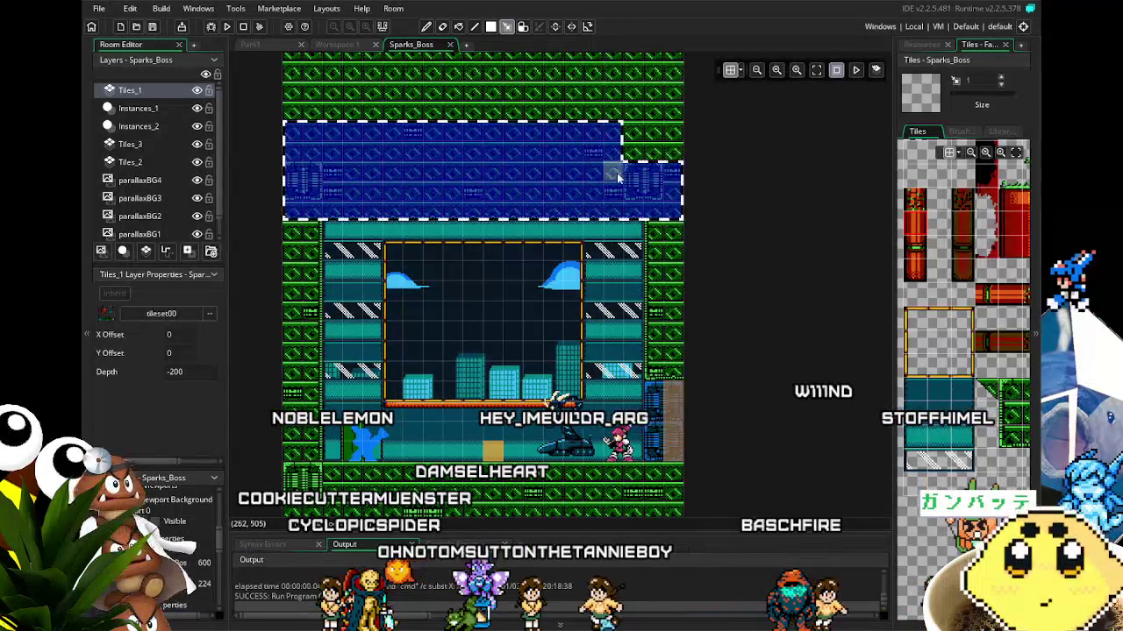
{"action": "key", "text": "ctrl+c"}
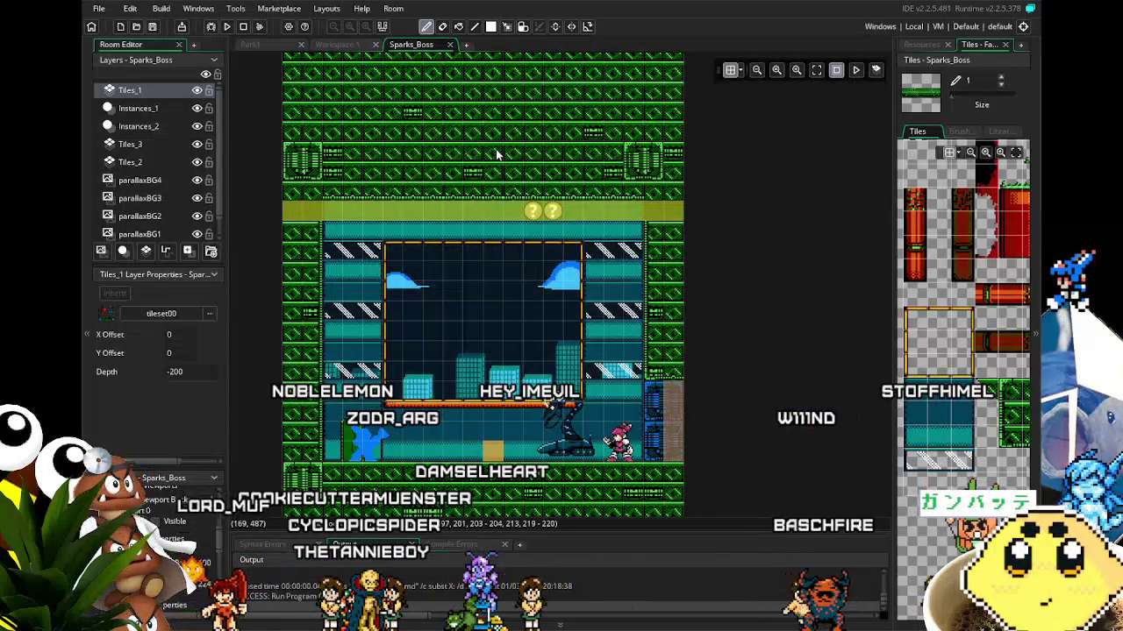
Pick up the wall tiles right of the teal strip as a brush, then switch to the Eraser
{"action": "key", "text": "m"}
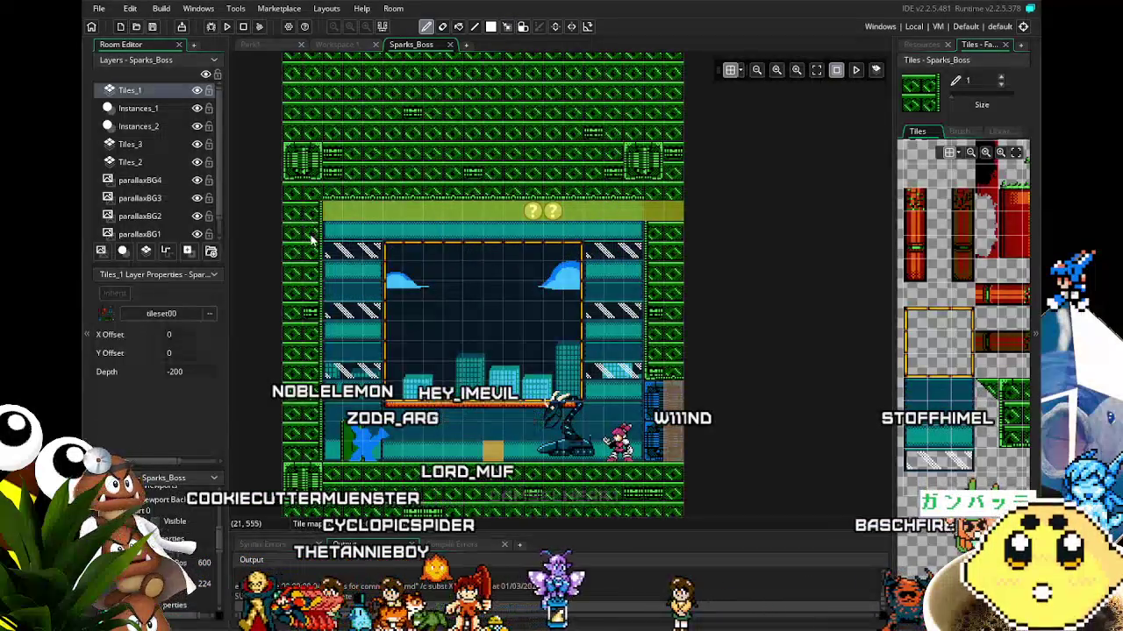
{"action": "key", "text": "m"}
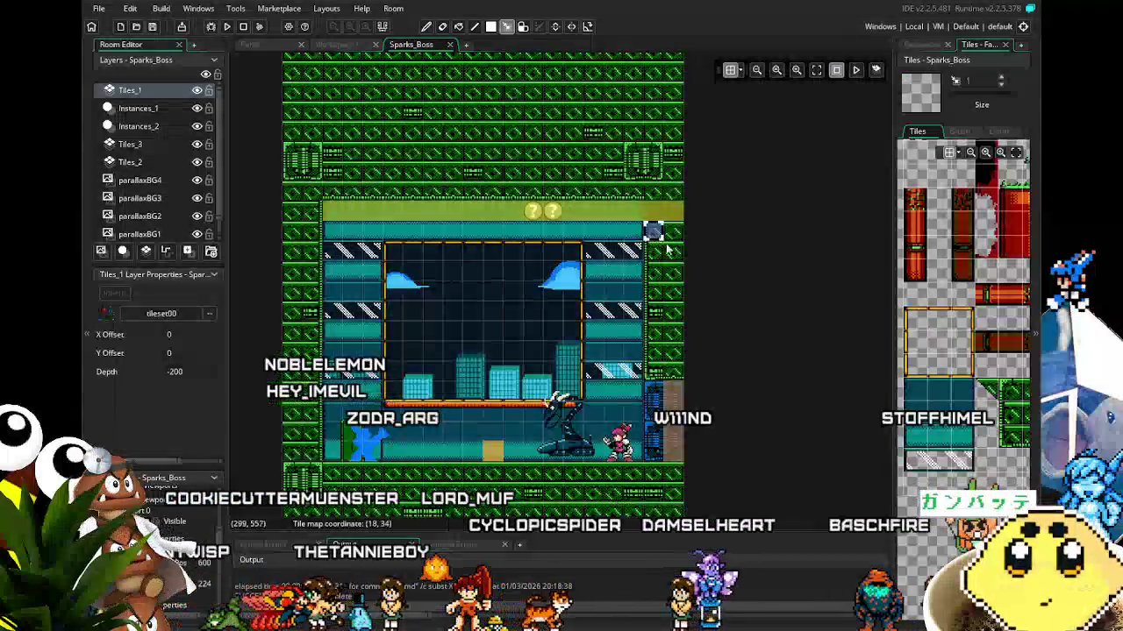
{"action": "left_click_drag", "start_coordinate": [647, 221], "coordinate": [676, 250]}
{"action": "key", "text": "ctrl+c"}
{"action": "key", "text": "e"}
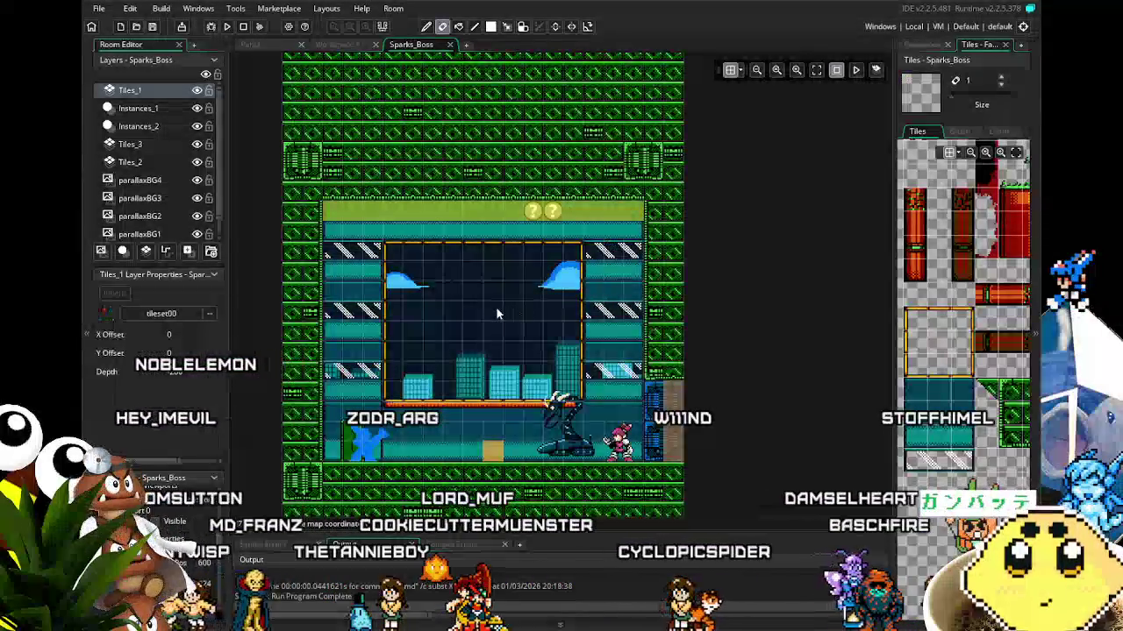
{"action": "scroll", "coordinate": [541, 298], "scroll_direction": "up", "scroll_amount": 1}
{"action": "scroll", "coordinate": [564, 265], "scroll_direction": "up", "scroll_amount": 1}
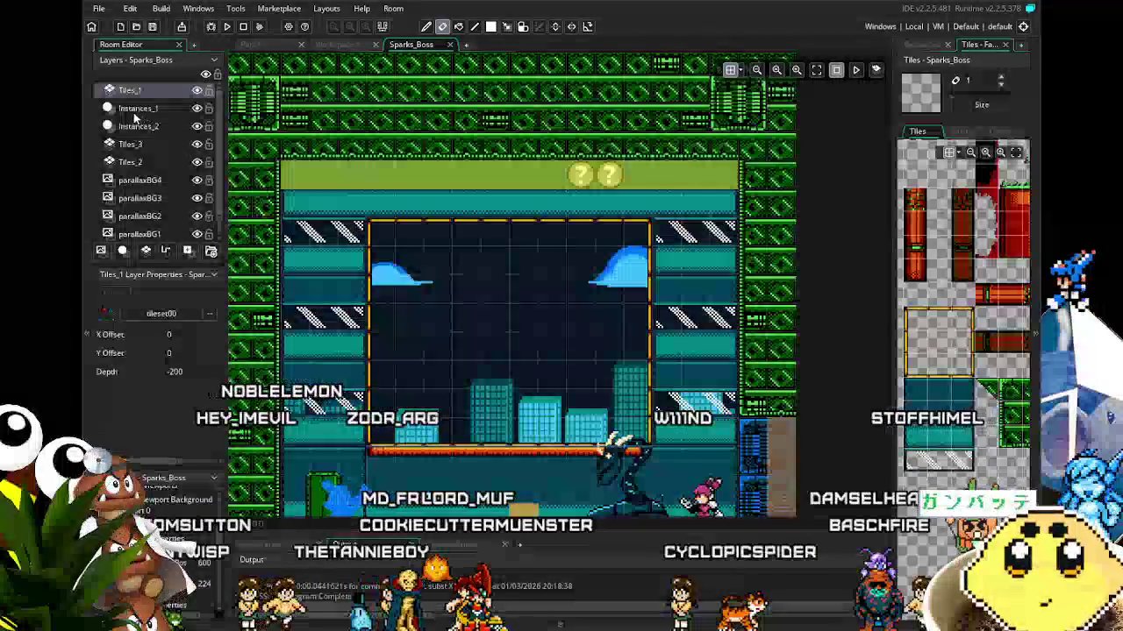
Check Instances_1, recentre the arena view, then select the Tiles_2 layer for editing
{"action": "left_click", "coordinate": [138, 108]}
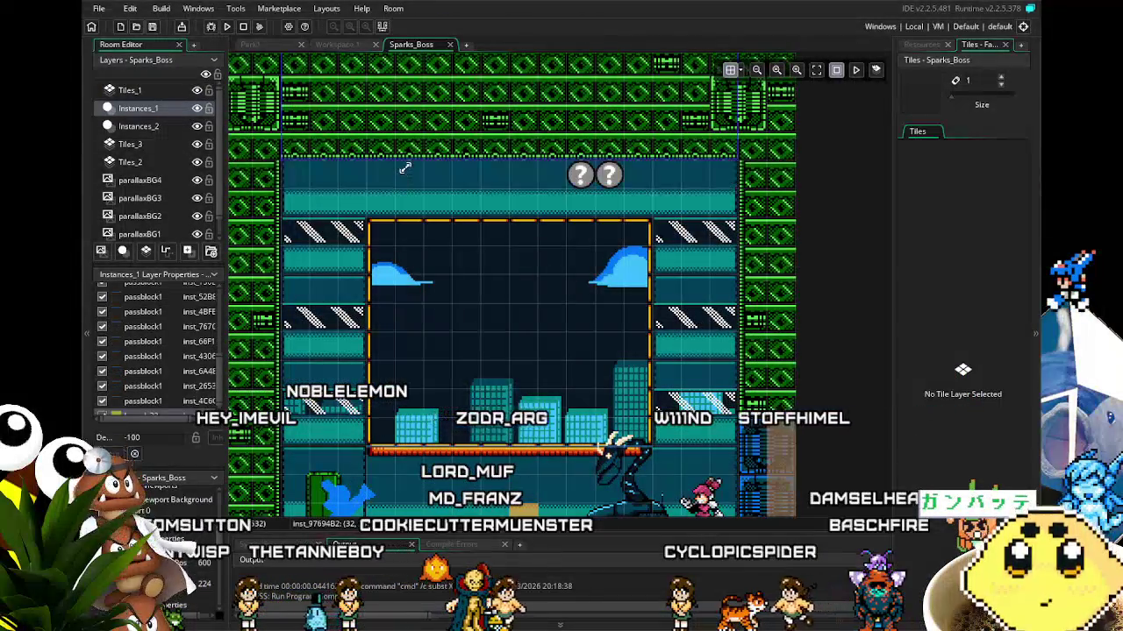
{"action": "left_click_drag", "start_coordinate": [499, 338], "coordinate": [441, 280]}
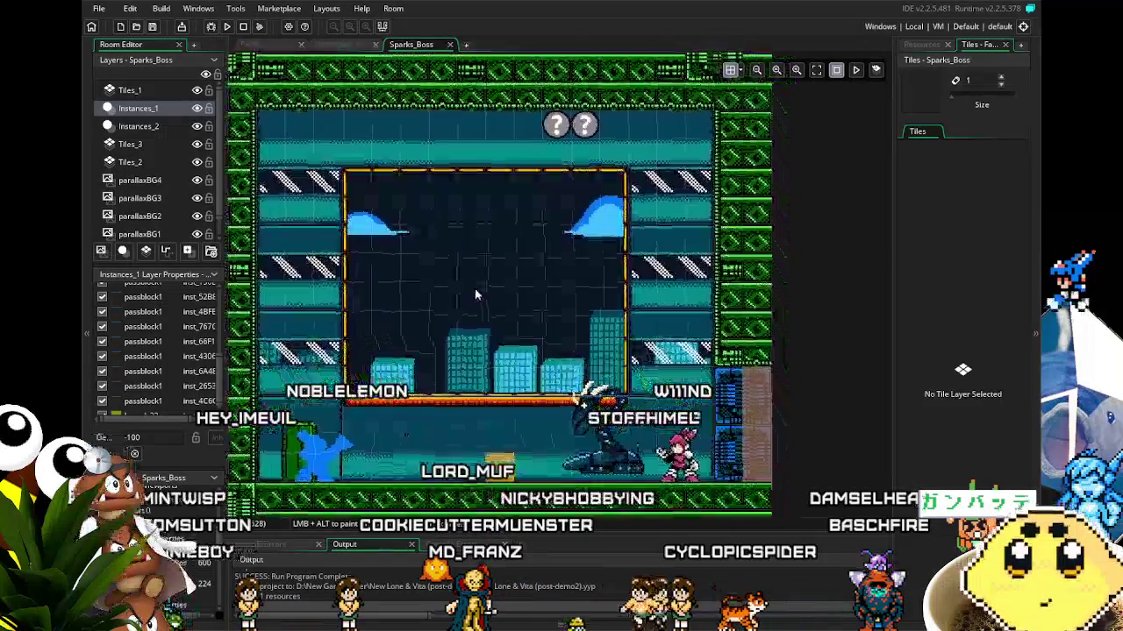
{"action": "scroll", "coordinate": [440, 280], "scroll_direction": "down", "scroll_amount": 1}
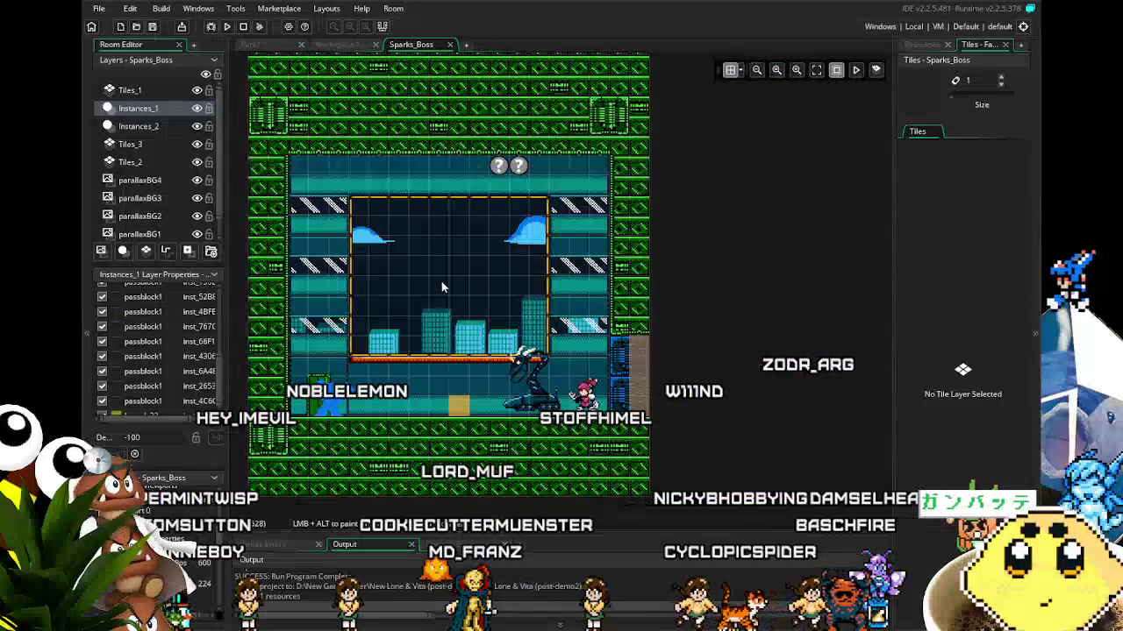
{"action": "scroll", "coordinate": [410, 261], "scroll_direction": "down", "scroll_amount": 1}
{"action": "scroll", "coordinate": [403, 250], "scroll_direction": "up", "scroll_amount": 2}
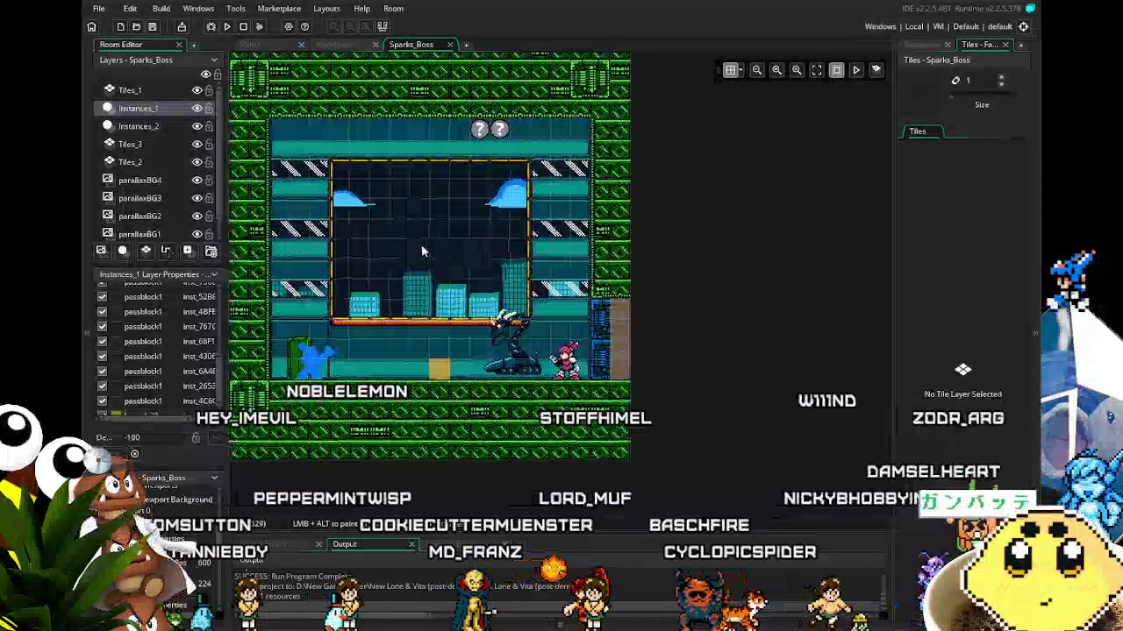
{"action": "scroll", "coordinate": [428, 271], "scroll_direction": "up", "scroll_amount": 1}
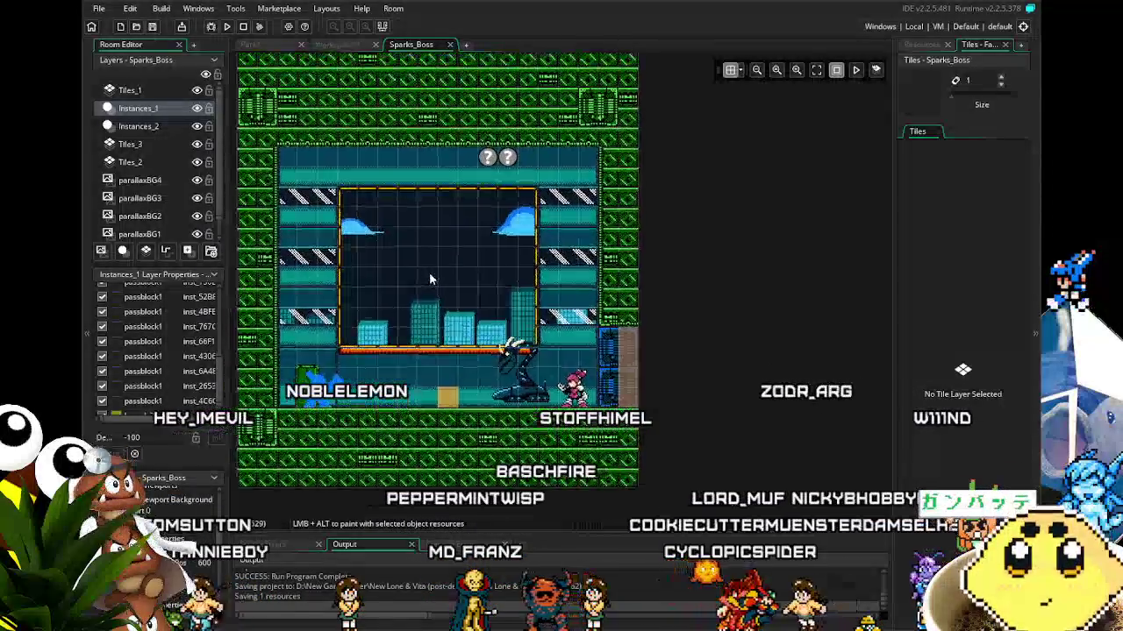
{"action": "scroll", "coordinate": [453, 221], "scroll_direction": "up", "scroll_amount": 1}
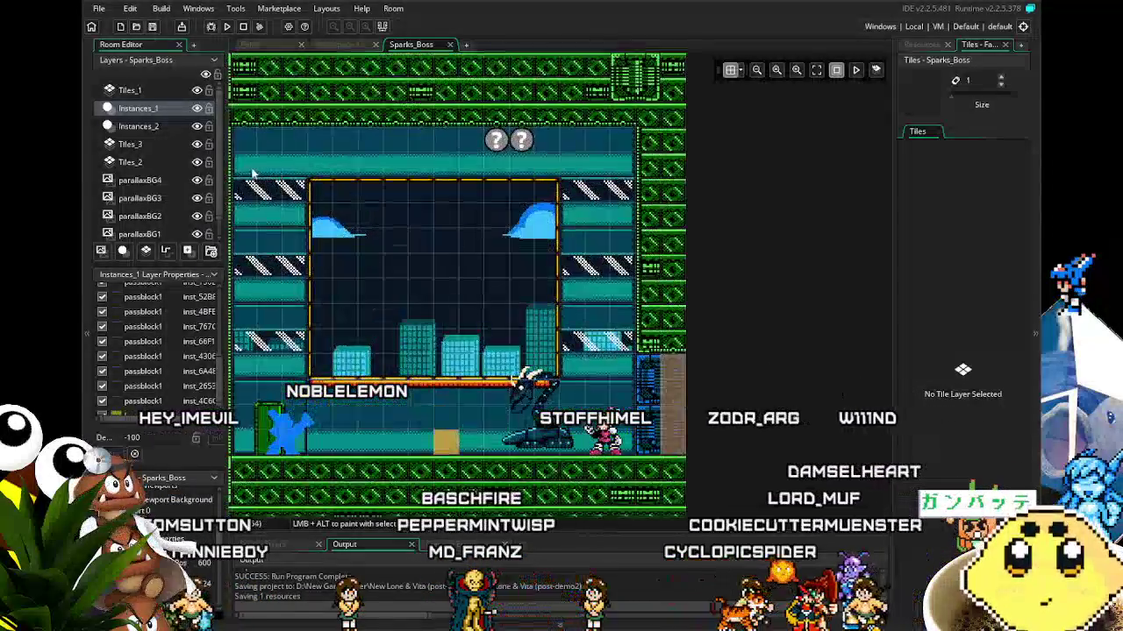
{"action": "left_click", "coordinate": [130, 162]}
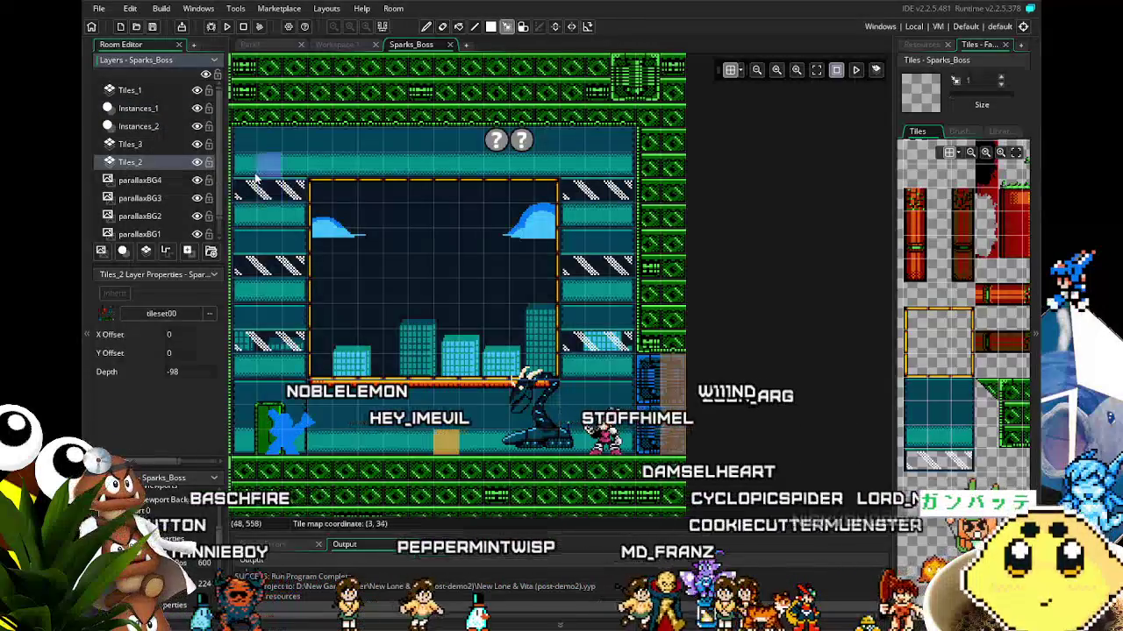
Select and cut the tile row just beneath the arena ceiling
{"action": "left_click_drag", "start_coordinate": [237, 162], "coordinate": [620, 175]}
{"action": "key", "text": "ctrl+x"}
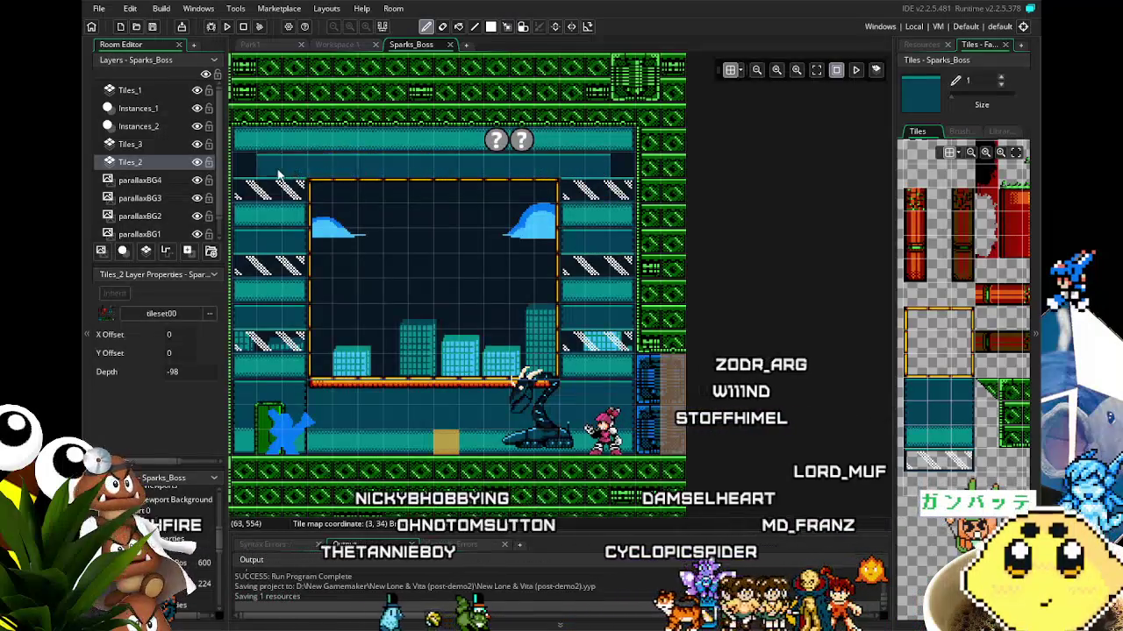
{"action": "key", "text": "Escape"}
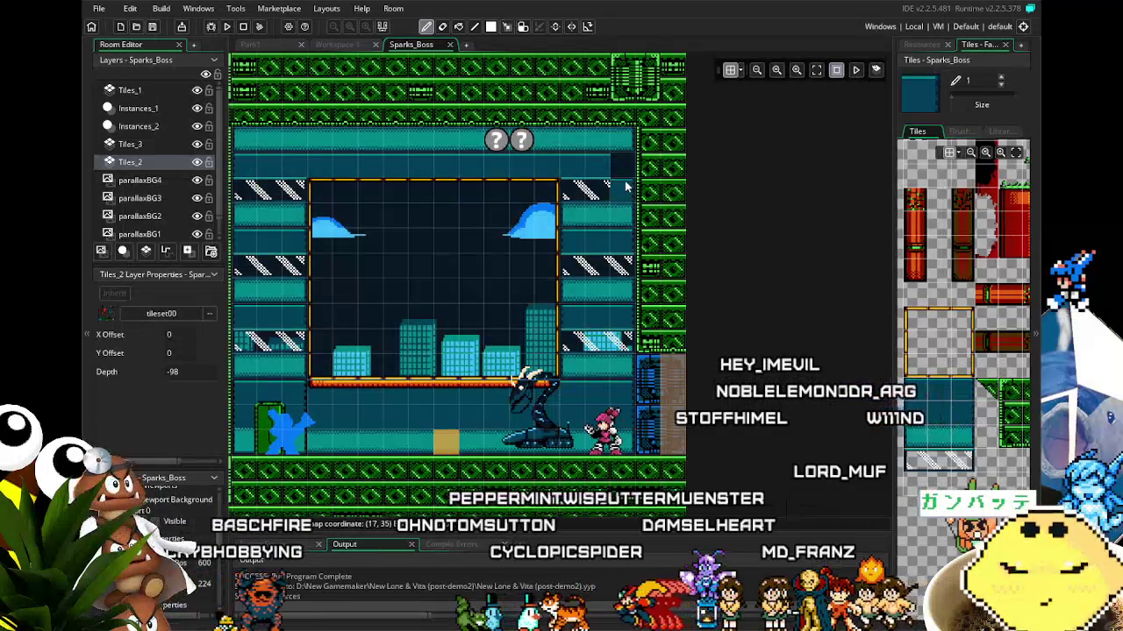
Pan the room view left and pick the red pillar tile as the brush
{"action": "scroll", "coordinate": [570, 263], "scroll_direction": "down", "scroll_amount": 2}
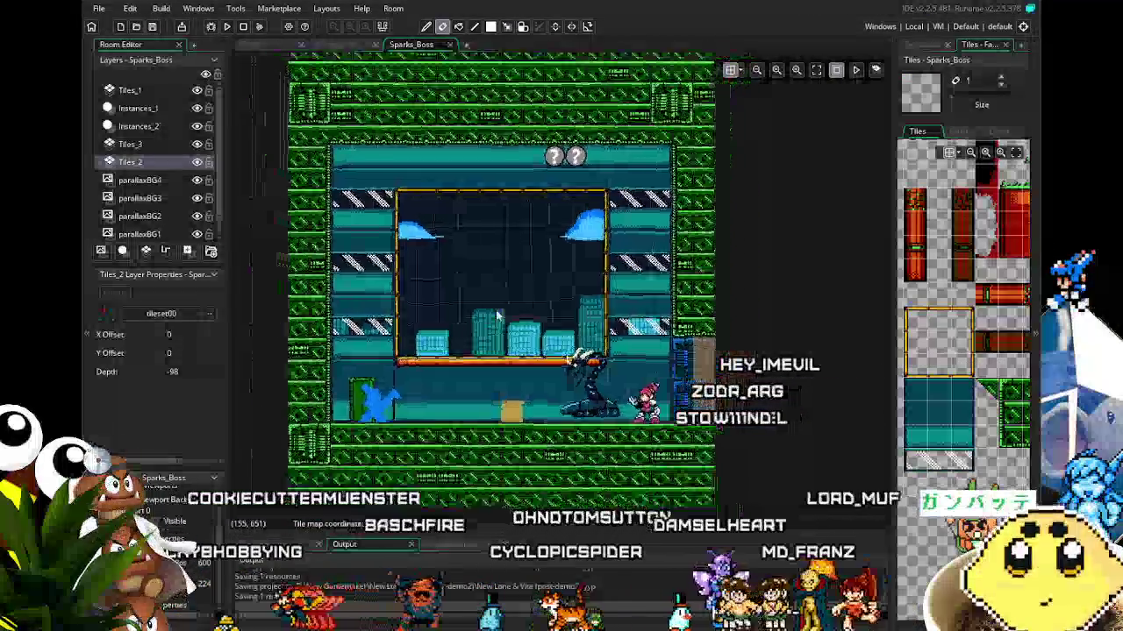
{"action": "scroll", "coordinate": [506, 333], "scroll_direction": "down", "scroll_amount": 3}
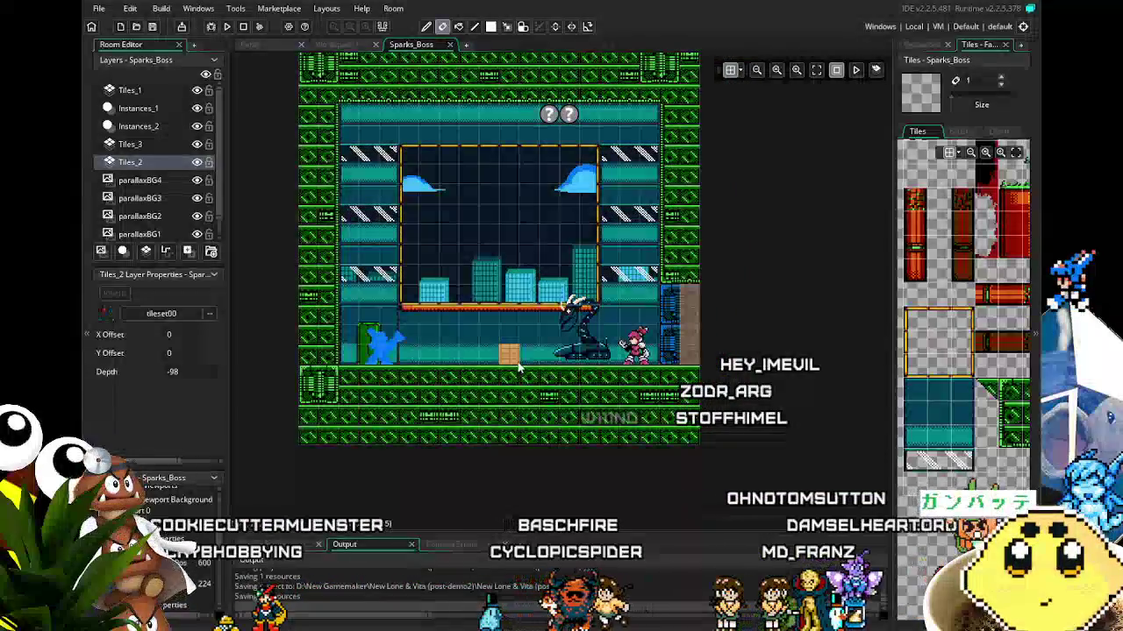
{"action": "scroll", "coordinate": [517, 368], "scroll_direction": "up", "scroll_amount": 1}
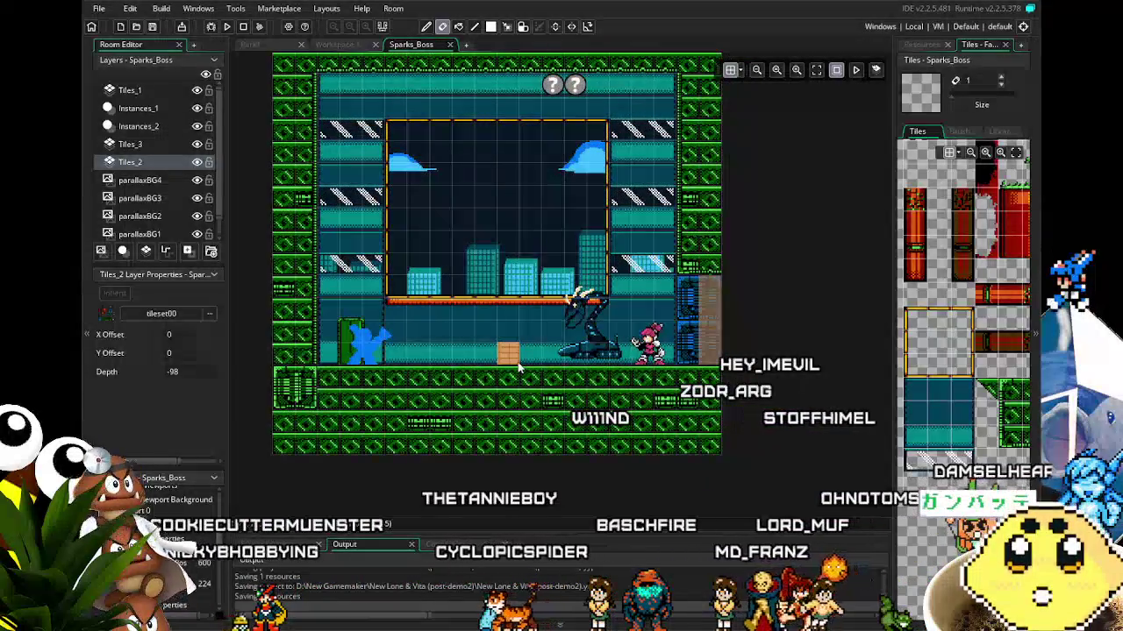
{"action": "left_click_drag", "start_coordinate": [517, 369], "coordinate": [441, 377]}
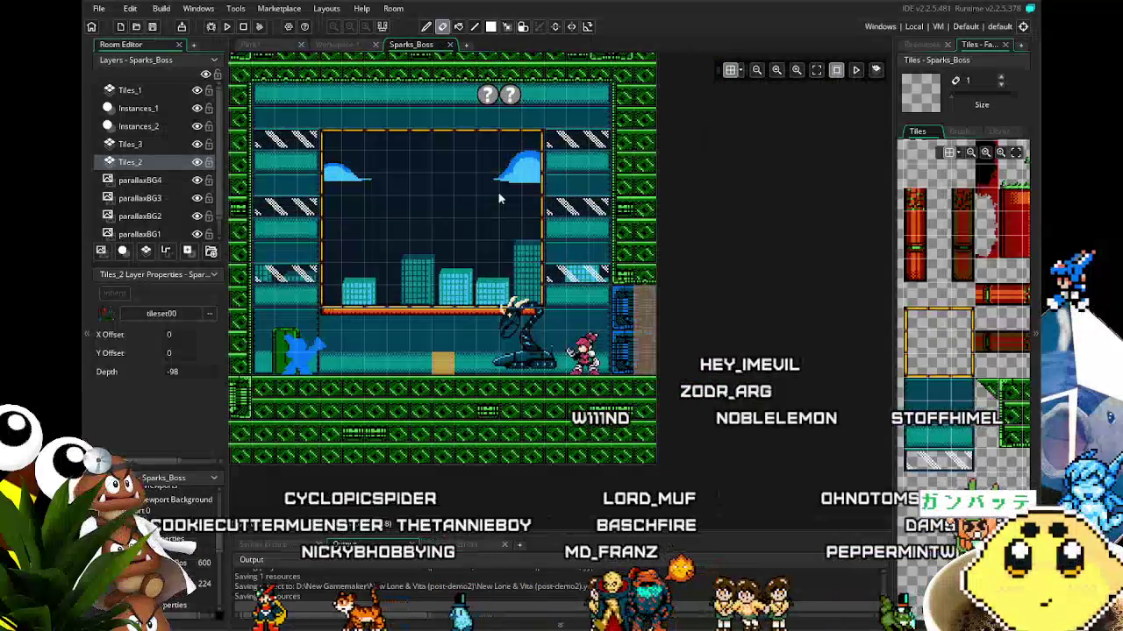
{"action": "left_click", "coordinate": [959, 235]}
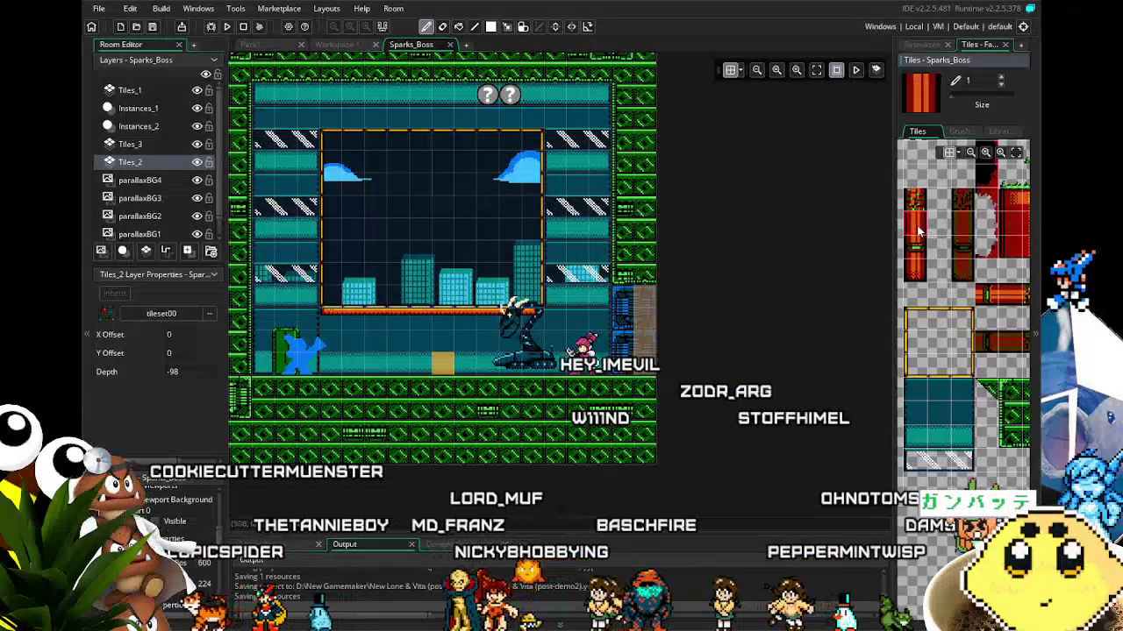
Paint a trial red pillar down the arena's right side, then undo it
{"action": "left_click_drag", "start_coordinate": [554, 104], "coordinate": [554, 158]}
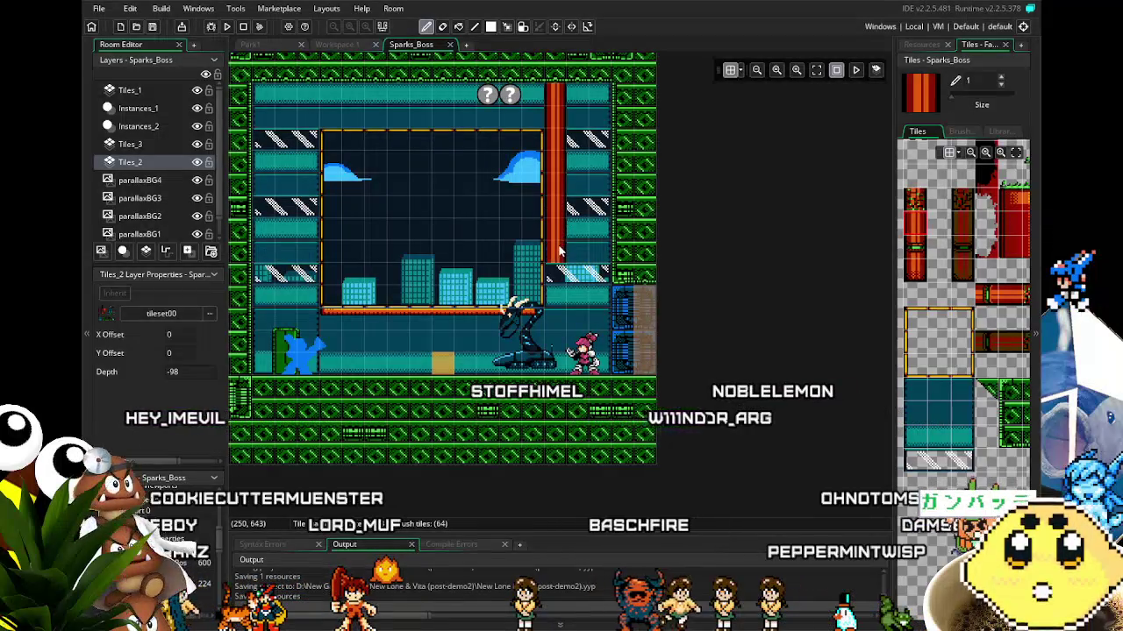
{"action": "left_click_drag", "start_coordinate": [563, 307], "coordinate": [562, 360]}
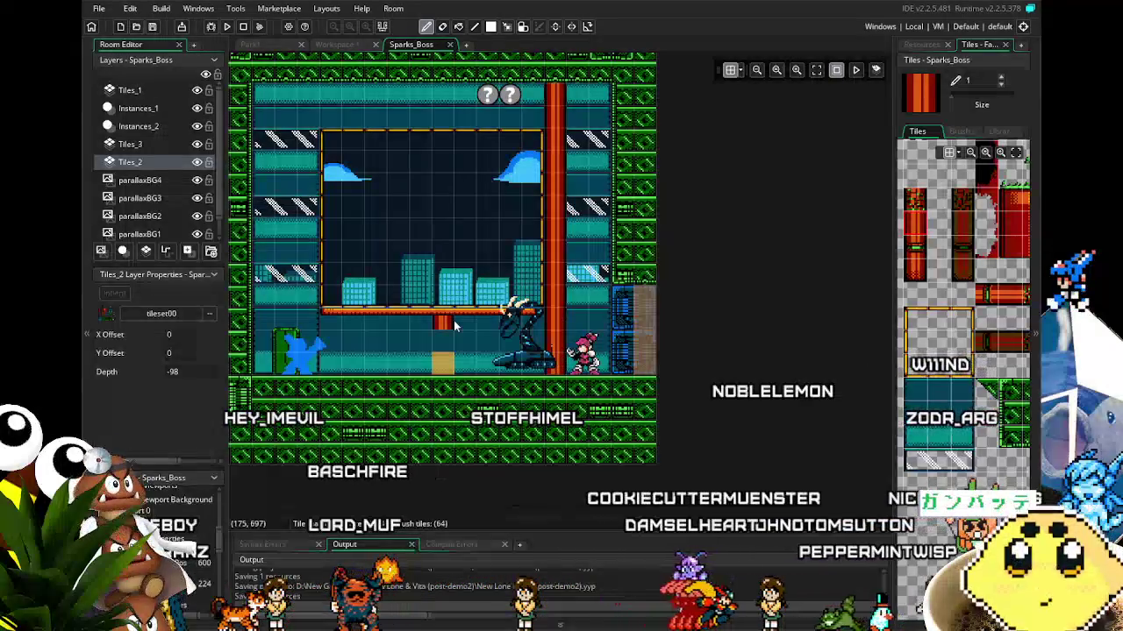
{"action": "key", "text": "ctrl+z"}
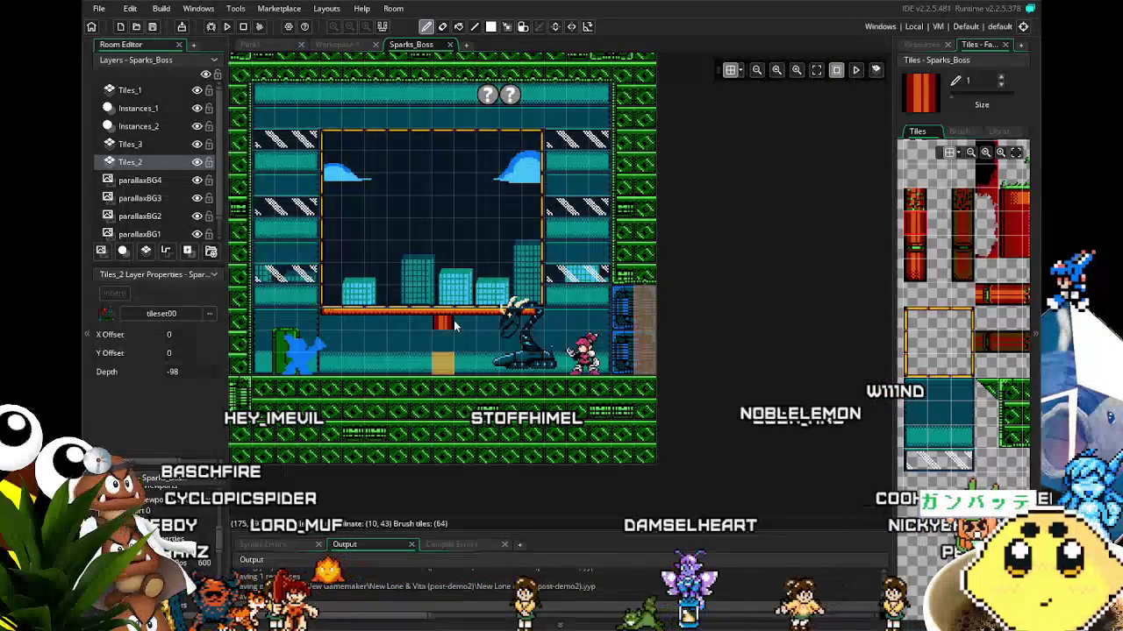
{"action": "scroll", "coordinate": [404, 327], "scroll_direction": "up", "scroll_amount": 2}
{"action": "scroll", "coordinate": [404, 326], "scroll_direction": "up", "scroll_amount": 1}
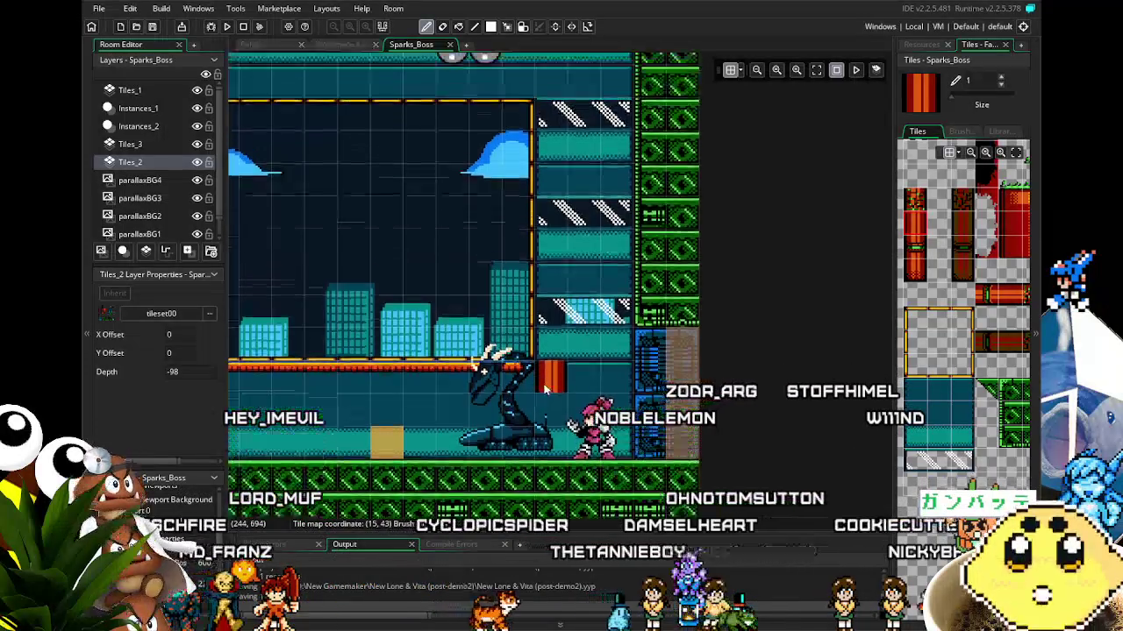
{"action": "scroll", "coordinate": [561, 344], "scroll_direction": "up", "scroll_amount": 2}
{"action": "scroll", "coordinate": [460, 385], "scroll_direction": "down", "scroll_amount": 2}
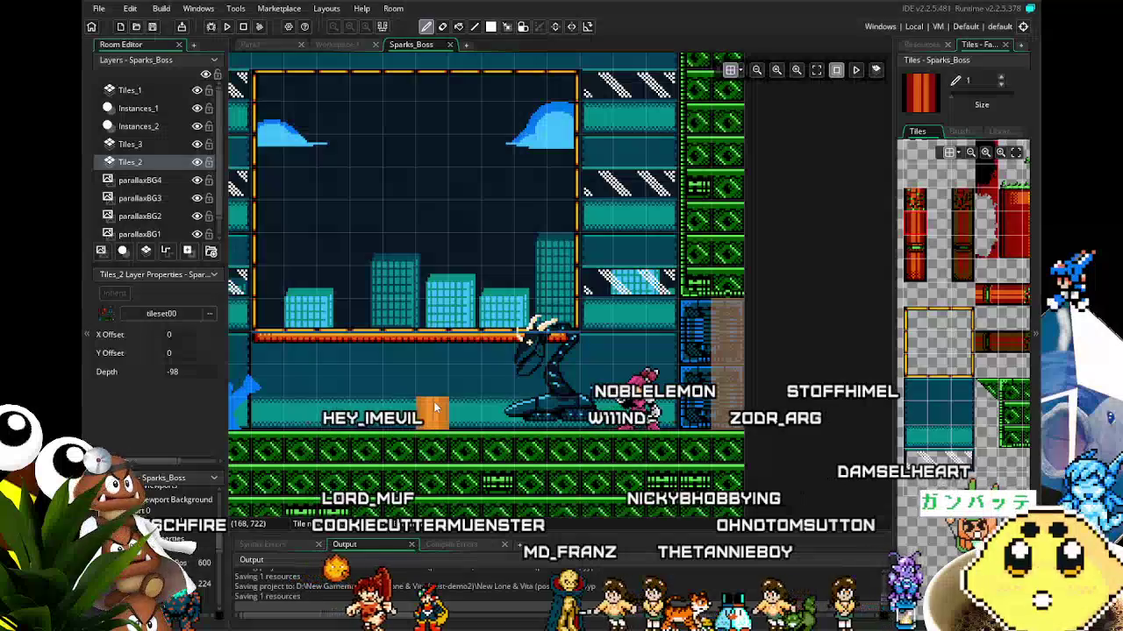
{"action": "scroll", "coordinate": [433, 409], "scroll_direction": "right", "scroll_amount": 1}
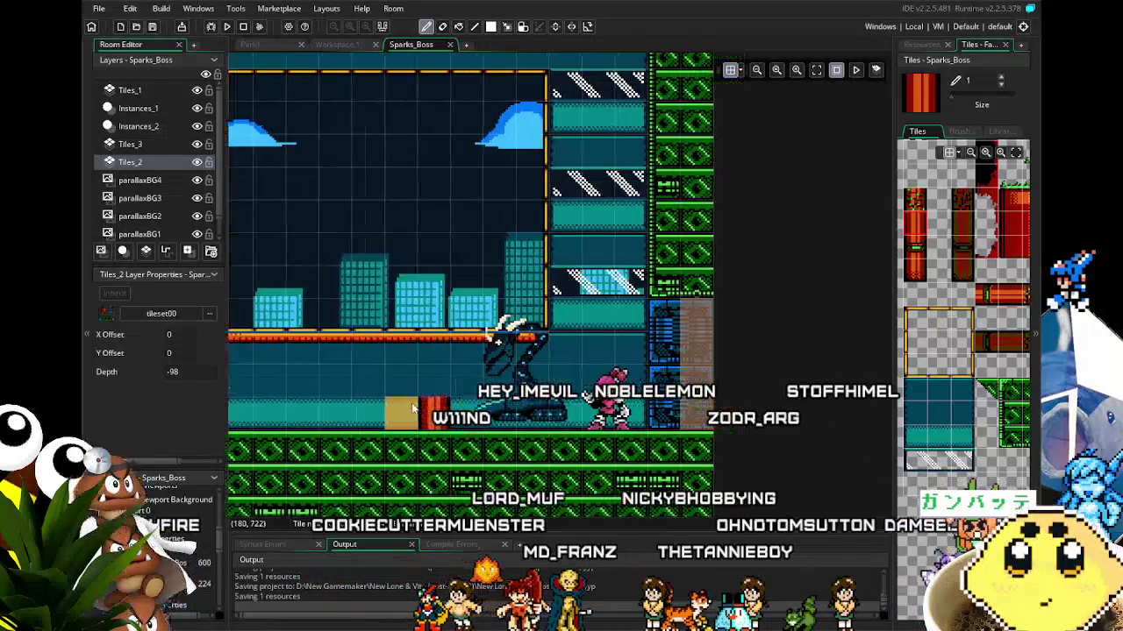
{"action": "scroll", "coordinate": [364, 409], "scroll_direction": "right", "scroll_amount": 1}
Save the project with Ctrl+S and pan around the room to review it
{"action": "key", "text": "ctrl+s"}
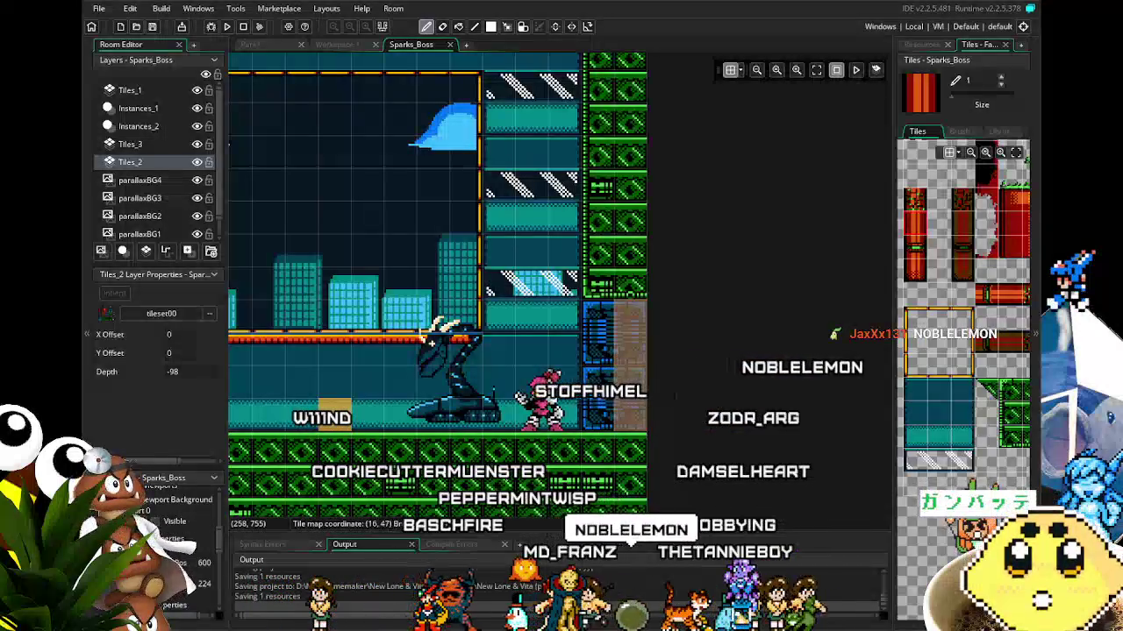
{"action": "scroll", "coordinate": [548, 471], "scroll_direction": "left", "scroll_amount": 1}
{"action": "scroll", "coordinate": [548, 471], "scroll_direction": "left", "scroll_amount": 1}
{"action": "scroll", "coordinate": [548, 472], "scroll_direction": "down", "scroll_amount": 1}
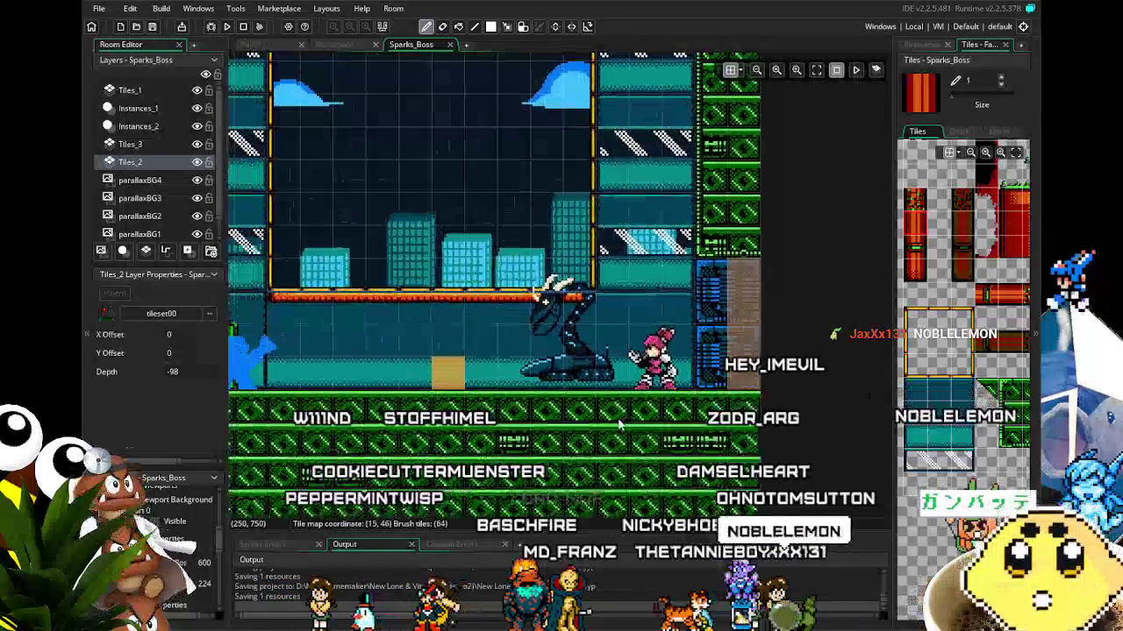
{"action": "scroll", "coordinate": [614, 410], "scroll_direction": "right", "scroll_amount": 1}
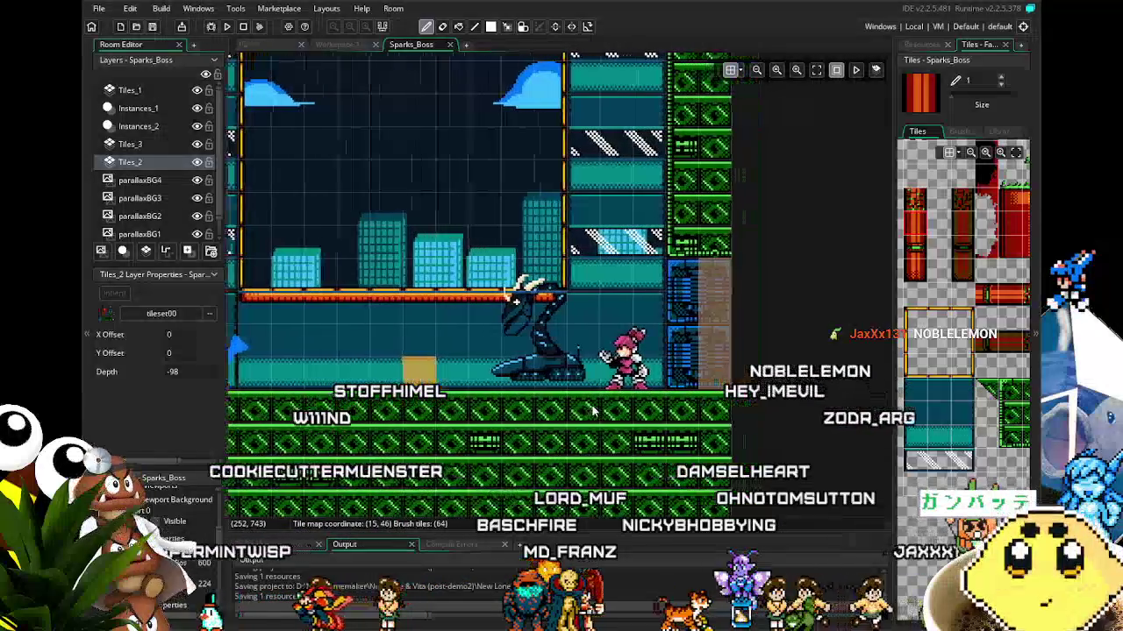
{"action": "scroll", "coordinate": [592, 410], "scroll_direction": "down", "scroll_amount": 1}
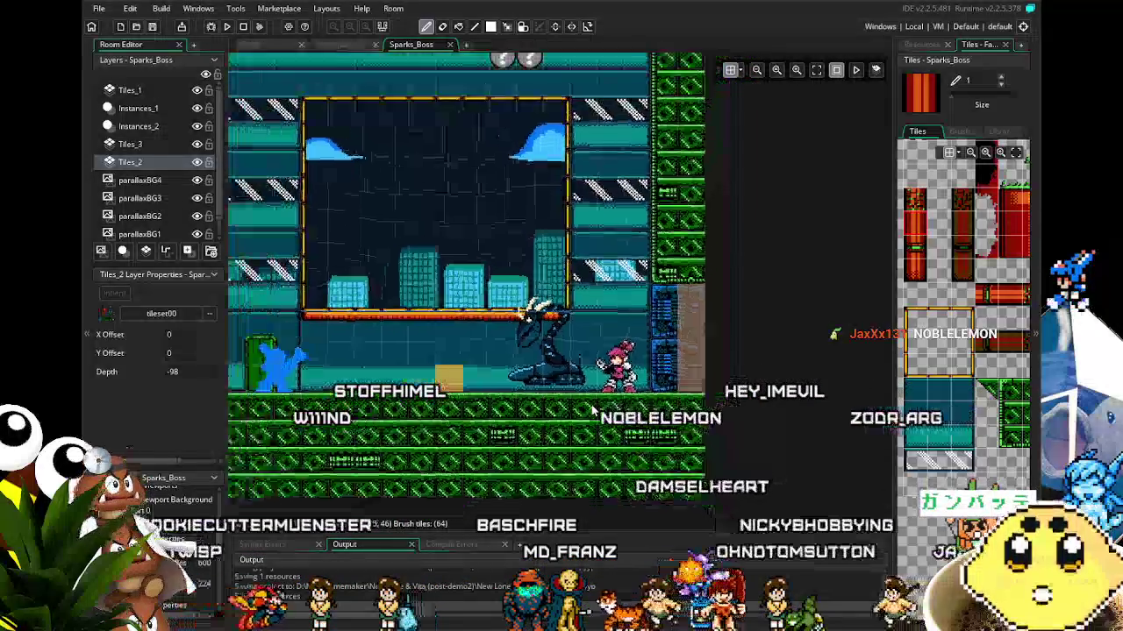
{"action": "scroll", "coordinate": [592, 411], "scroll_direction": "down", "scroll_amount": 1}
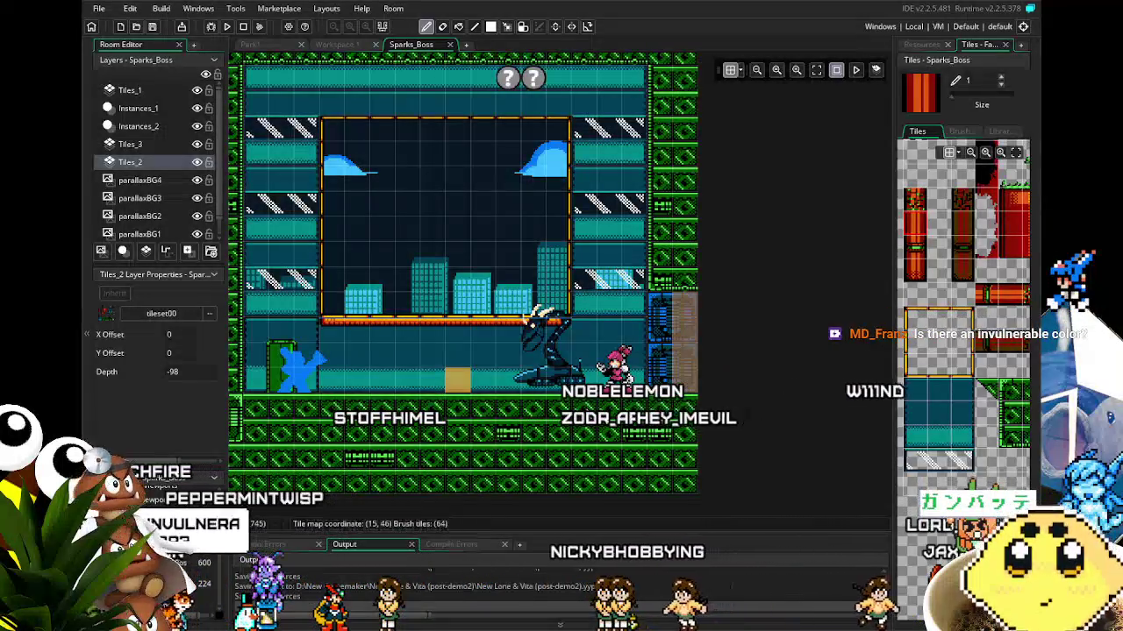
{"action": "scroll", "coordinate": [548, 488], "scroll_direction": "up", "scroll_amount": 1}
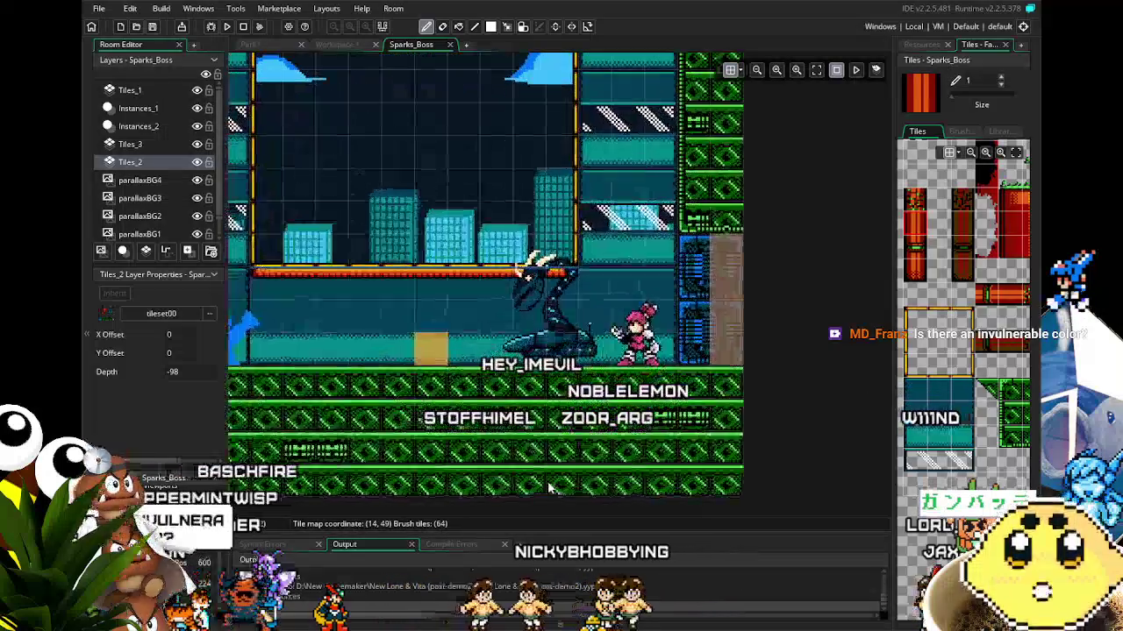
{"action": "scroll", "coordinate": [621, 482], "scroll_direction": "up", "scroll_amount": 1}
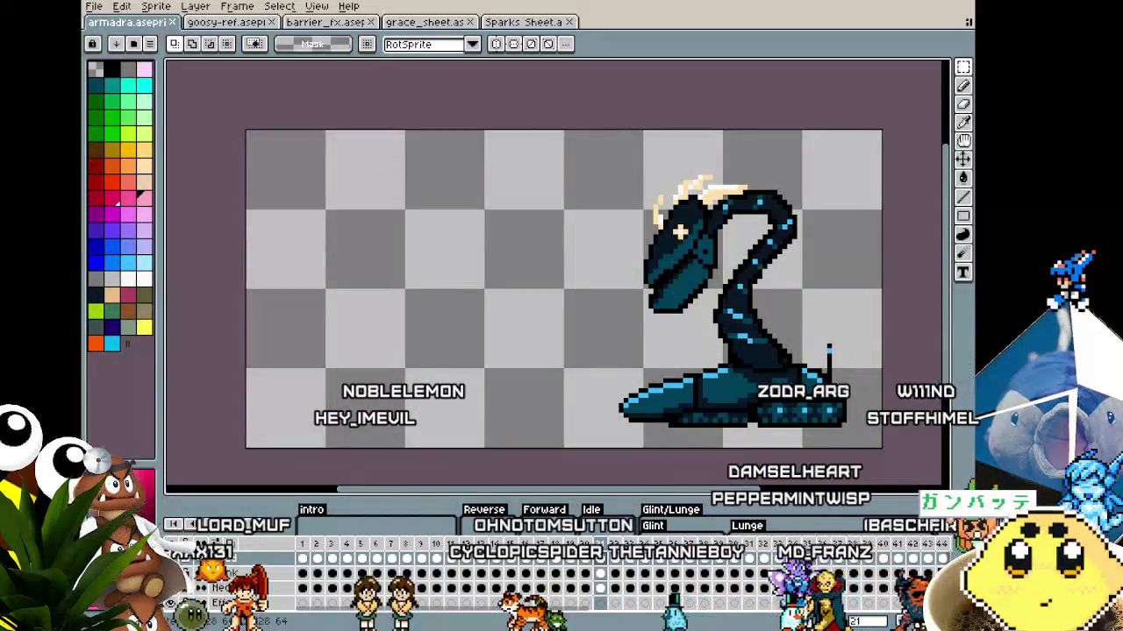
Browse the Open dialog to the Tiles folder inside Lone & Vita
{"action": "left_click", "coordinate": [93, 7]}
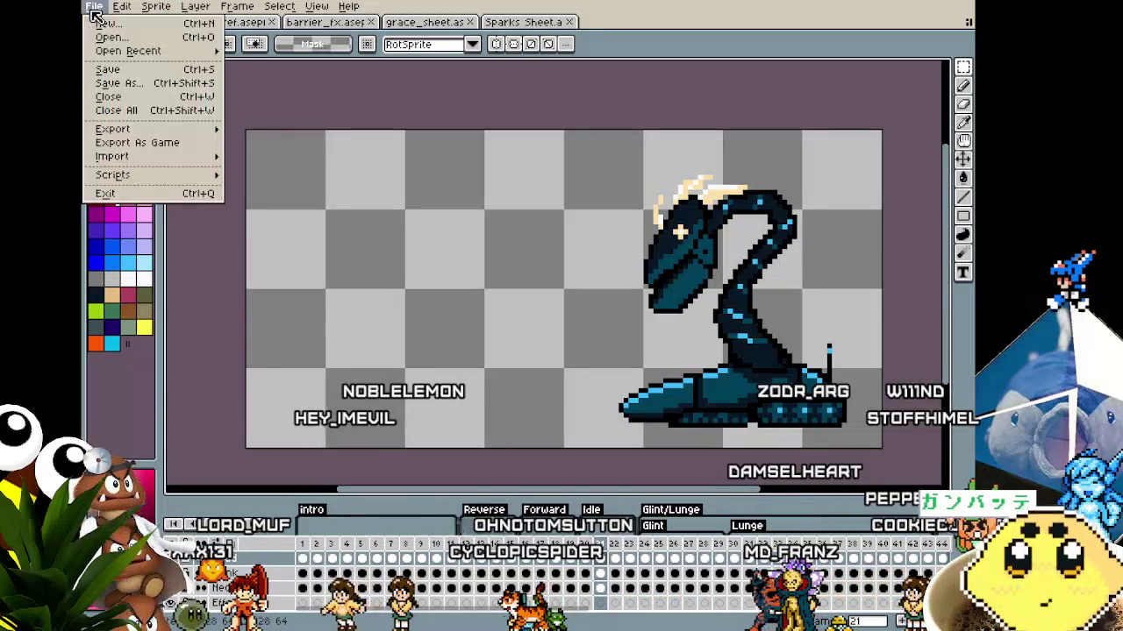
{"action": "left_click", "coordinate": [102, 37]}
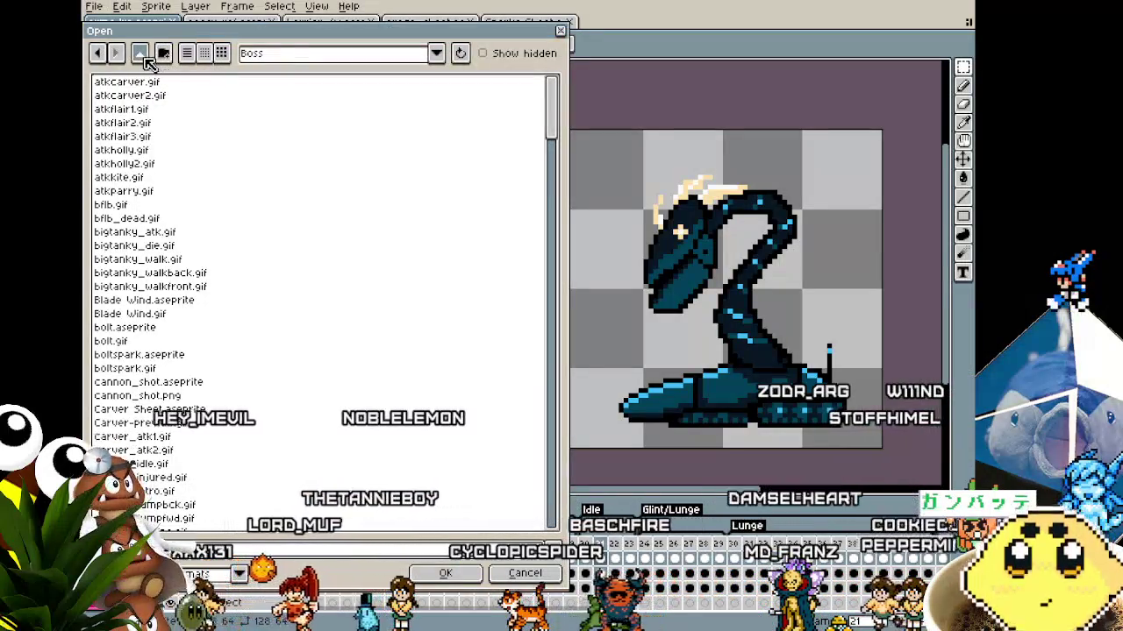
{"action": "left_click", "coordinate": [140, 54]}
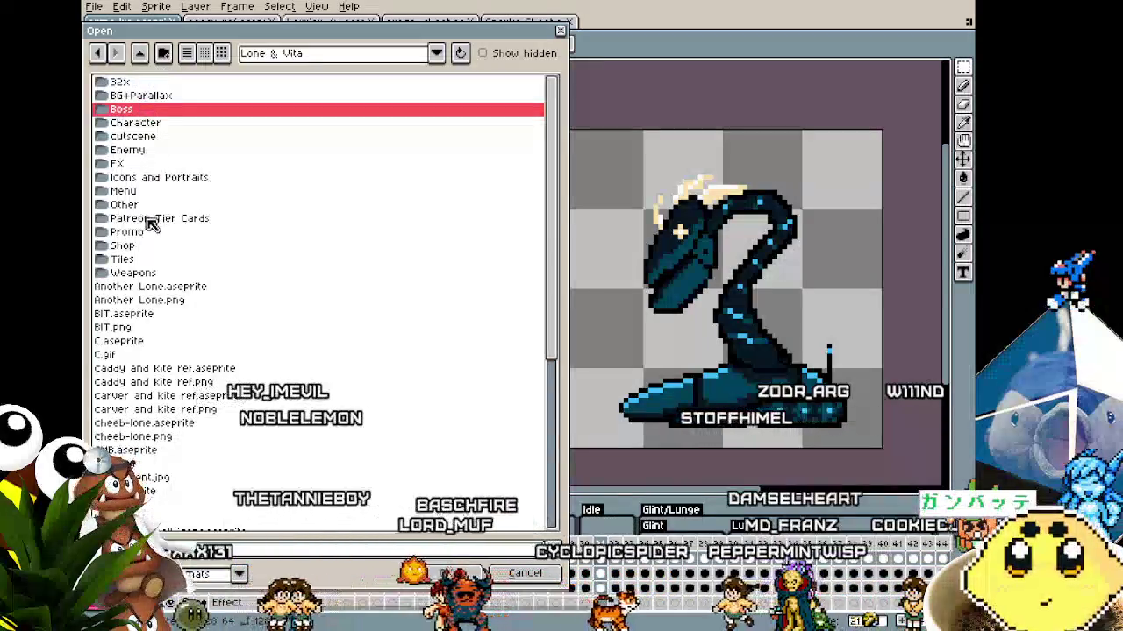
{"action": "left_click", "coordinate": [143, 260]}
{"action": "left_click", "coordinate": [143, 263]}
Open tile00.aseprite from the Tiles folder and zoom into the tileset
{"action": "scroll", "coordinate": [220, 301], "scroll_direction": "down", "scroll_amount": 3}
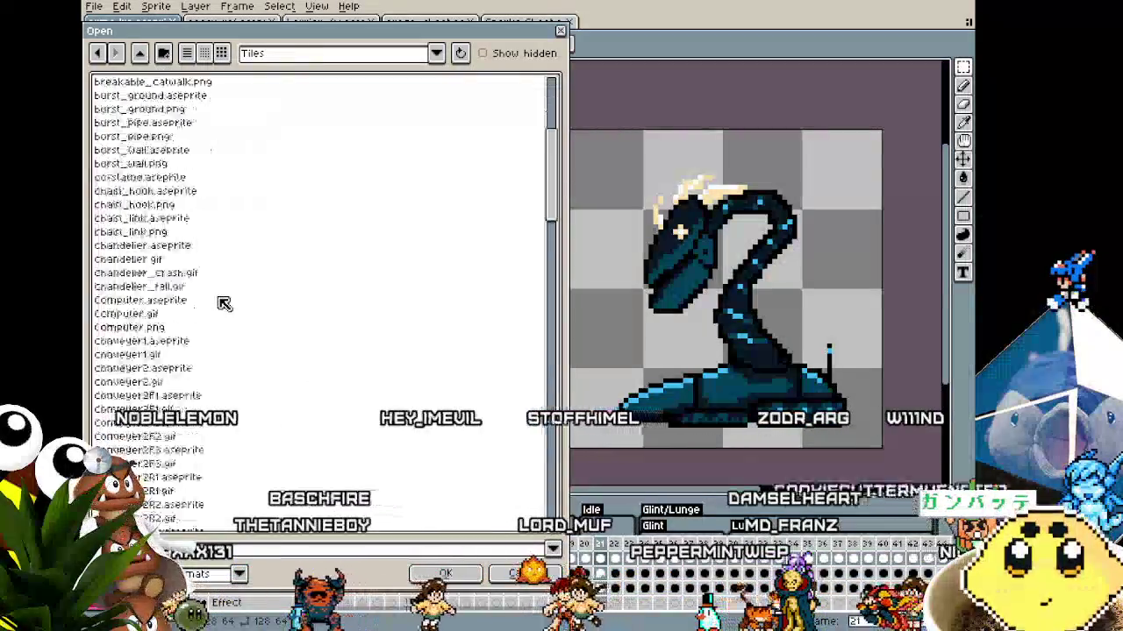
{"action": "scroll", "coordinate": [222, 302], "scroll_direction": "down", "scroll_amount": 8}
{"action": "scroll", "coordinate": [225, 303], "scroll_direction": "down", "scroll_amount": 5}
{"action": "scroll", "coordinate": [225, 303], "scroll_direction": "down", "scroll_amount": 5}
{"action": "scroll", "coordinate": [224, 303], "scroll_direction": "down", "scroll_amount": 5}
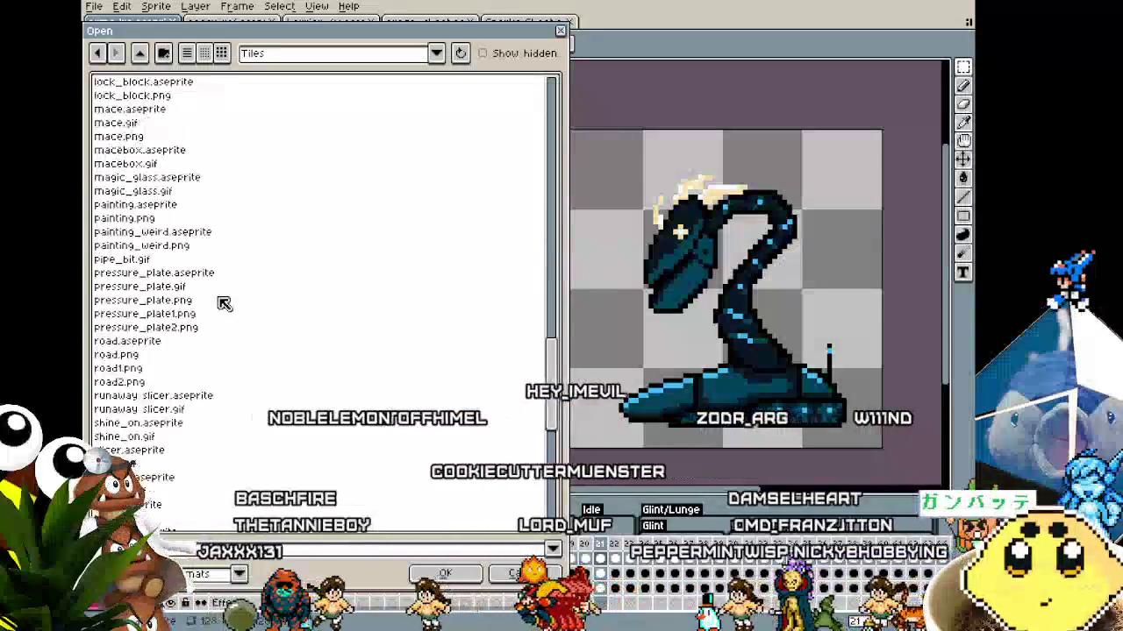
{"action": "scroll", "coordinate": [224, 303], "scroll_direction": "down", "scroll_amount": 5}
{"action": "scroll", "coordinate": [225, 304], "scroll_direction": "down", "scroll_amount": 3}
{"action": "left_click", "coordinate": [158, 193]}
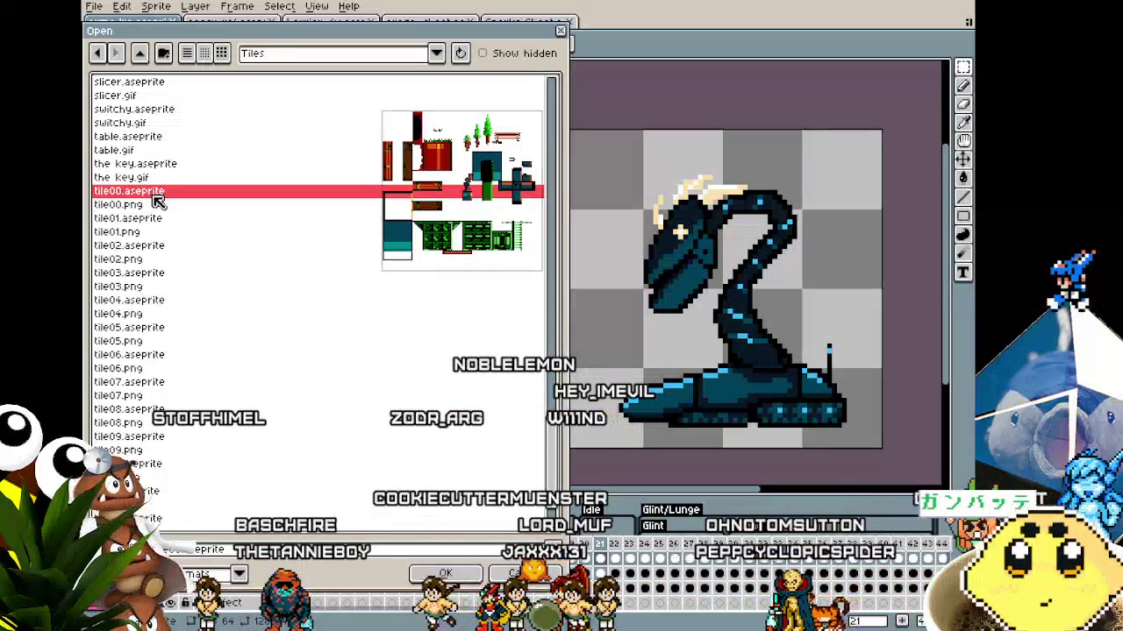
{"action": "double_click", "coordinate": [164, 195]}
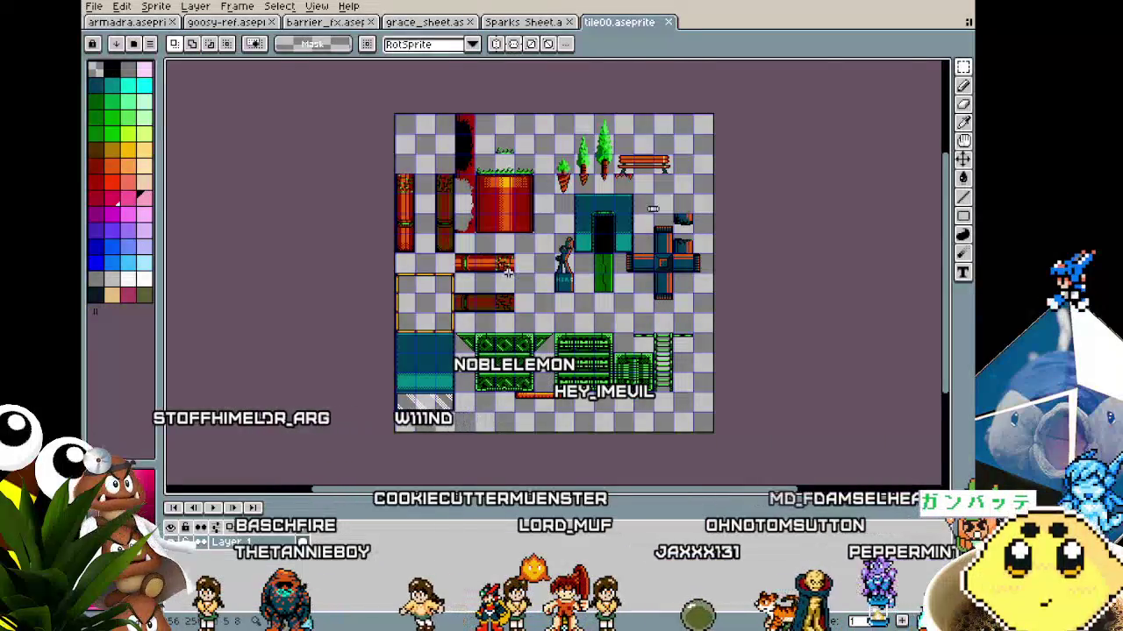
{"action": "scroll", "coordinate": [508, 273], "scroll_direction": "up", "scroll_amount": 1}
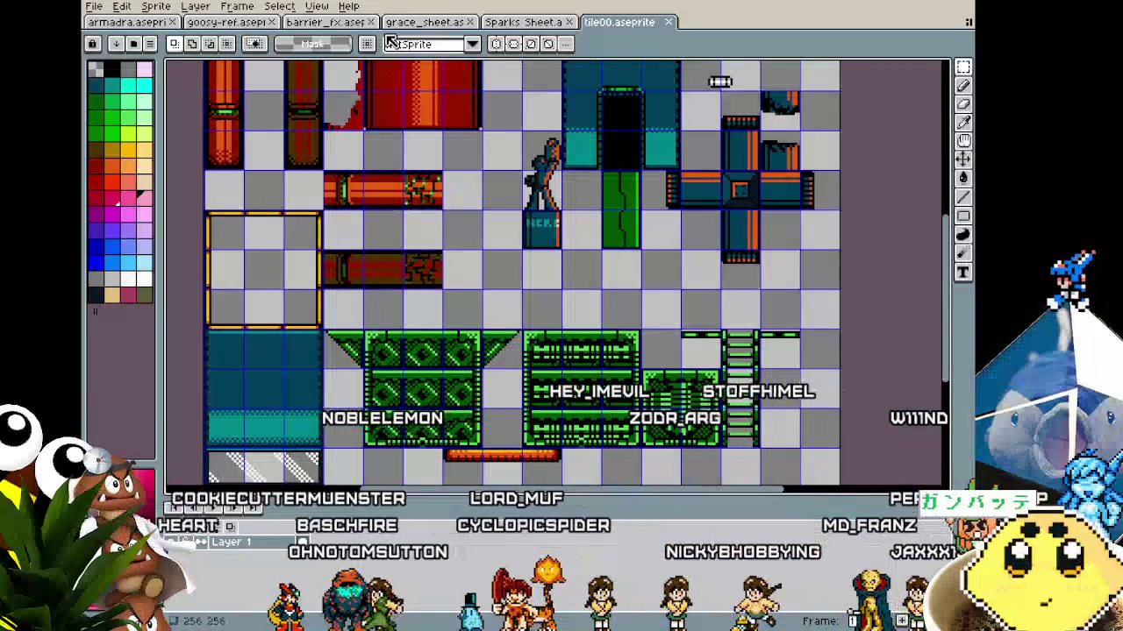
Step through the Sparks Sheet animation frames, then view the barrier_fx sprite
{"action": "left_click", "coordinate": [493, 24]}
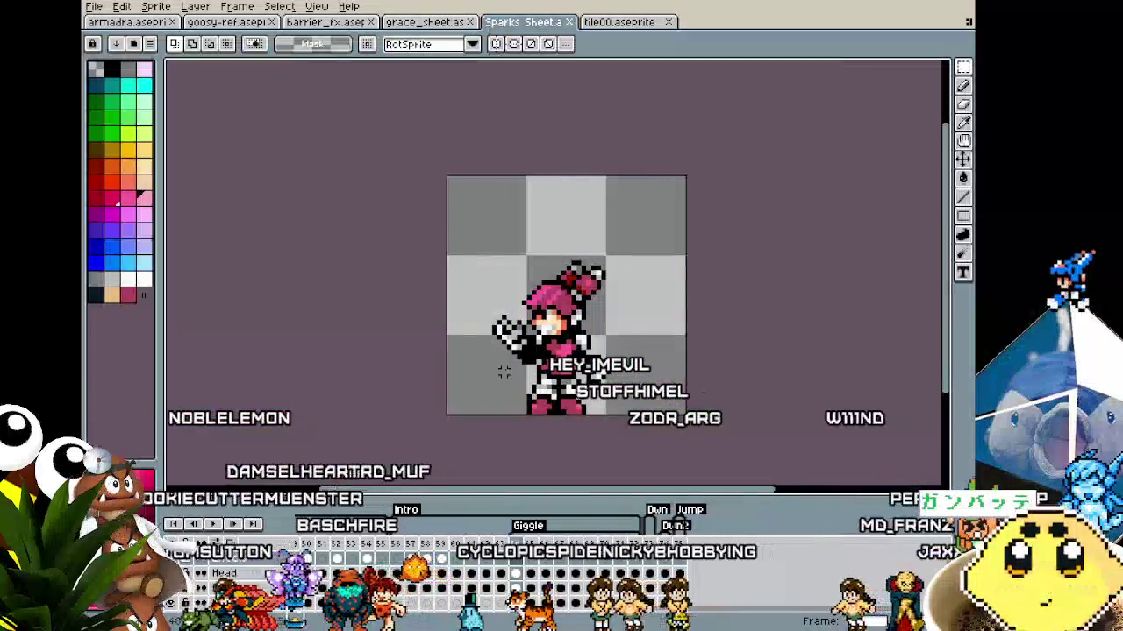
{"action": "key", "text": "Left"}
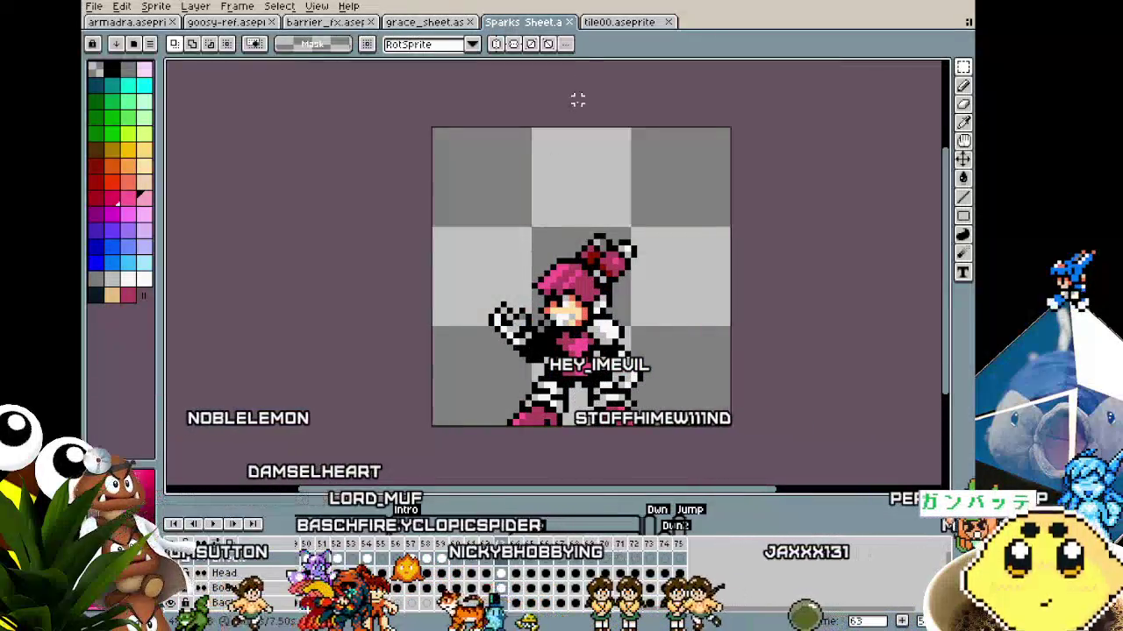
{"action": "key", "text": "Right"}
{"action": "left_click", "coordinate": [325, 22]}
{"action": "scroll", "coordinate": [526, 219], "scroll_direction": "up", "scroll_amount": 2}
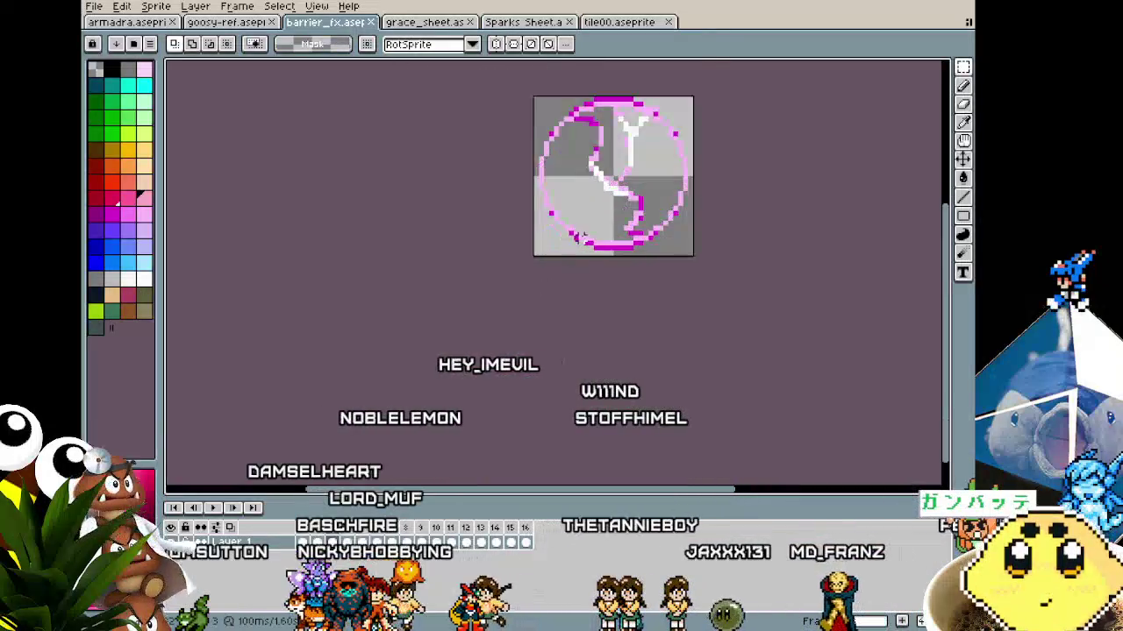
{"action": "scroll", "coordinate": [526, 219], "scroll_direction": "up", "scroll_amount": 1}
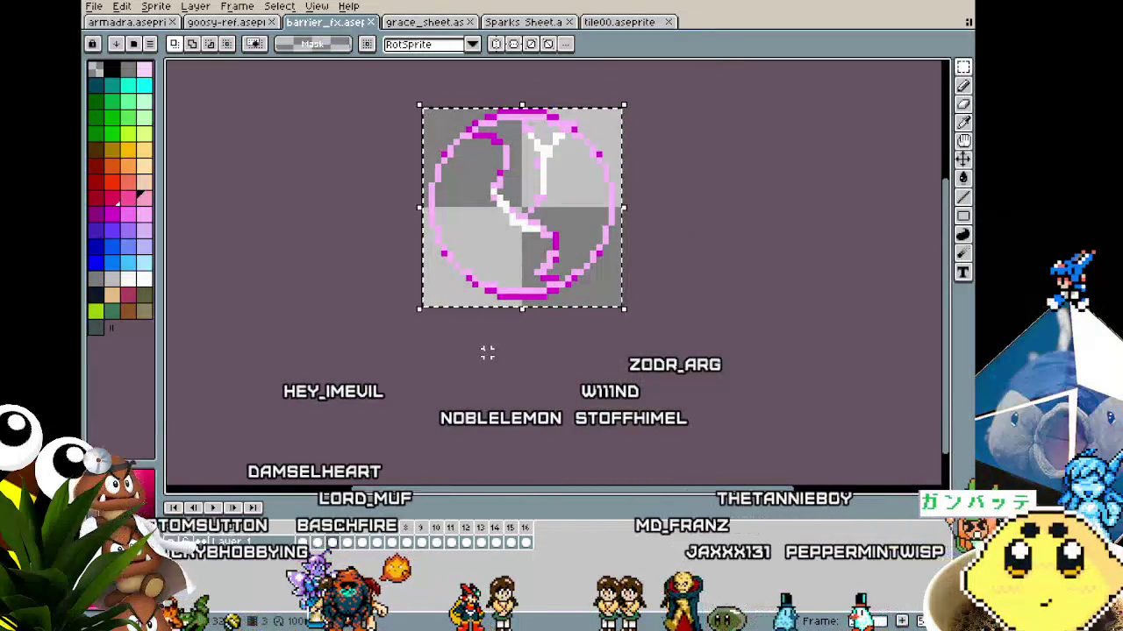
Paste the barrier circle over Sparks, reposition it, discard it, and return to barrier_fx
{"action": "left_click", "coordinate": [532, 22]}
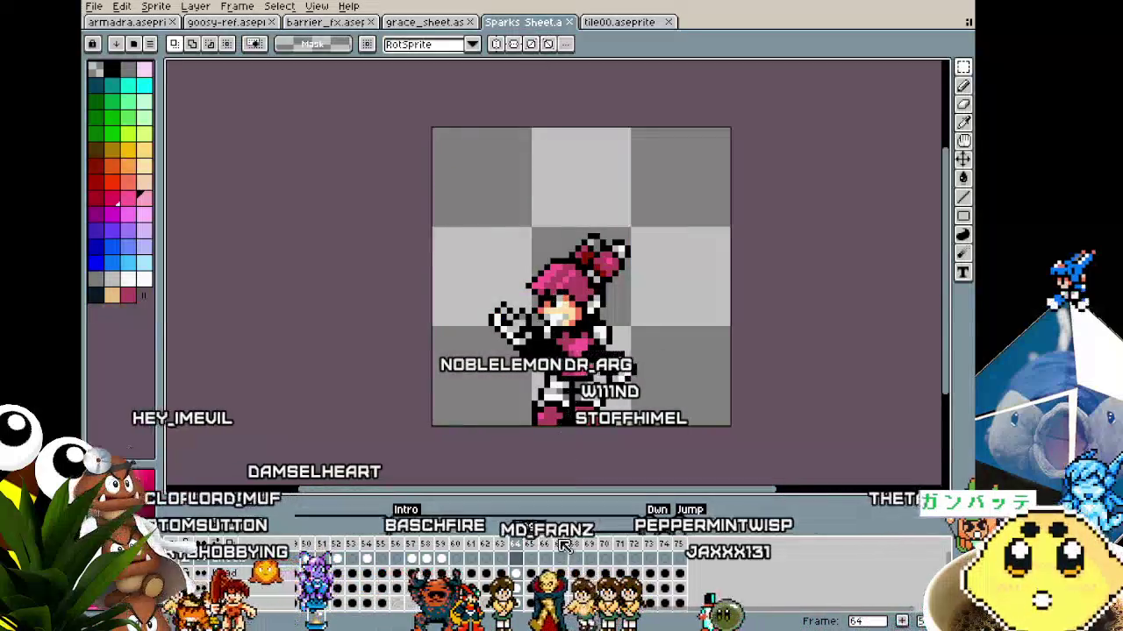
{"action": "key", "text": "ctrl+v"}
{"action": "left_click_drag", "start_coordinate": [539, 238], "coordinate": [574, 346]}
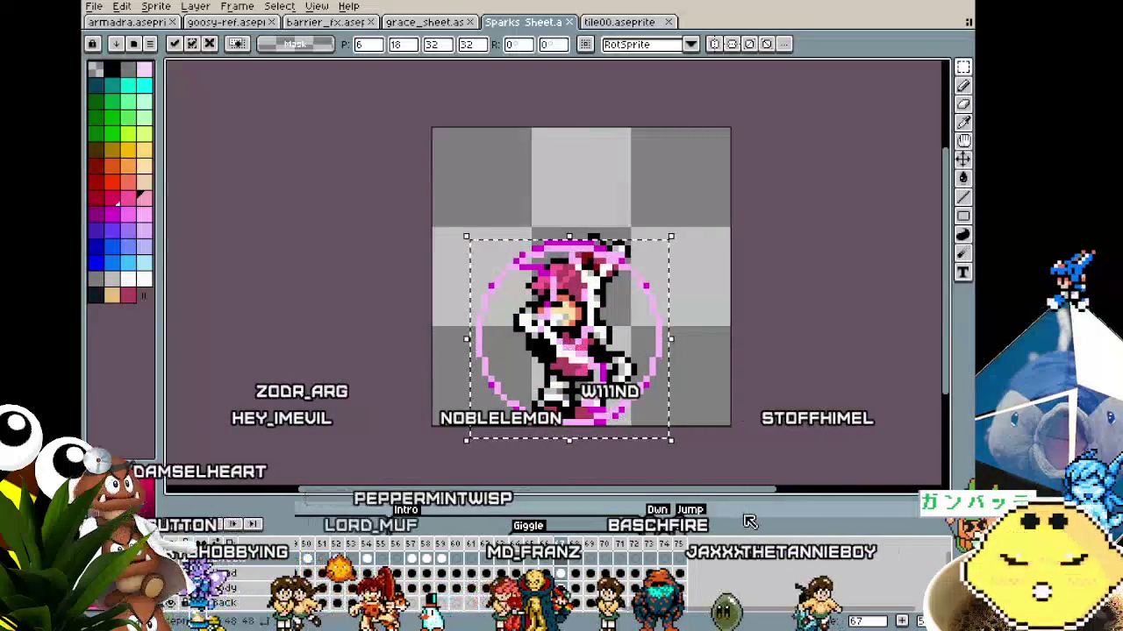
{"action": "key", "text": "Escape"}
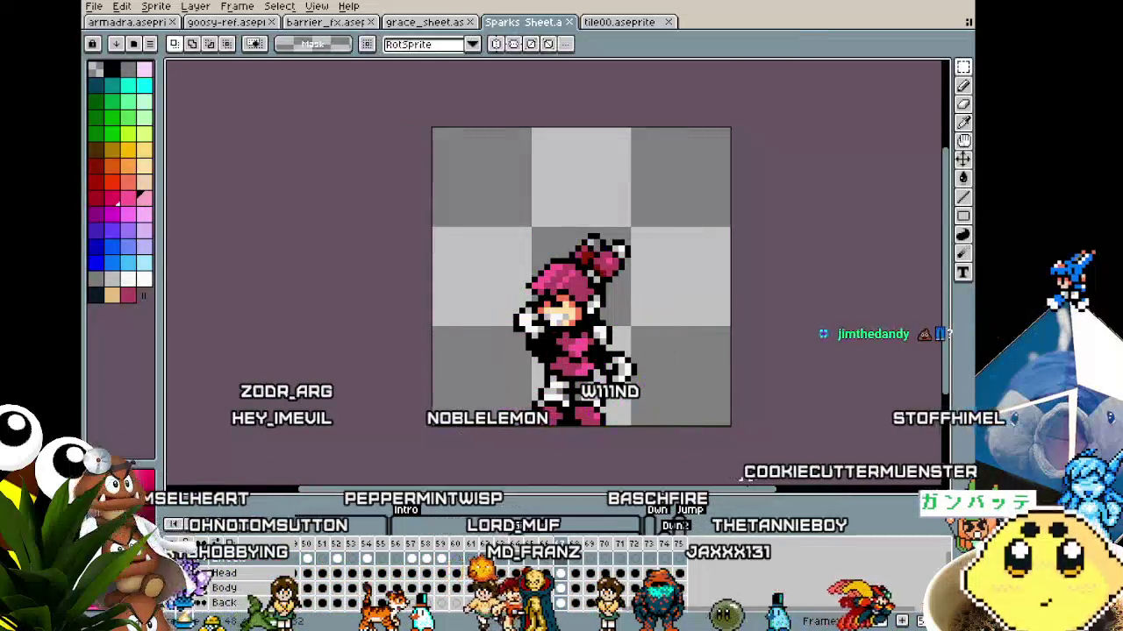
{"action": "left_click", "coordinate": [326, 22]}
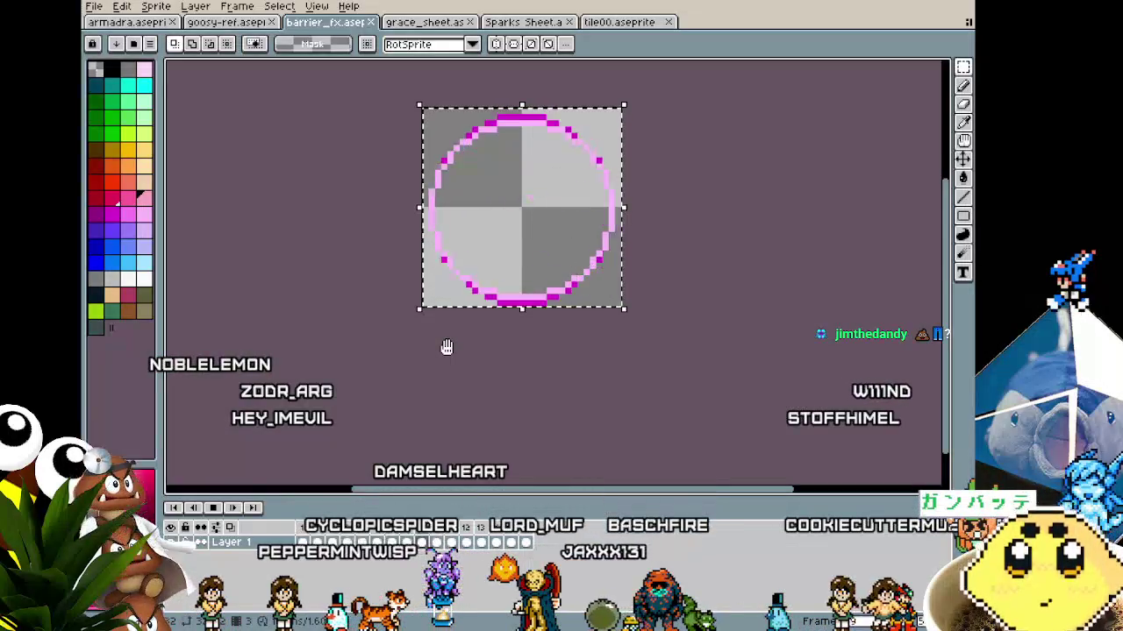
{"action": "scroll", "coordinate": [449, 341], "scroll_direction": "up", "scroll_amount": 2}
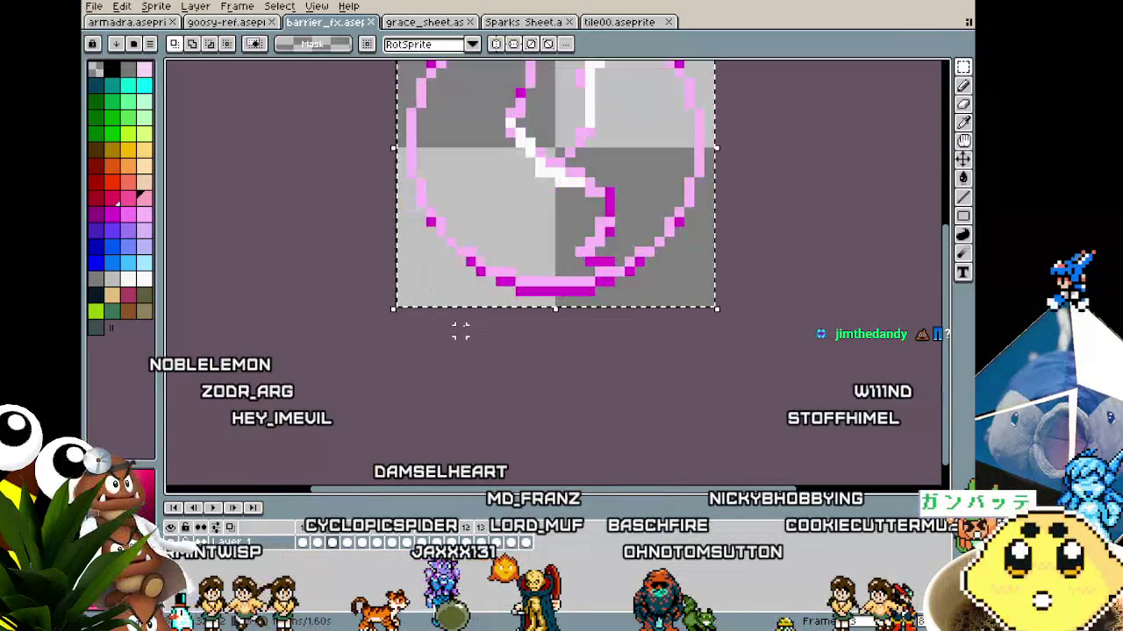
{"action": "scroll", "coordinate": [351, 447], "scroll_direction": "down", "scroll_amount": 1}
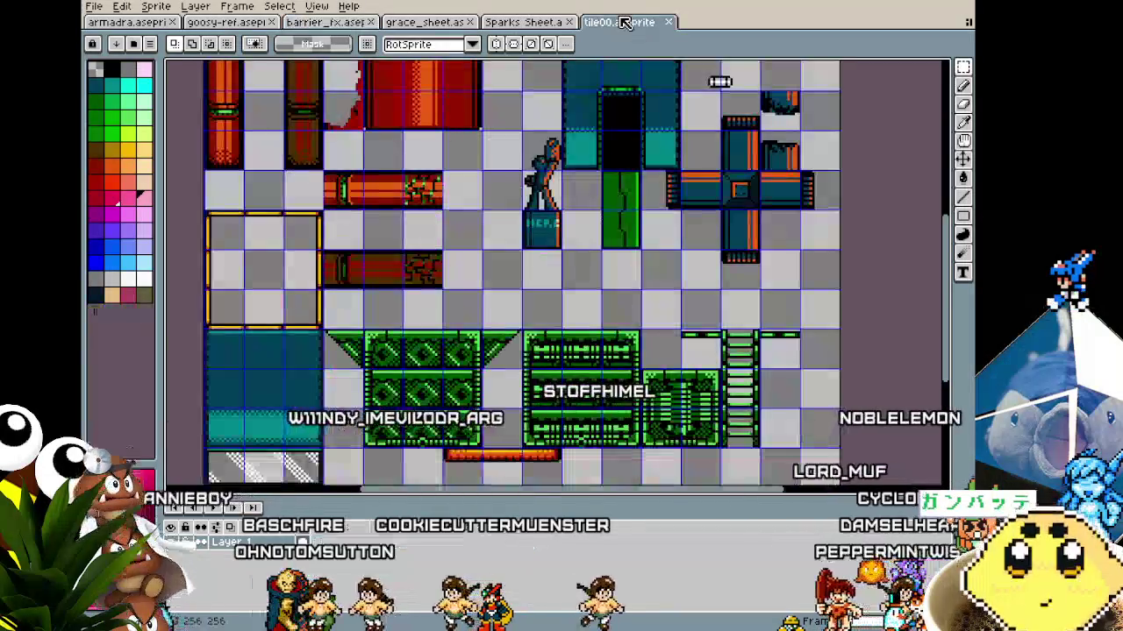
{"action": "key", "text": "ctrl+Tab"}
{"action": "key", "text": "ctrl+Tab"}
{"action": "key", "text": "ctrl+Tab"}
{"action": "scroll", "coordinate": [553, 183], "scroll_direction": "up", "scroll_amount": 1}
{"action": "scroll", "coordinate": [682, 79], "scroll_direction": "up", "scroll_amount": 1}
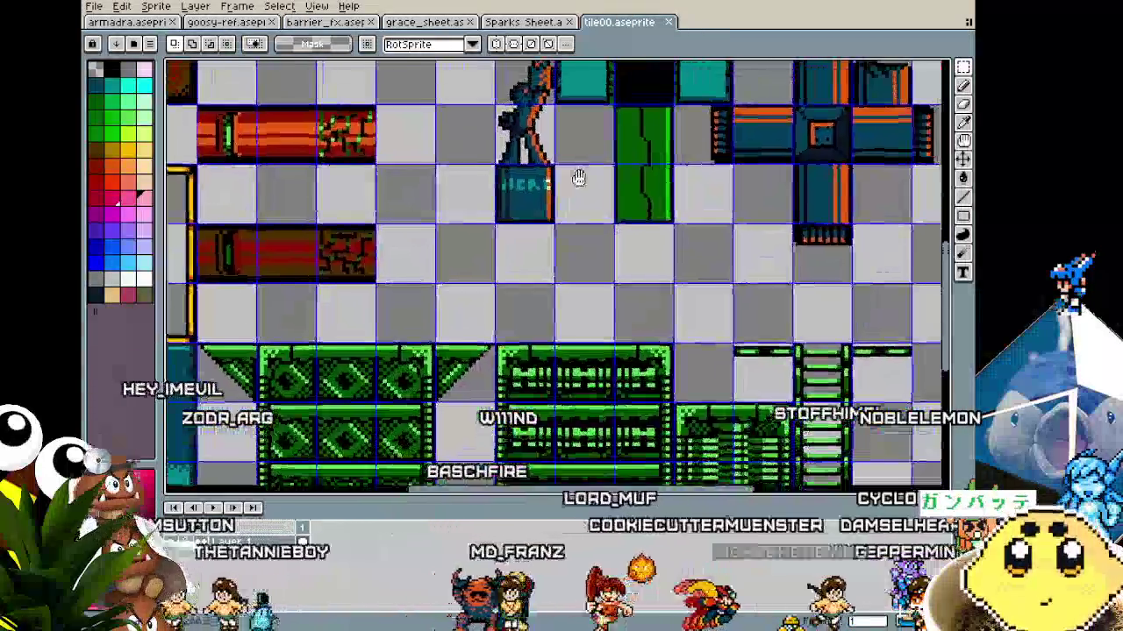
{"action": "left_click_drag", "start_coordinate": [682, 80], "coordinate": [635, 251]}
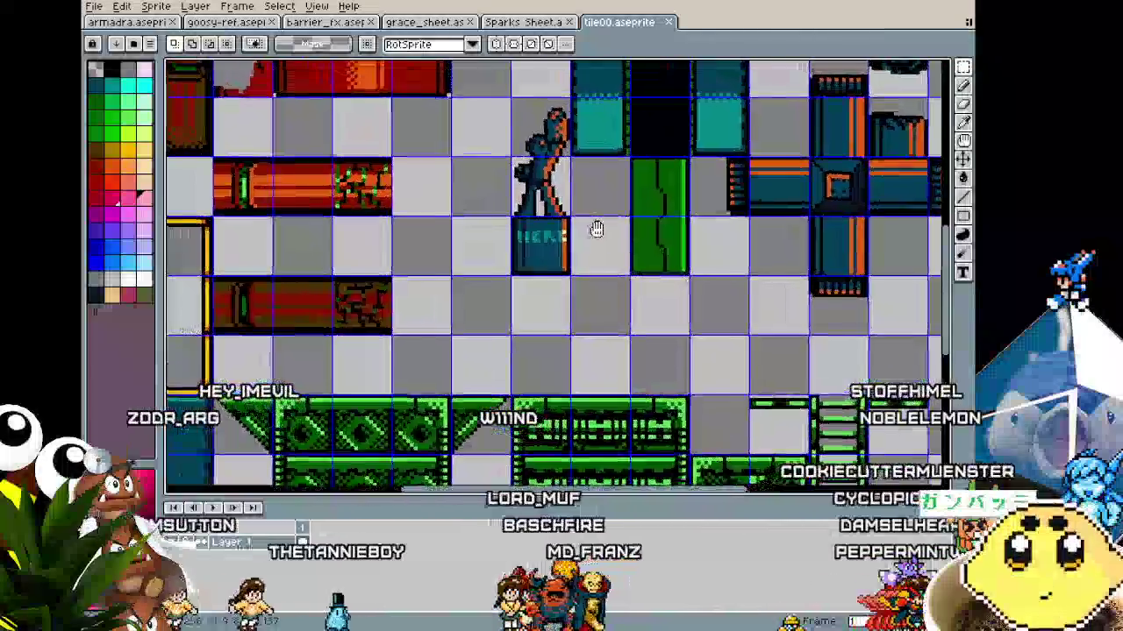
{"action": "scroll", "coordinate": [634, 251], "scroll_direction": "down", "scroll_amount": 2}
{"action": "scroll", "coordinate": [702, 210], "scroll_direction": "up", "scroll_amount": 1}
{"action": "scroll", "coordinate": [718, 204], "scroll_direction": "up", "scroll_amount": 1}
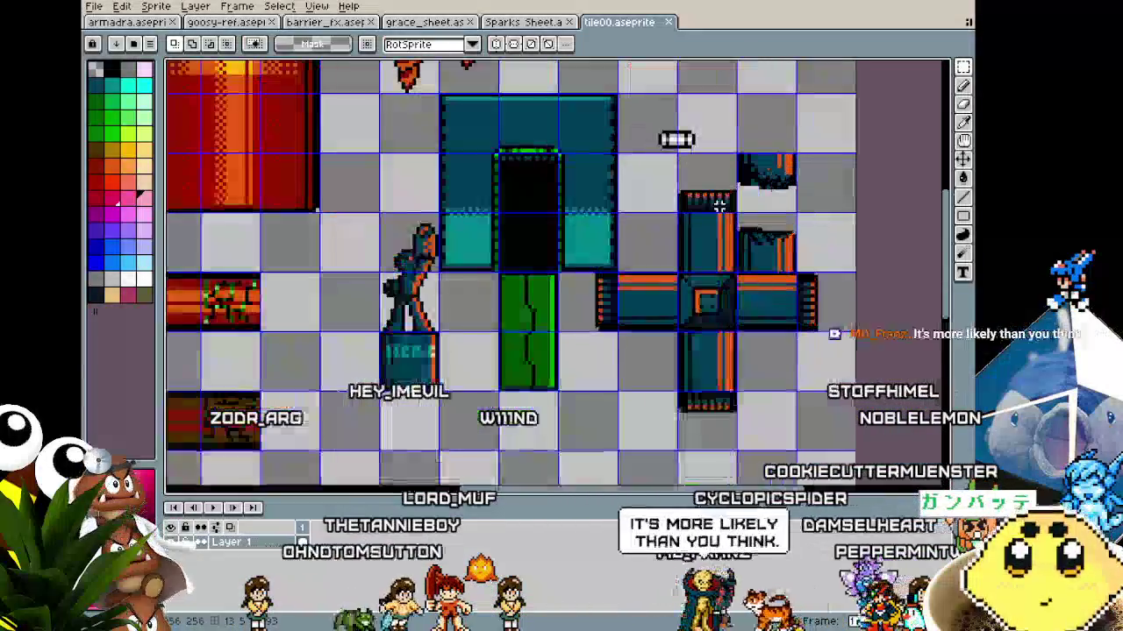
{"action": "left_click_drag", "start_coordinate": [715, 146], "coordinate": [592, 188]}
{"action": "scroll", "coordinate": [631, 183], "scroll_direction": "up", "scroll_amount": 1}
{"action": "scroll", "coordinate": [591, 189], "scroll_direction": "up", "scroll_amount": 1}
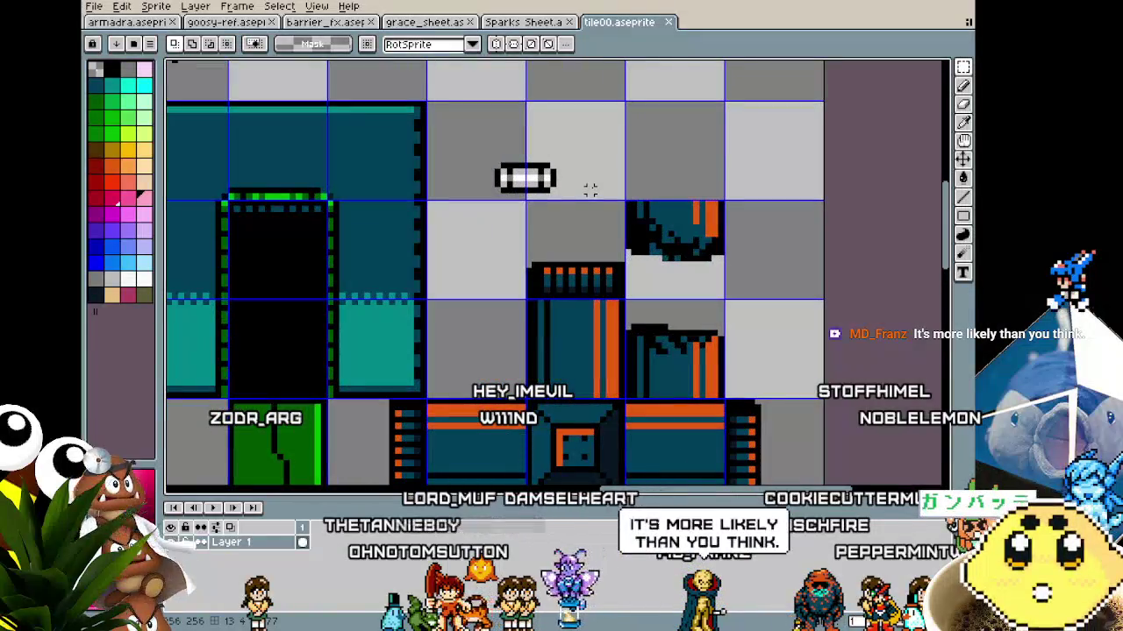
{"action": "scroll", "coordinate": [590, 190], "scroll_direction": "down", "scroll_amount": 1}
{"action": "scroll", "coordinate": [592, 187], "scroll_direction": "down", "scroll_amount": 4}
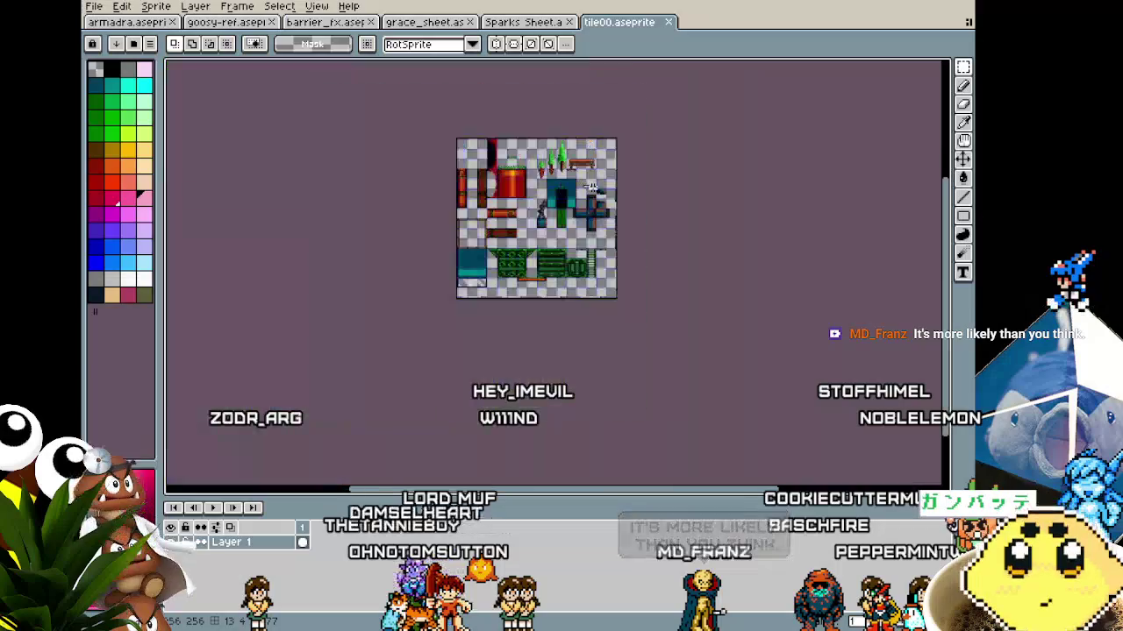
{"action": "scroll", "coordinate": [588, 194], "scroll_direction": "up", "scroll_amount": 4}
{"action": "scroll", "coordinate": [564, 130], "scroll_direction": "down", "scroll_amount": 1}
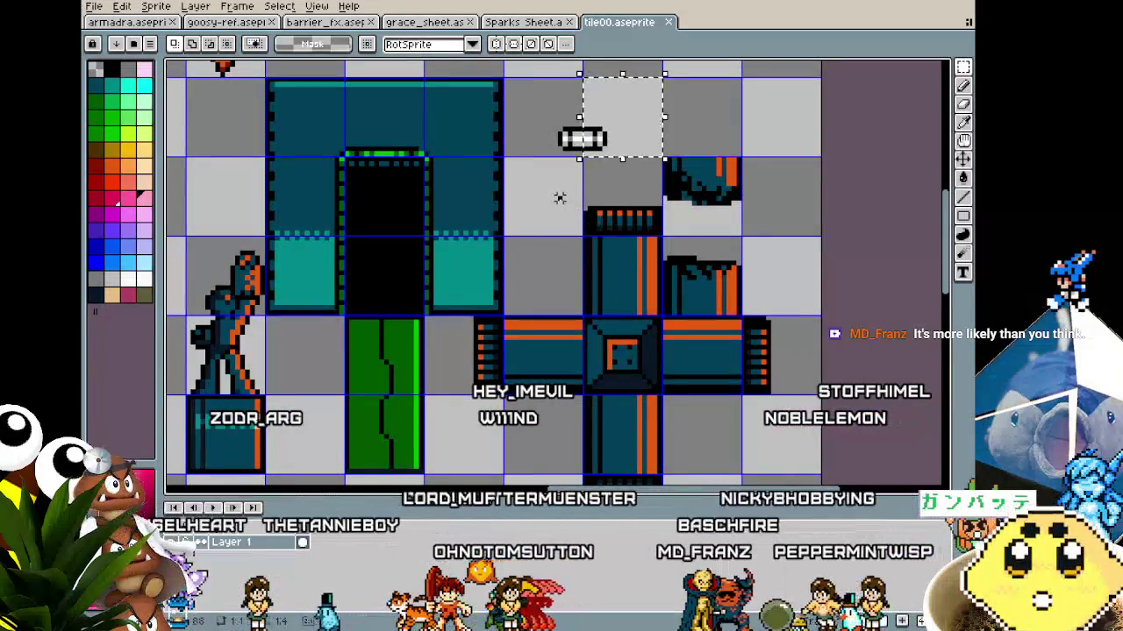
{"action": "scroll", "coordinate": [560, 198], "scroll_direction": "down", "scroll_amount": 1}
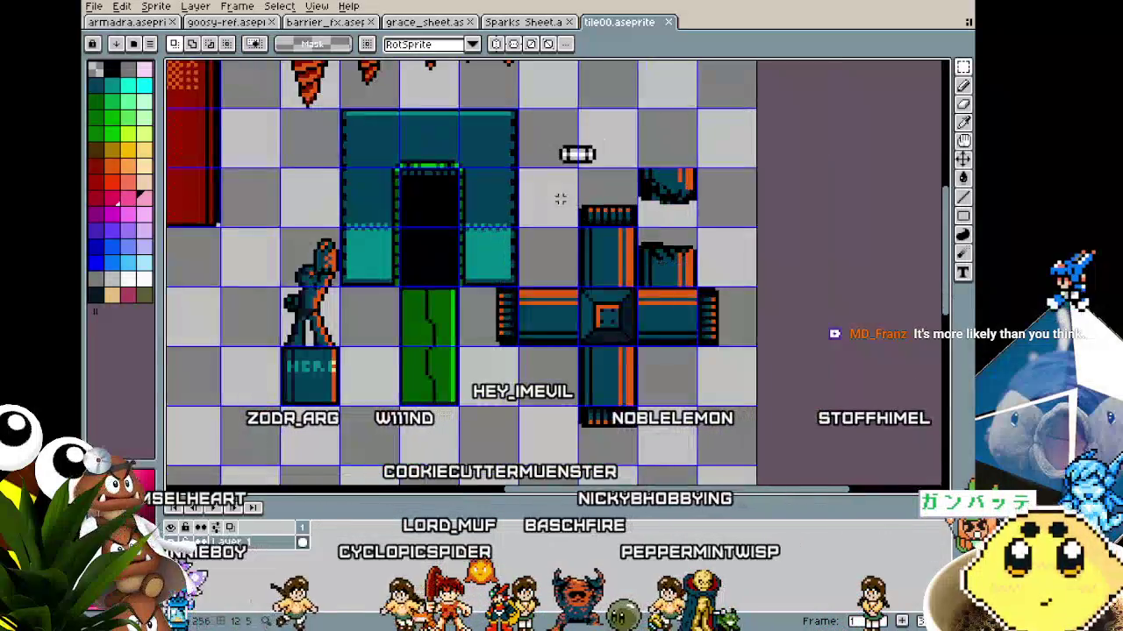
{"action": "scroll", "coordinate": [559, 199], "scroll_direction": "down", "scroll_amount": 1}
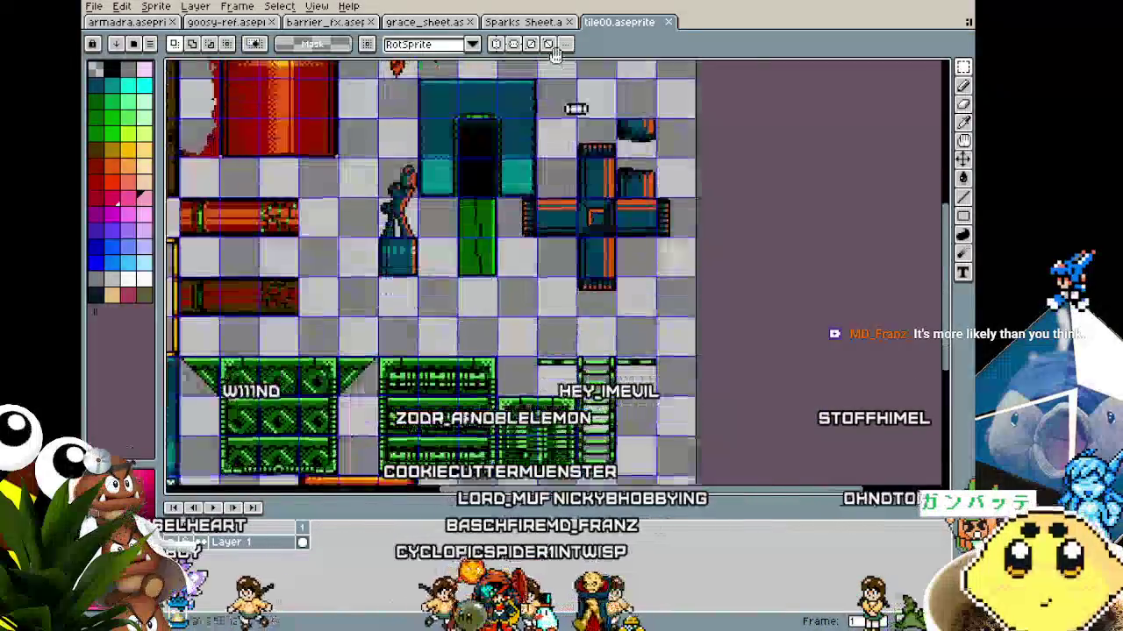
{"action": "left_click_drag", "start_coordinate": [560, 263], "coordinate": [570, 188]}
{"action": "scroll", "coordinate": [539, 282], "scroll_direction": "up", "scroll_amount": 1}
{"action": "scroll", "coordinate": [542, 270], "scroll_direction": "down", "scroll_amount": 1}
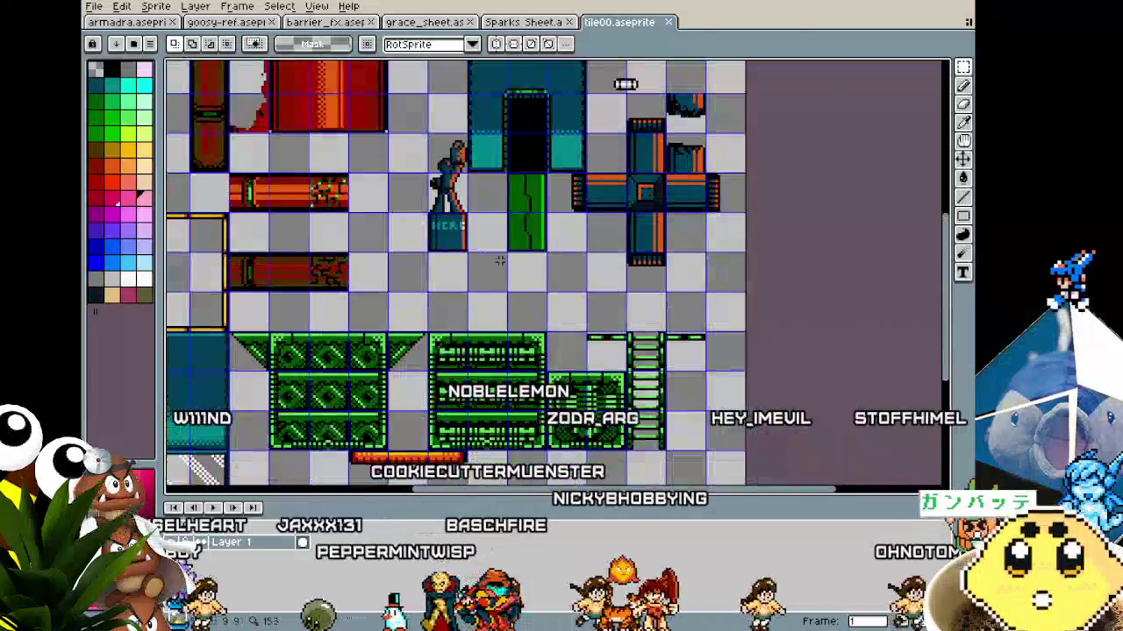
{"action": "left_click", "coordinate": [356, 24]}
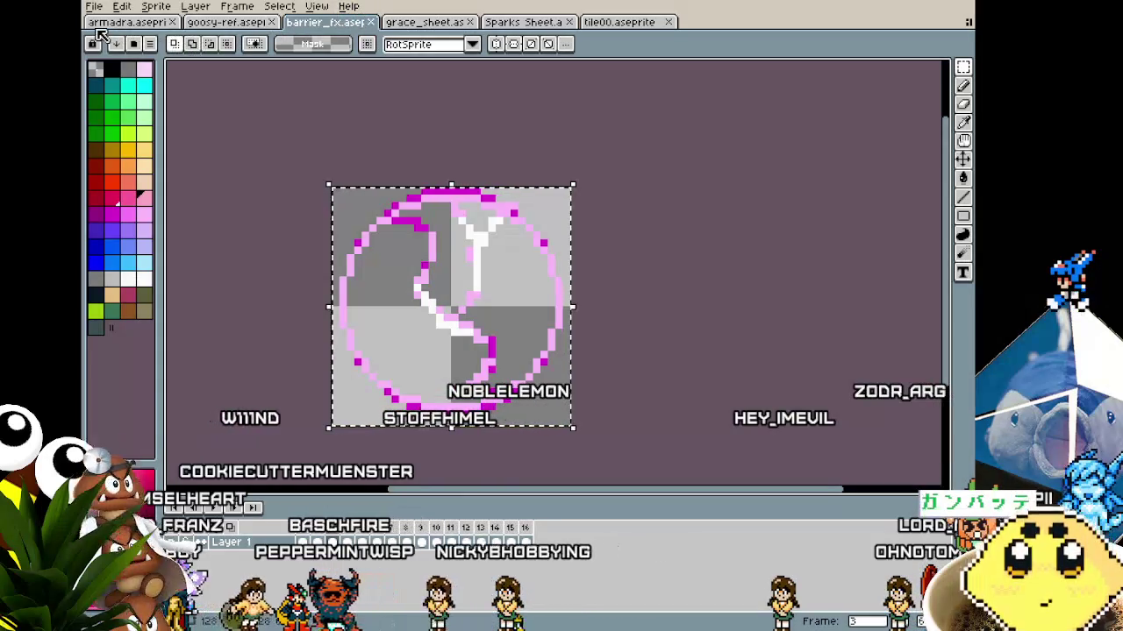
Glance at tile00, then recentre the Sparks character sprite on the Sparks Sheet canvas
{"action": "left_click", "coordinate": [616, 23]}
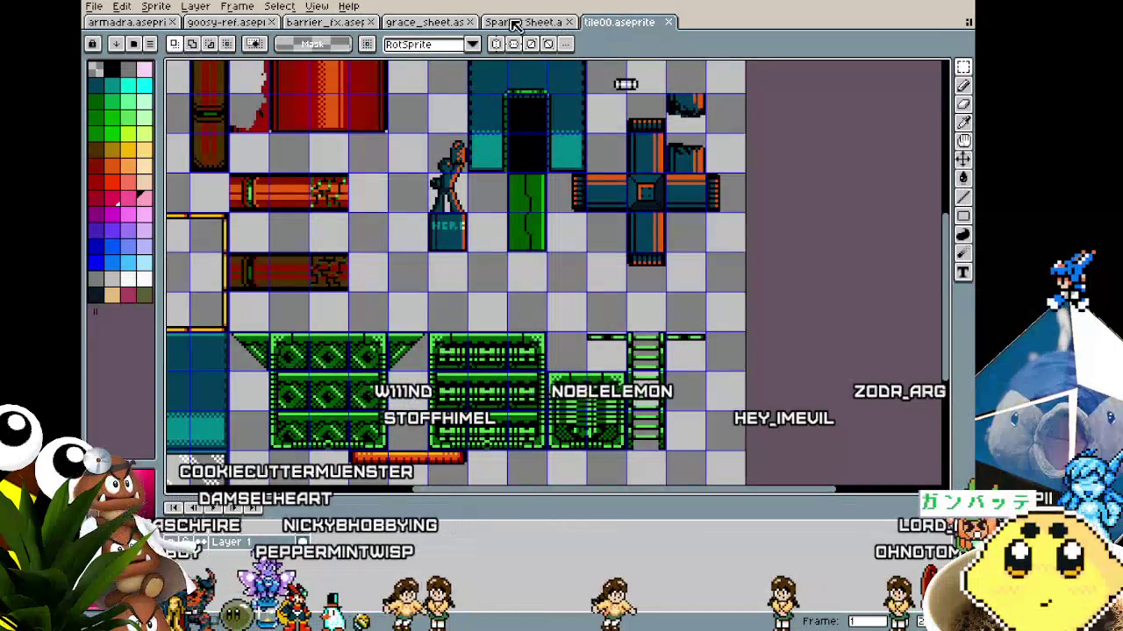
{"action": "left_click", "coordinate": [518, 24]}
{"action": "scroll", "coordinate": [316, 132], "scroll_direction": "right", "scroll_amount": 3}
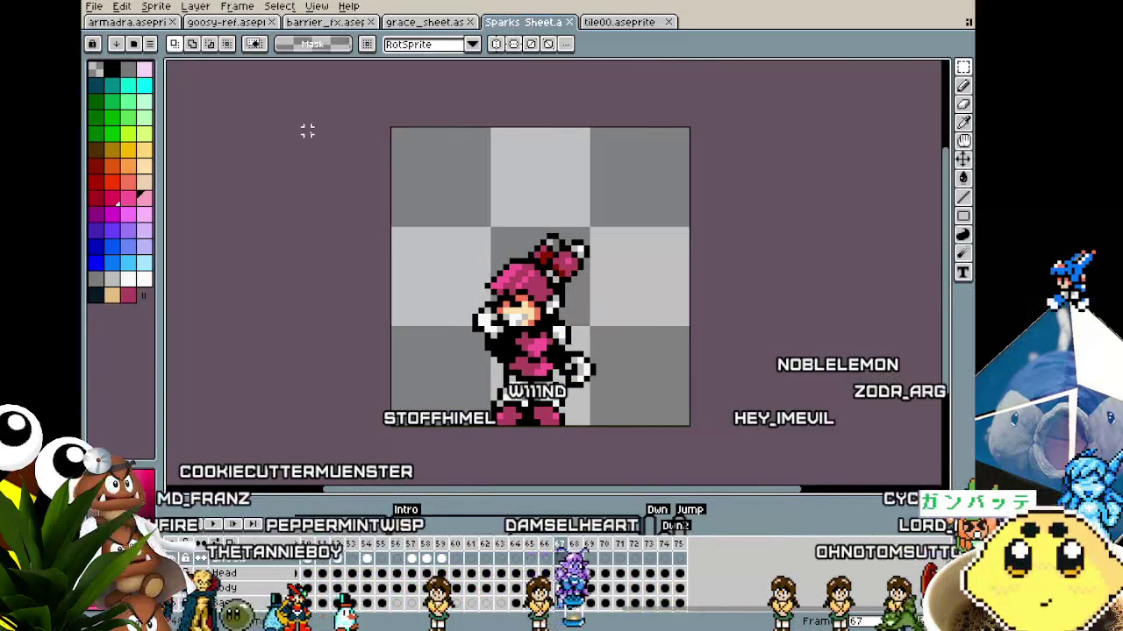
{"action": "left_click_drag", "start_coordinate": [421, 202], "coordinate": [408, 183]}
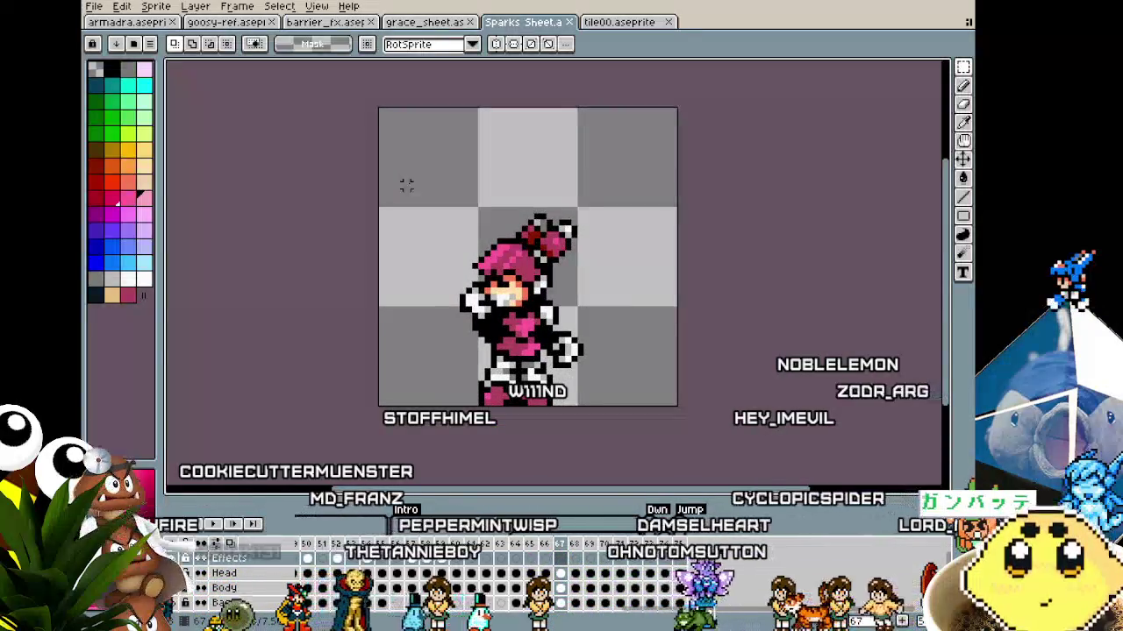
{"action": "left_click_drag", "start_coordinate": [519, 226], "coordinate": [530, 187]}
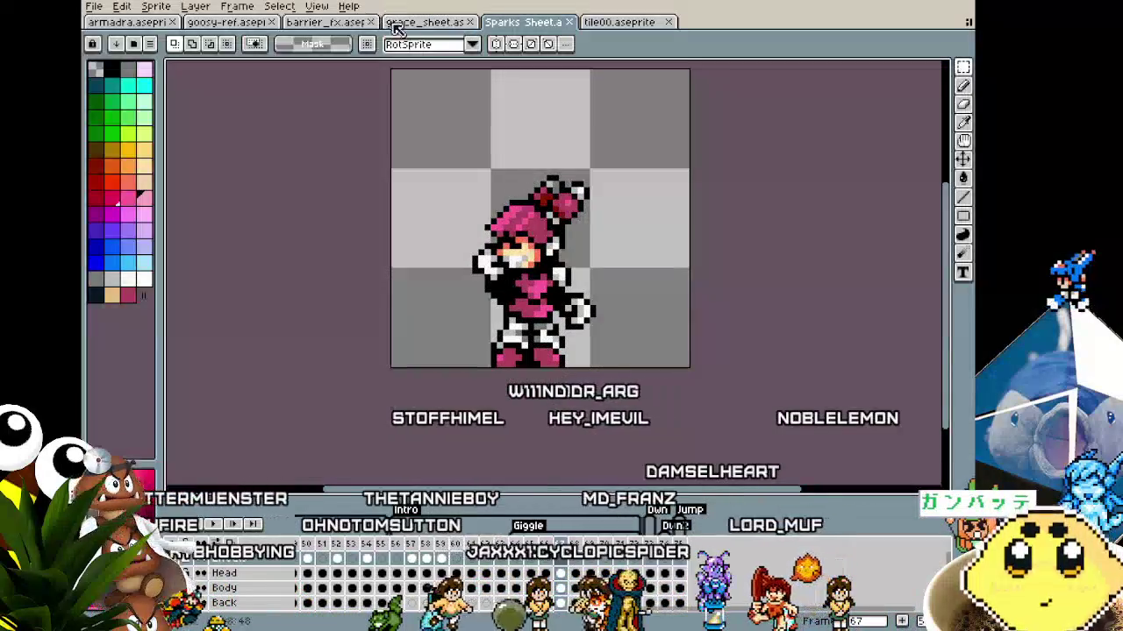
{"action": "left_click_drag", "start_coordinate": [523, 140], "coordinate": [508, 154]}
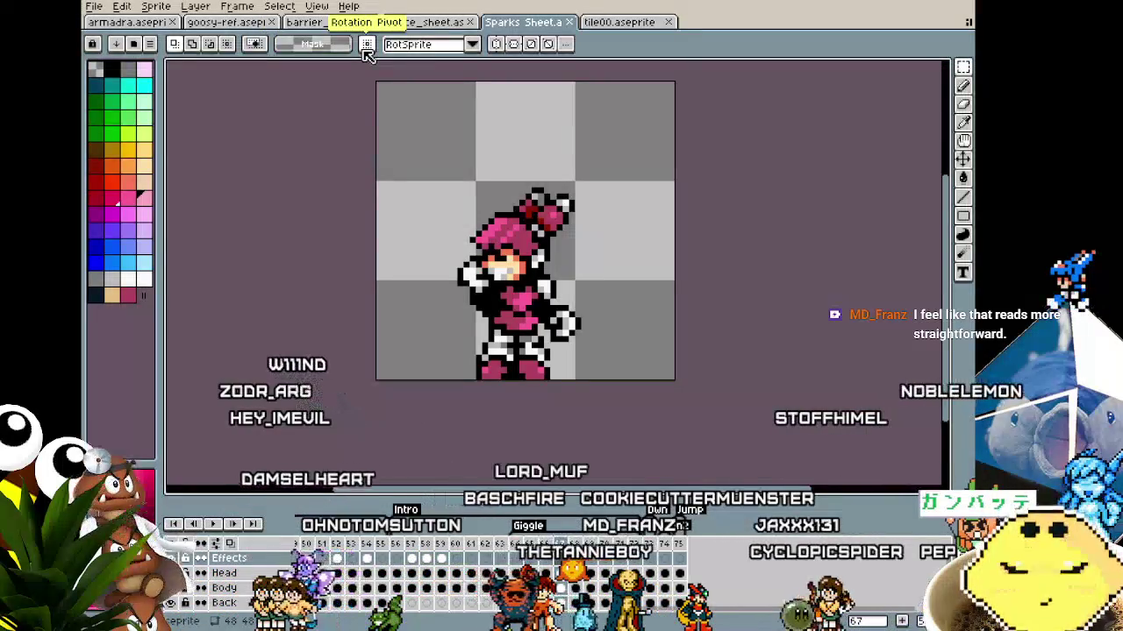
Play the barrier_fx animation, then return to the tile00 tileset
{"action": "left_click", "coordinate": [324, 23]}
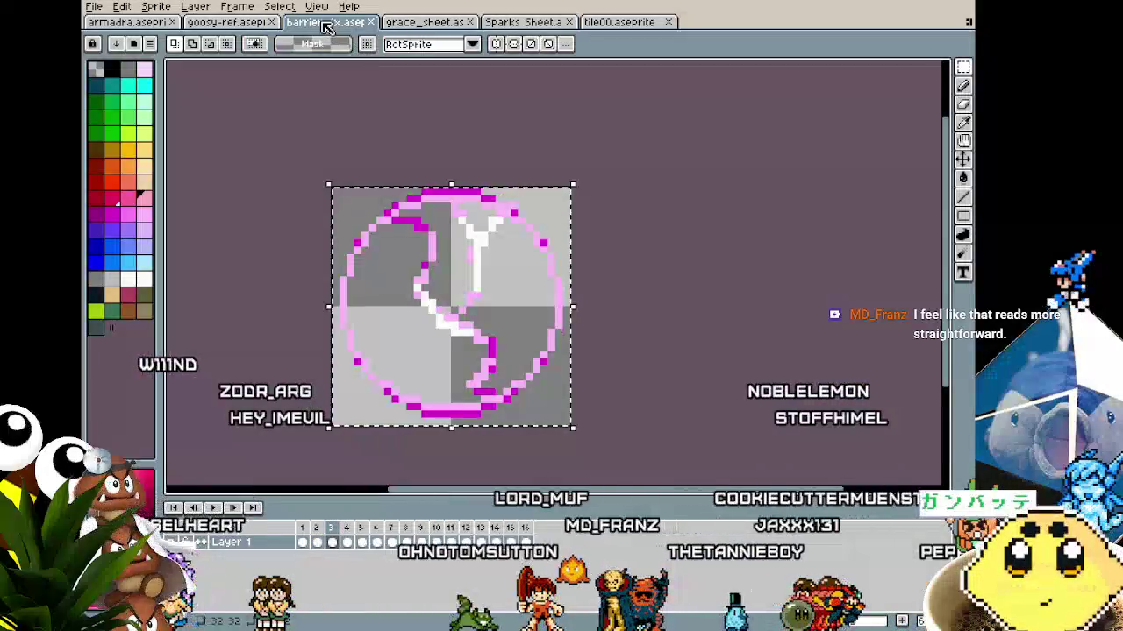
{"action": "key", "text": "Return"}
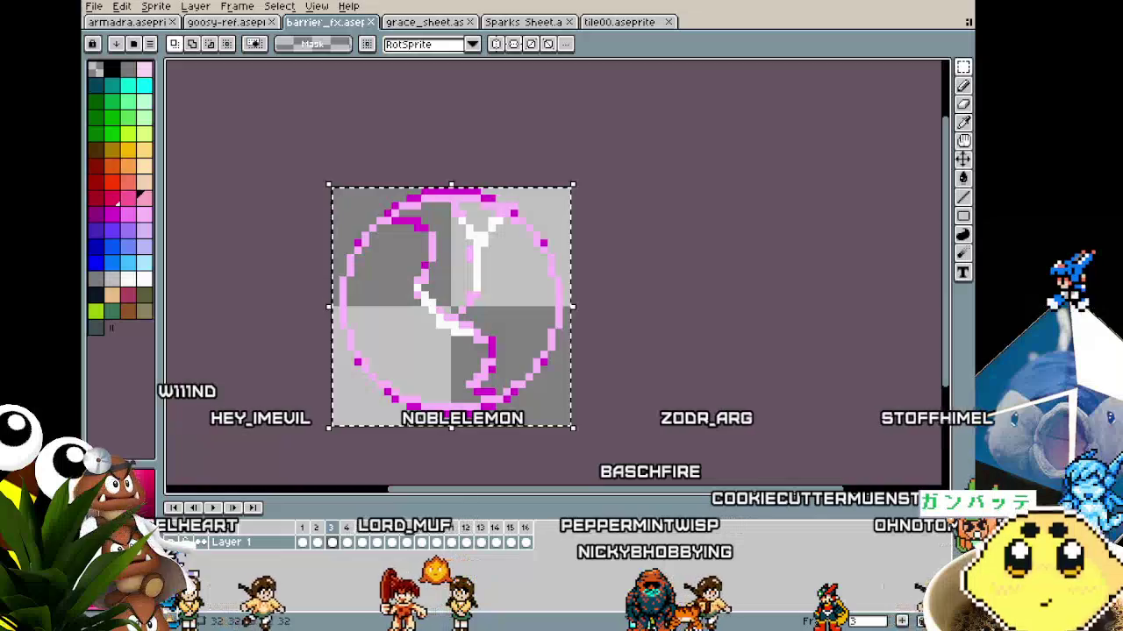
{"action": "left_click", "coordinate": [619, 21]}
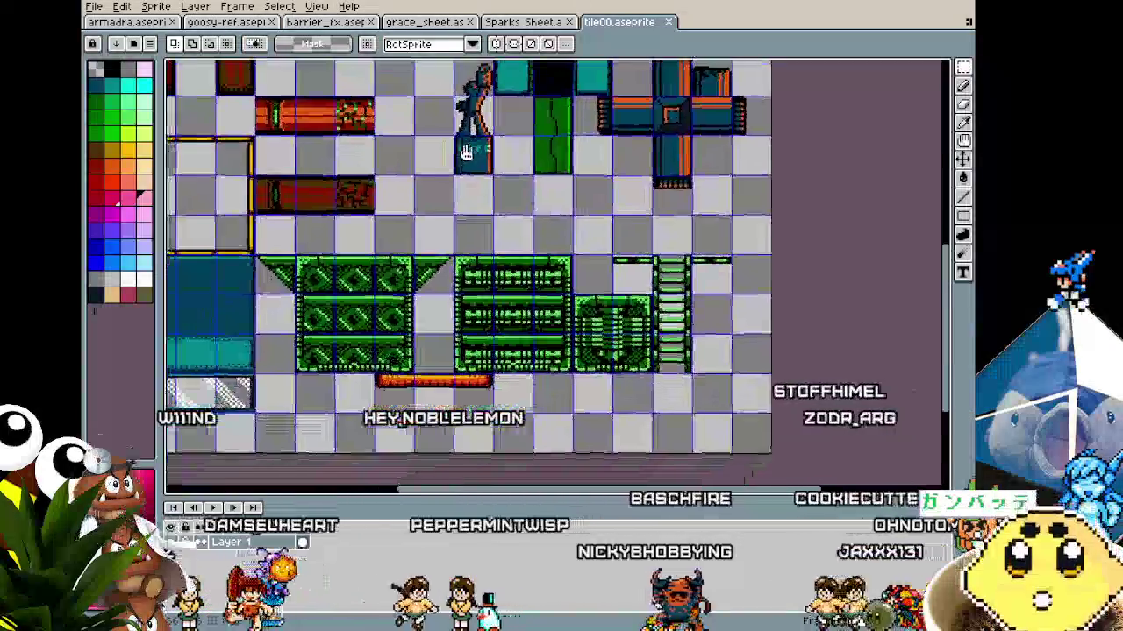